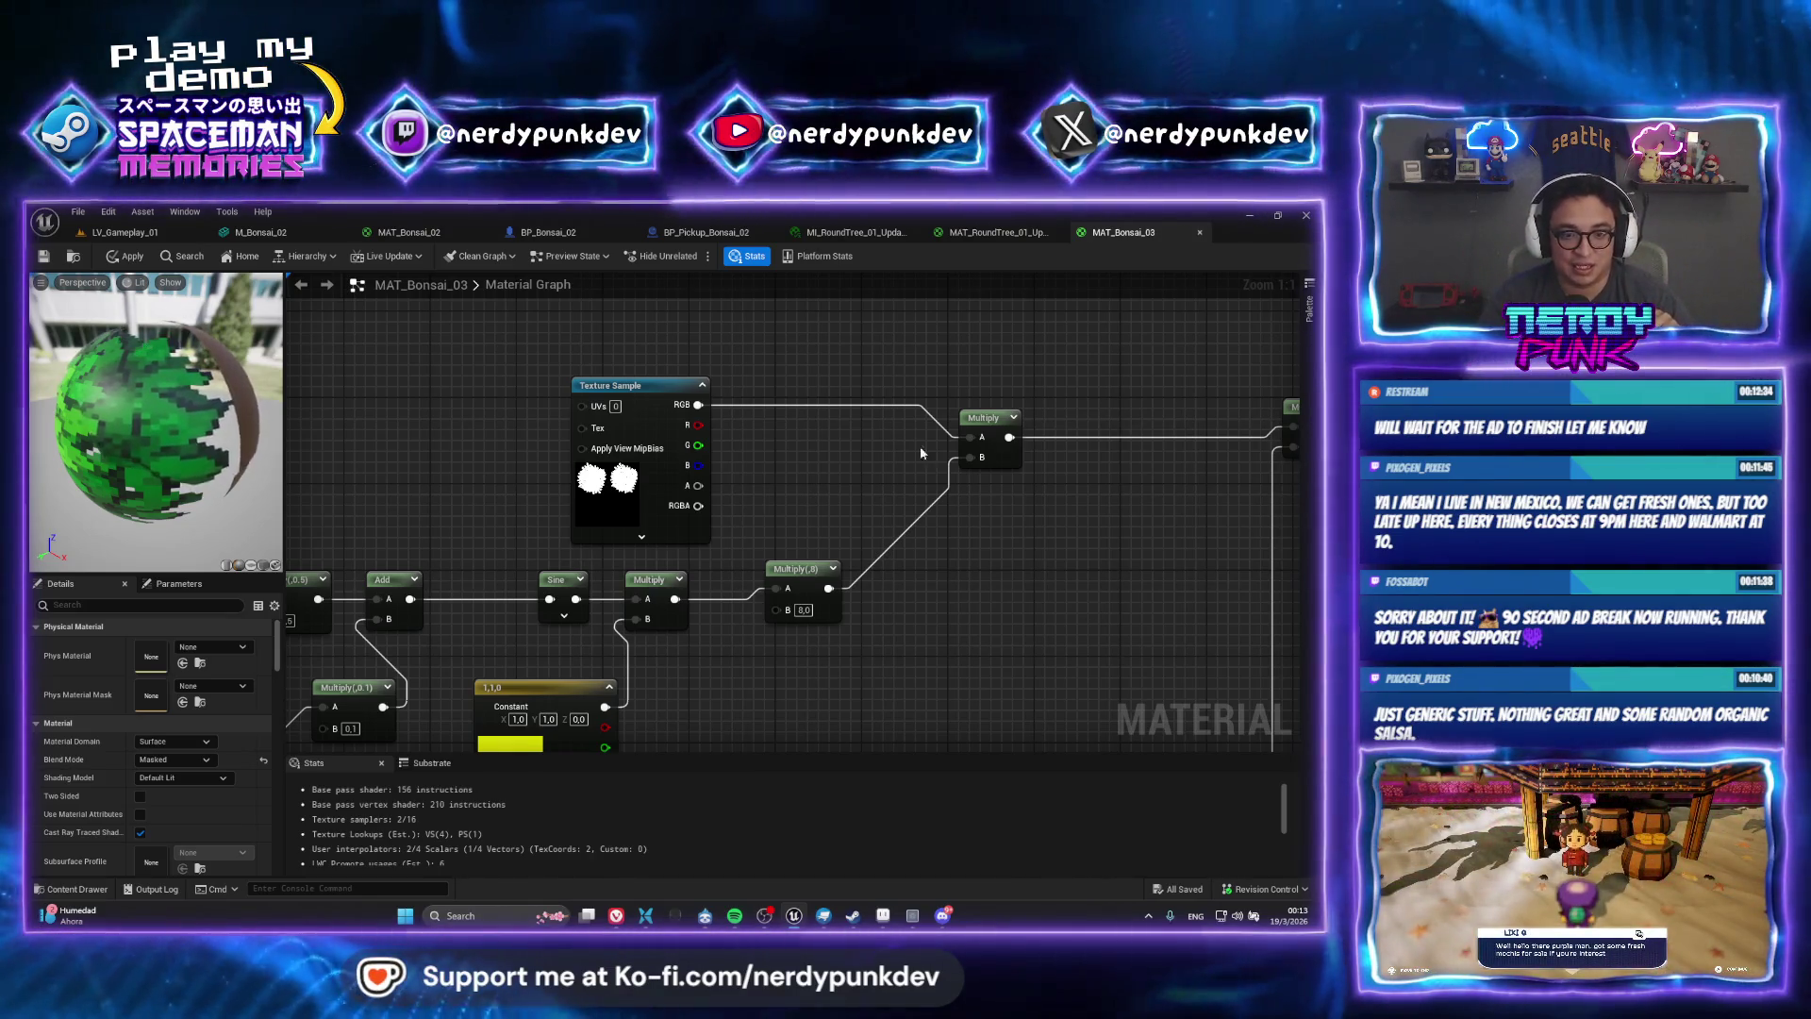
Check the mask texture on MAT_Bonsai_03's Texture Sample, then switch to Aseprite's Bonsai_02.png
click(613, 495)
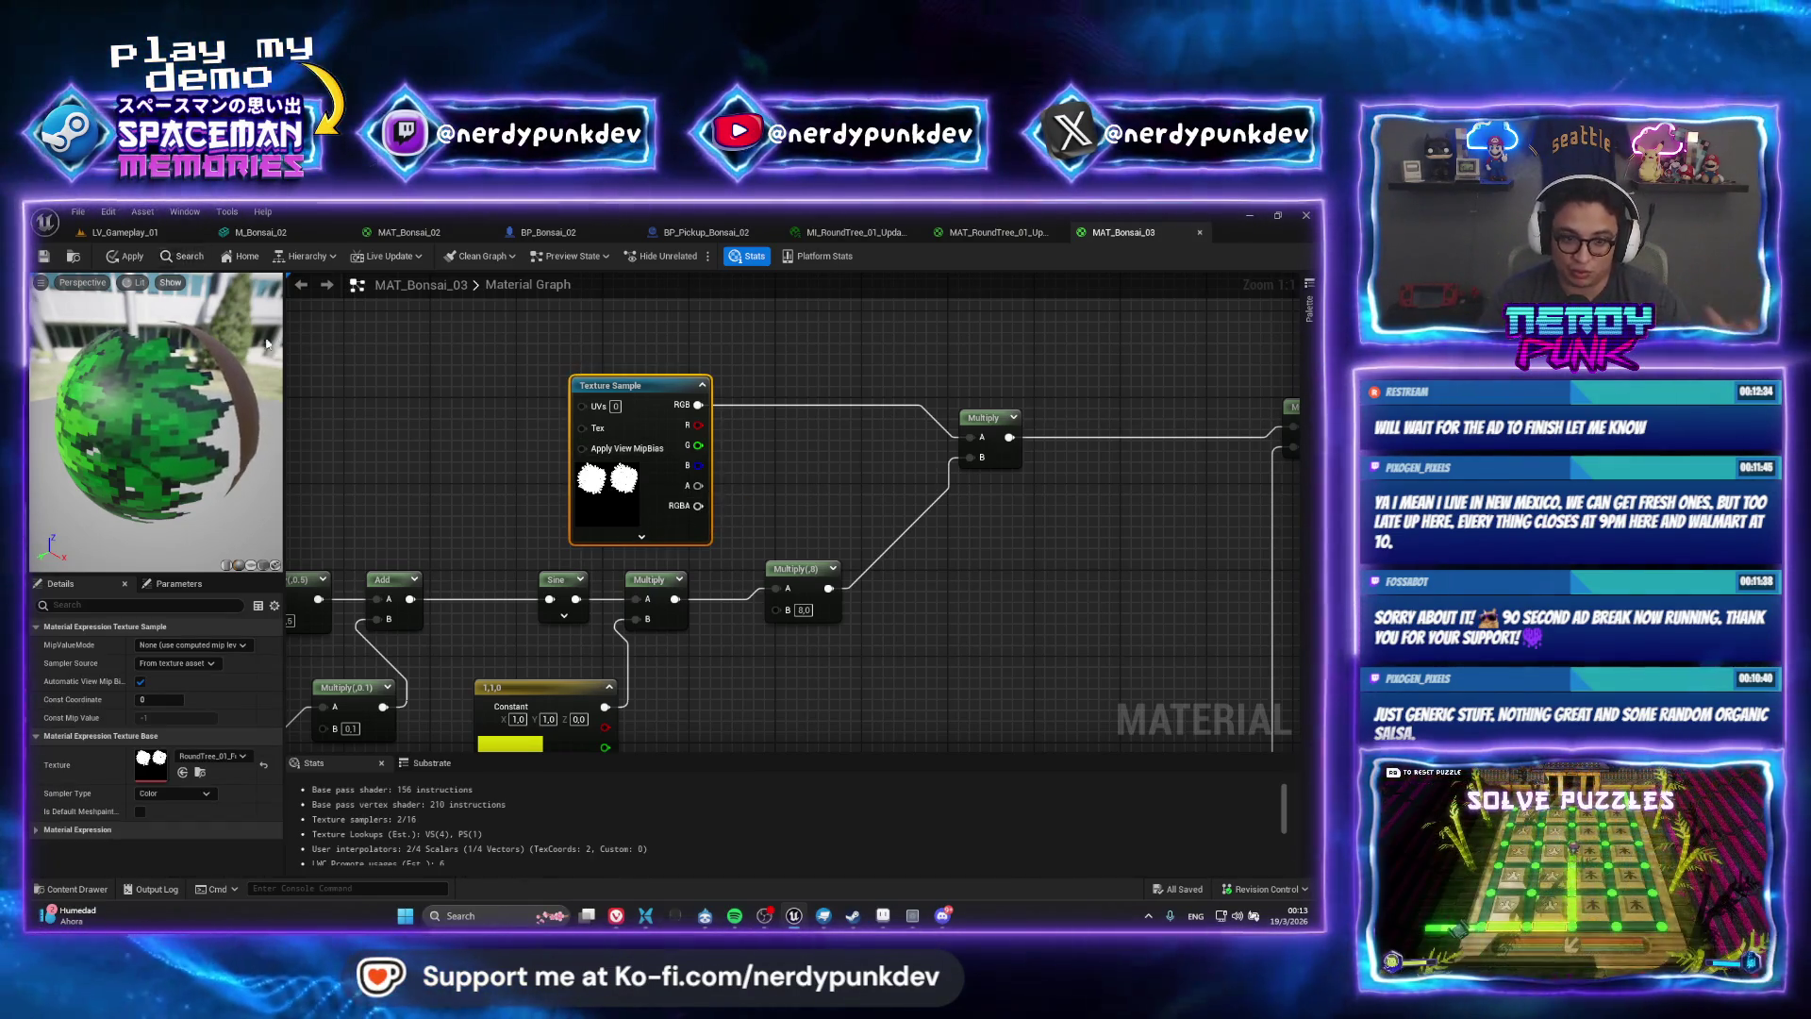
key(alt+Tab)
scroll(296, 463, down, 3)
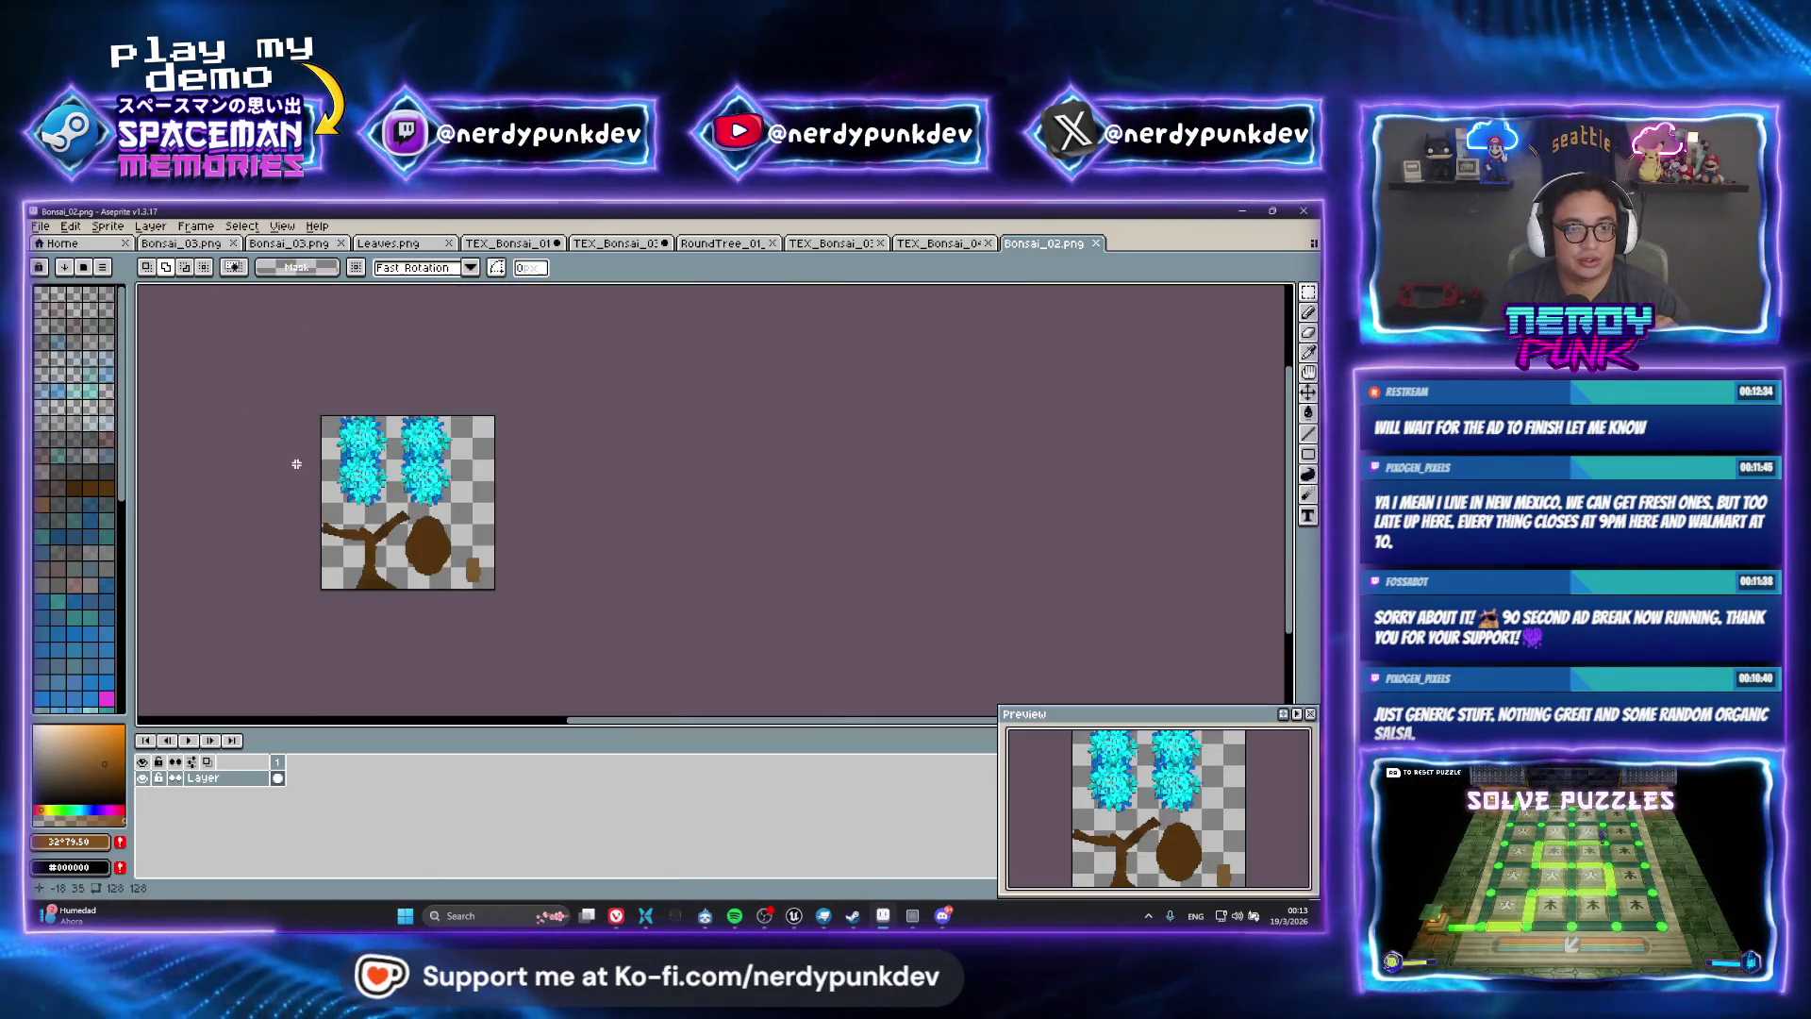
Open TEX_Bonsai_03 from the Bonsai_03 folder in a new Aseprite tab
key(alt+f)
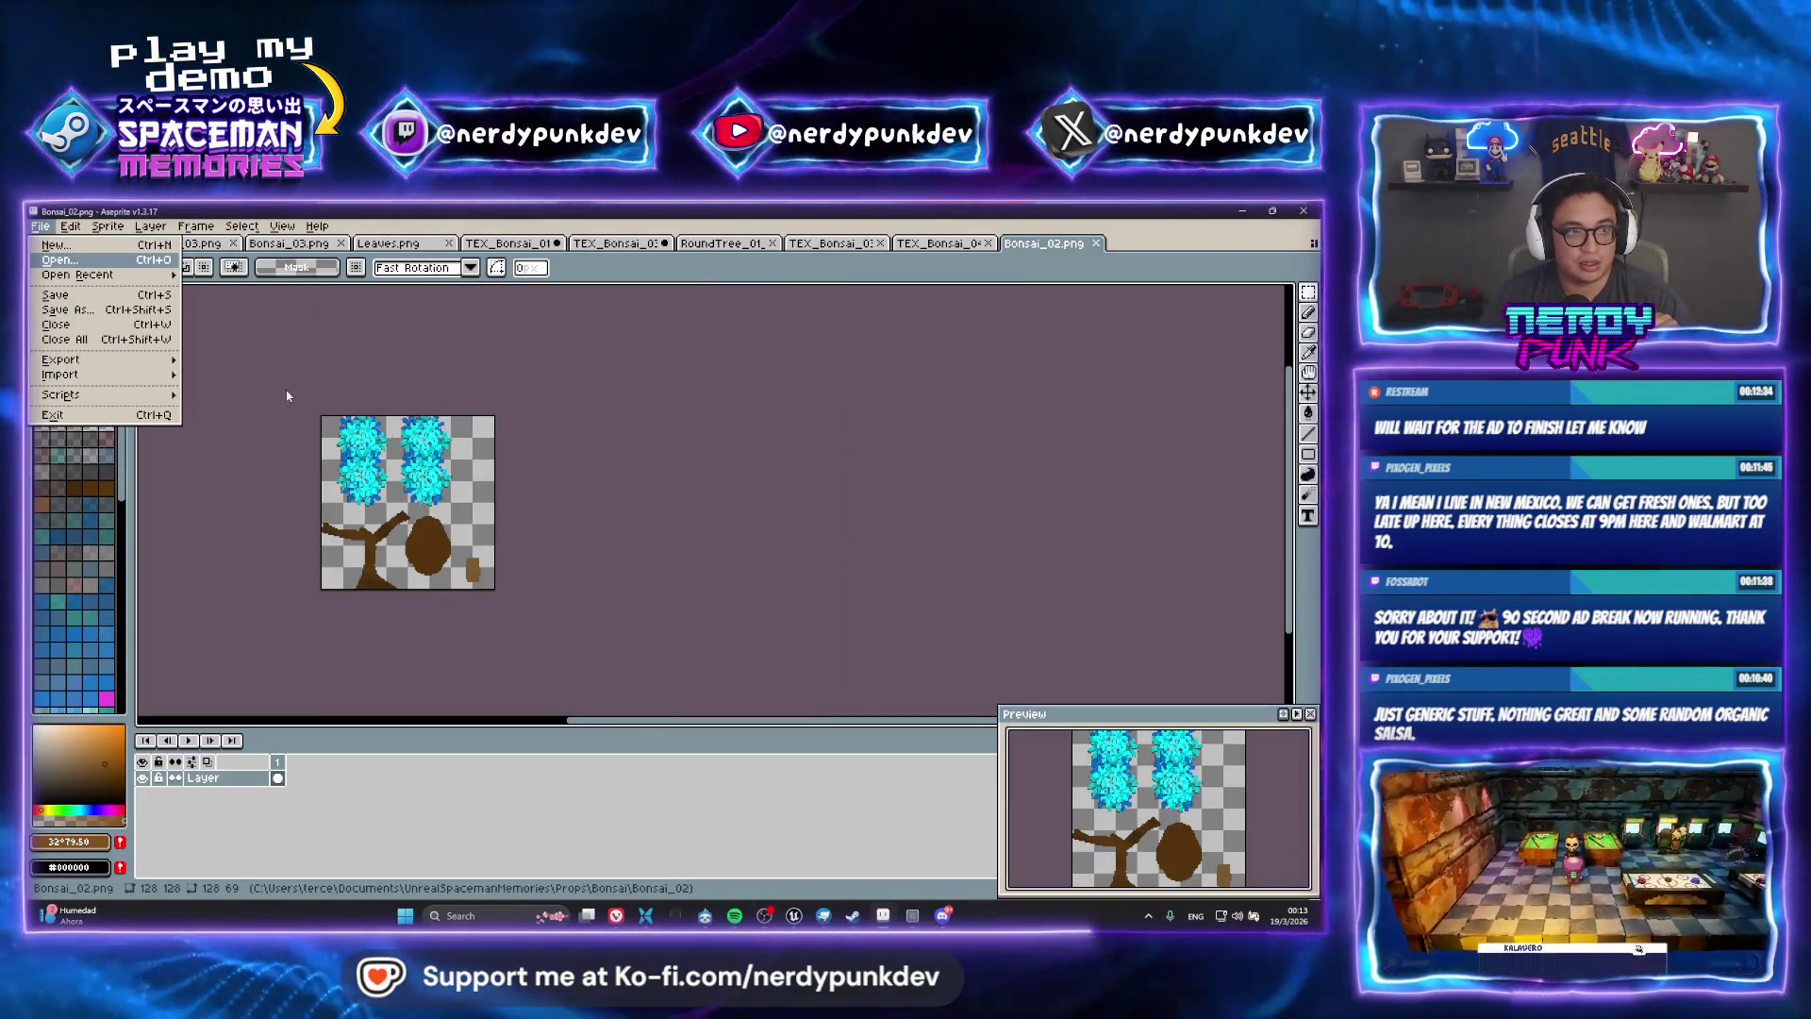
key(Return)
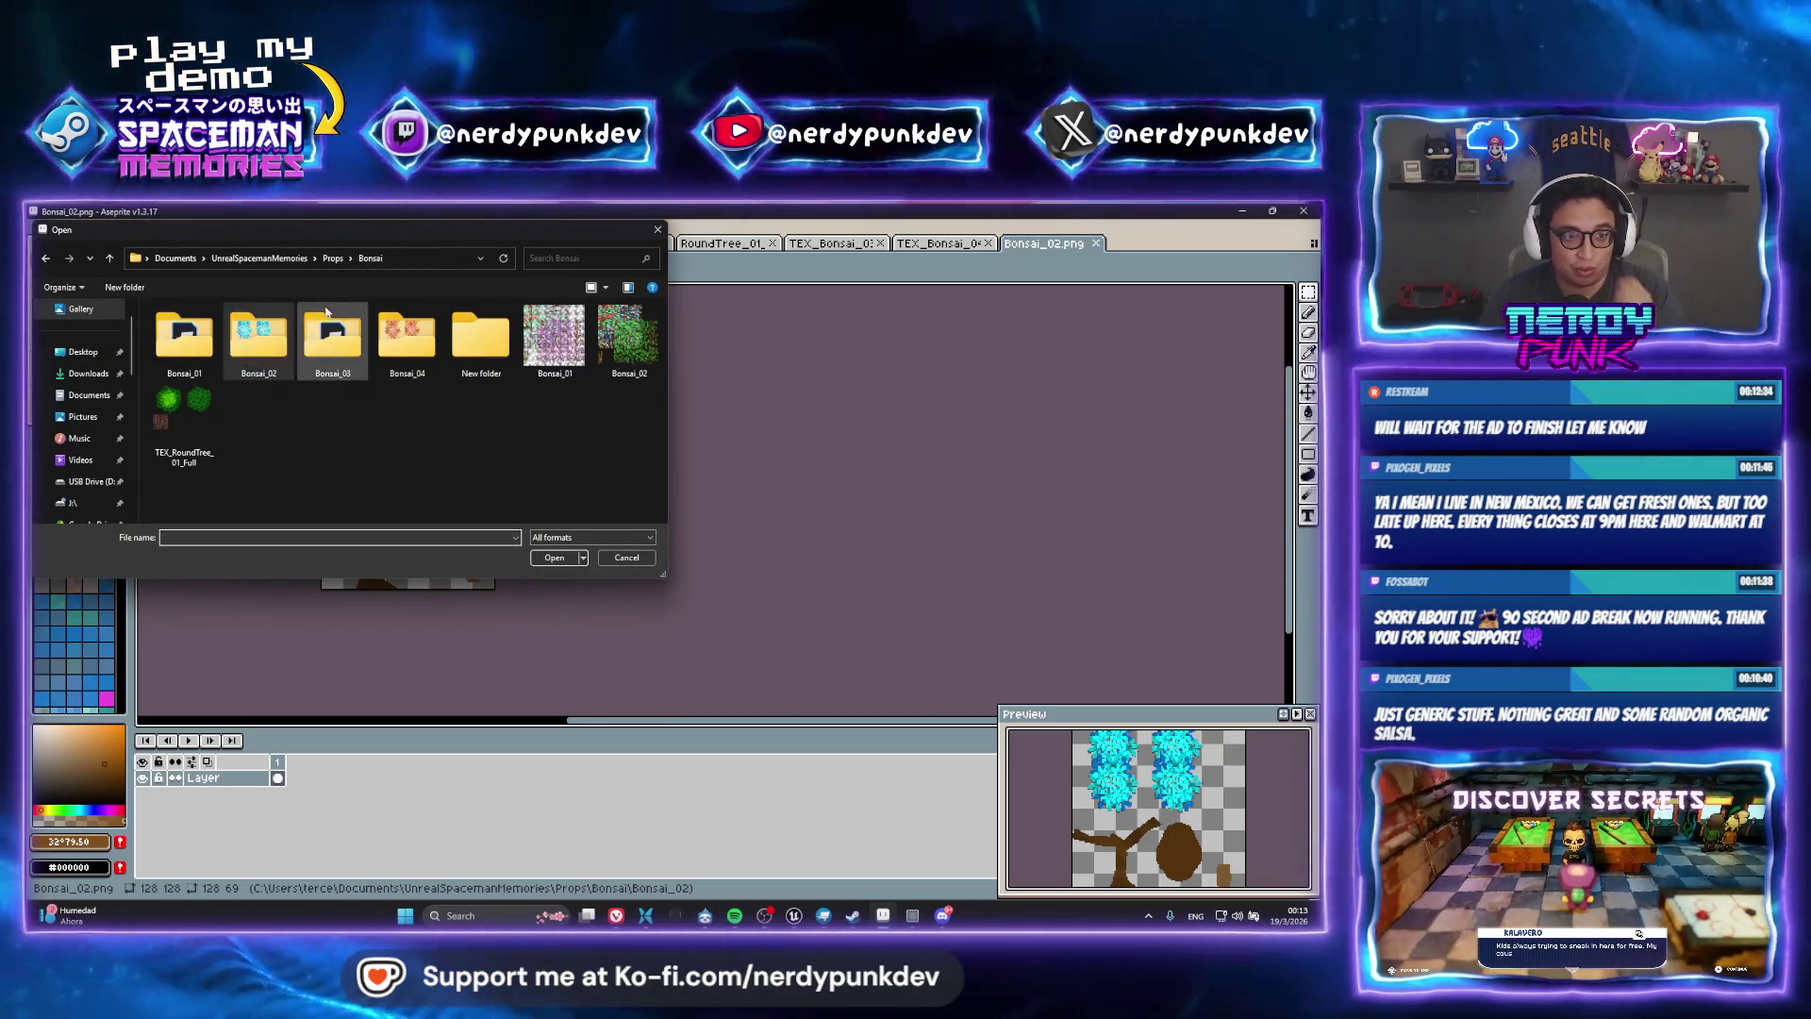
double_click(326, 321)
click(283, 341)
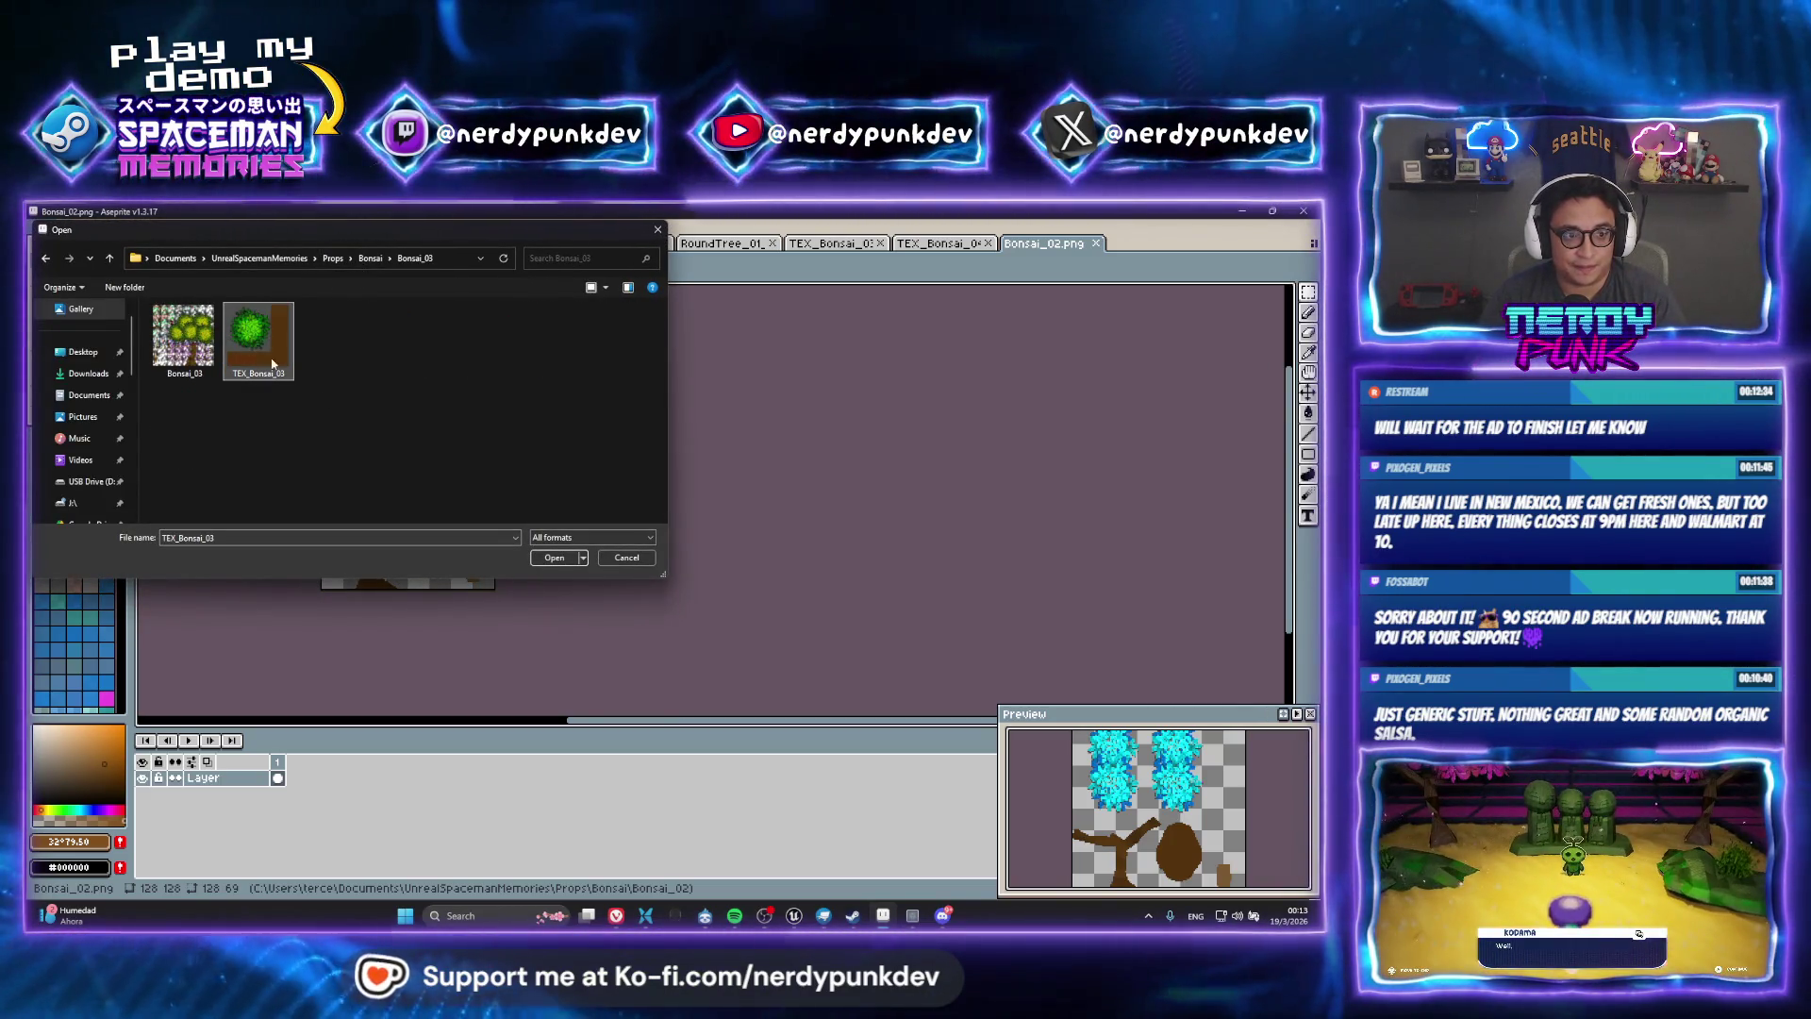
double_click(272, 363)
scroll(672, 463, up, 3)
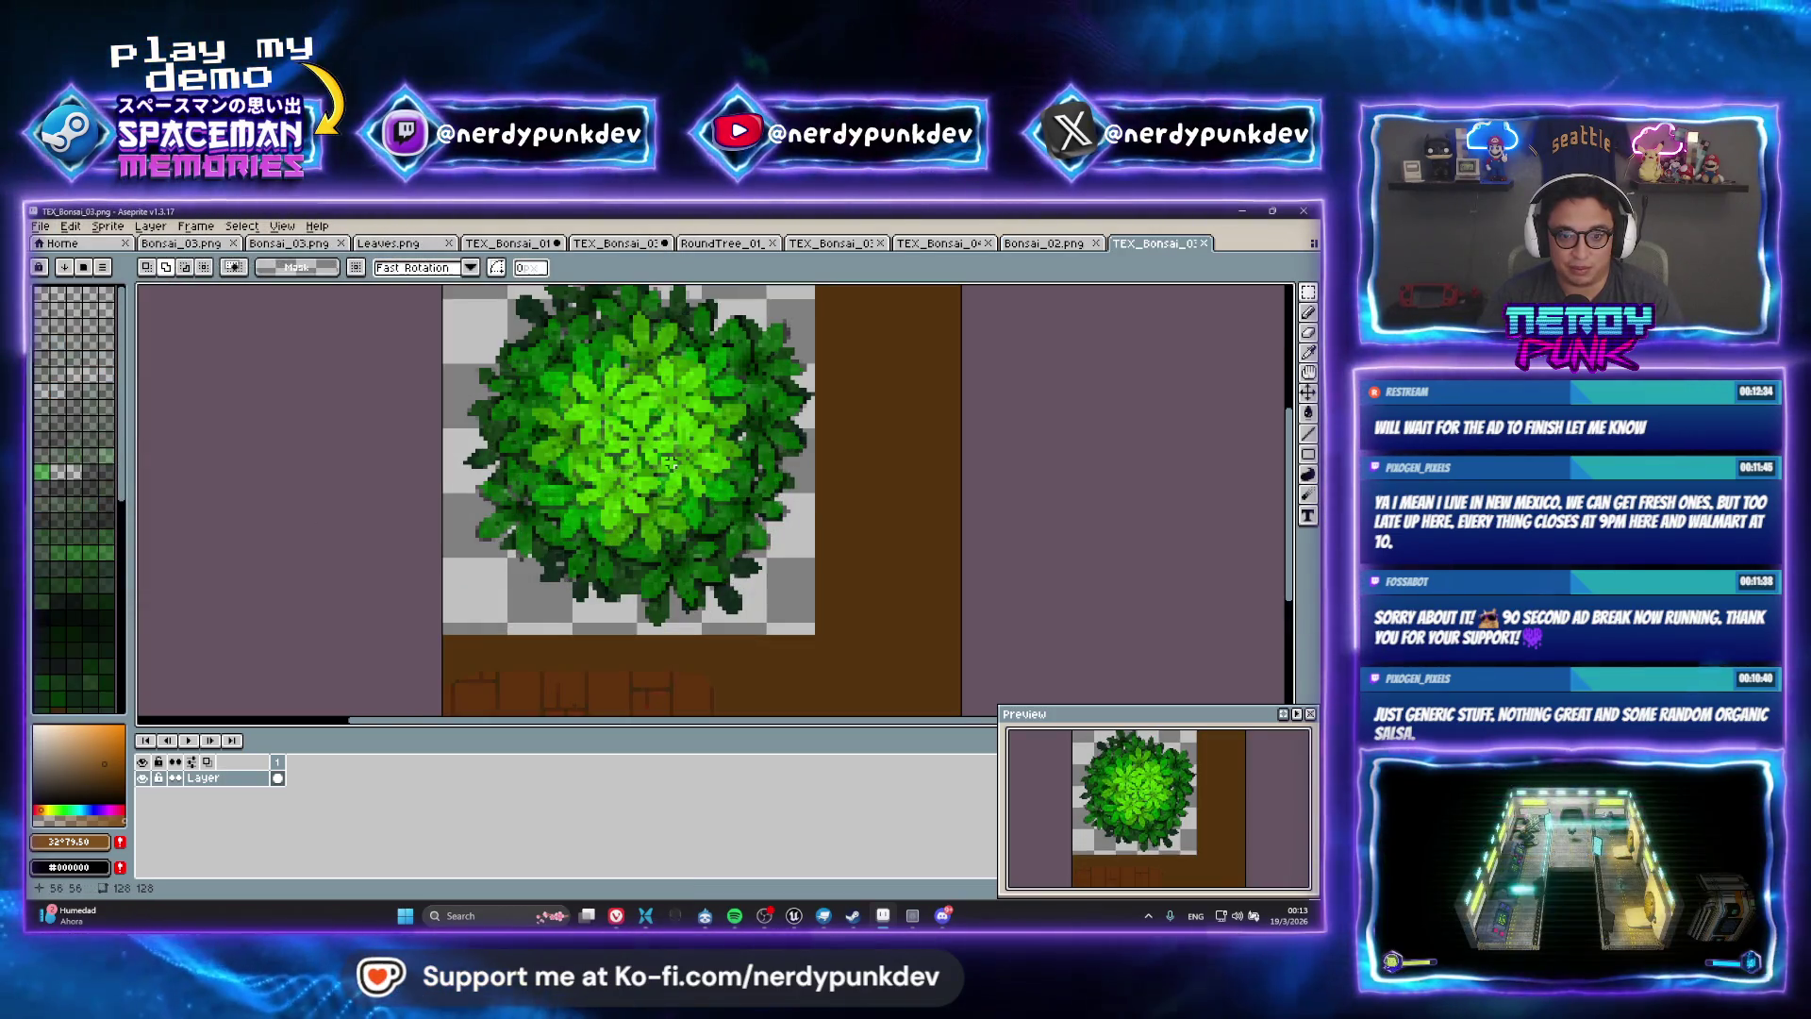
Magic-wand select the transparent and brown background around the bonsai, then add an empty layer
key(w)
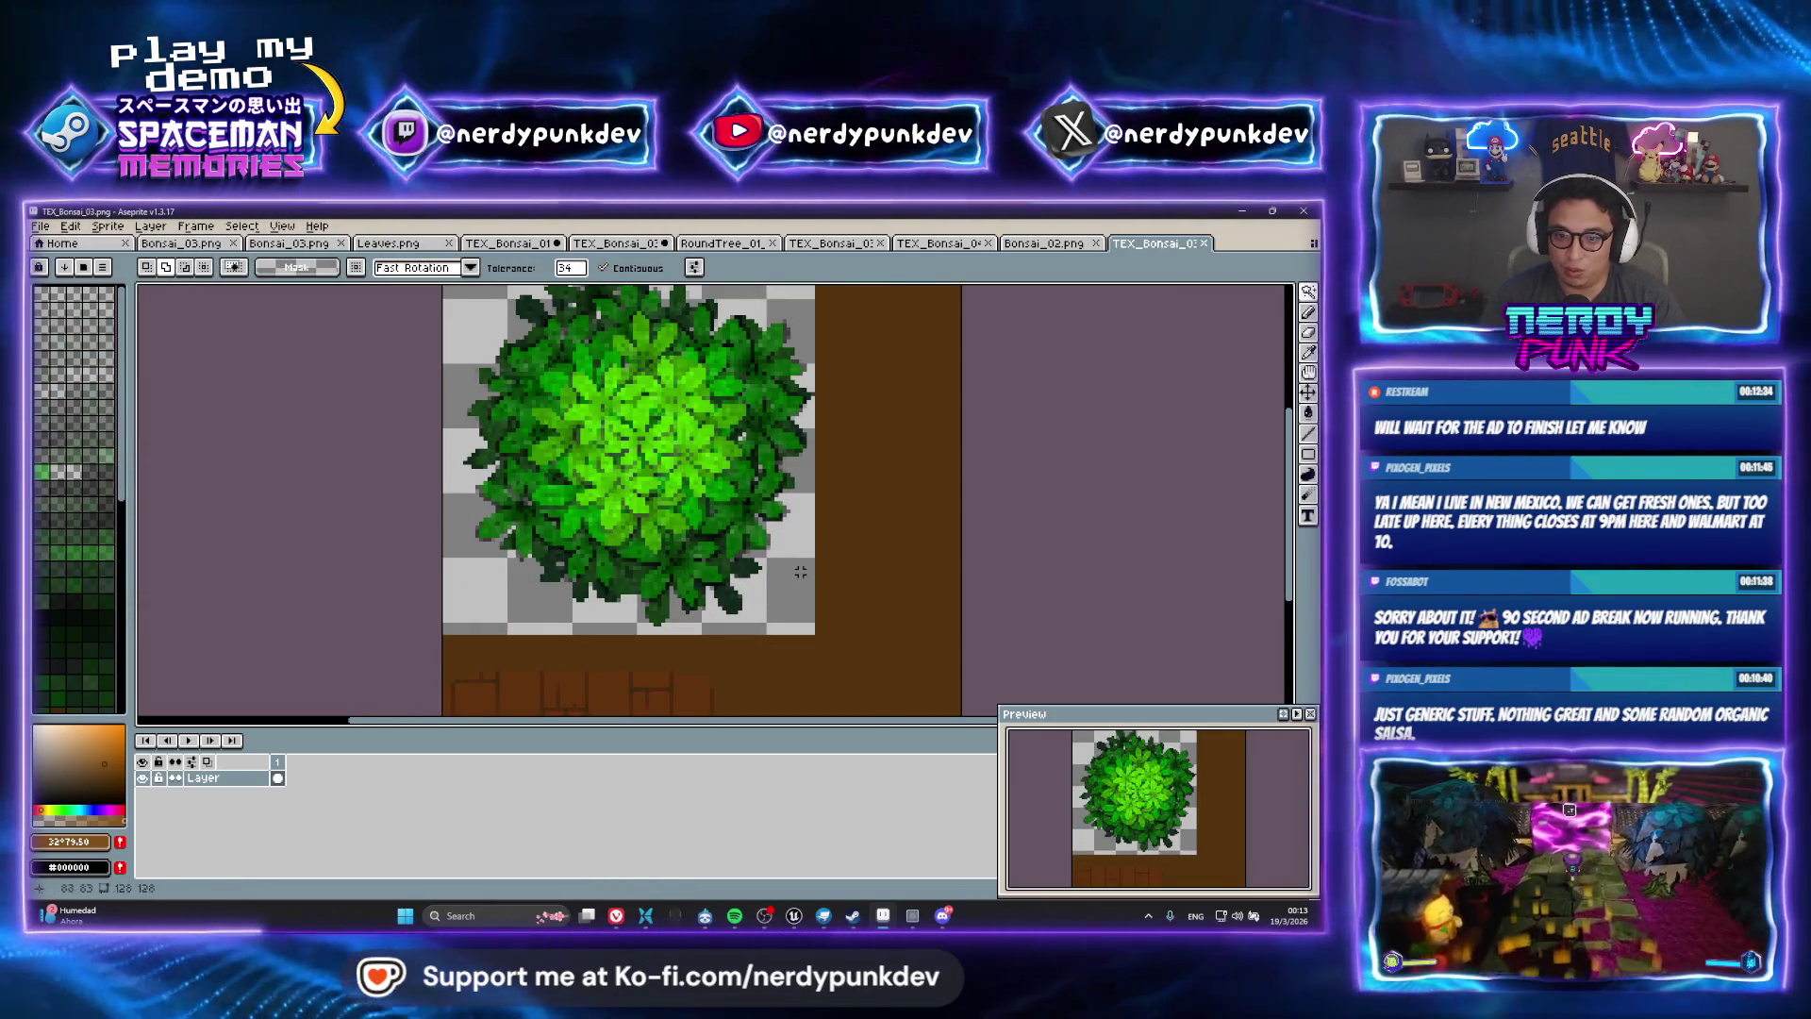
click(799, 571)
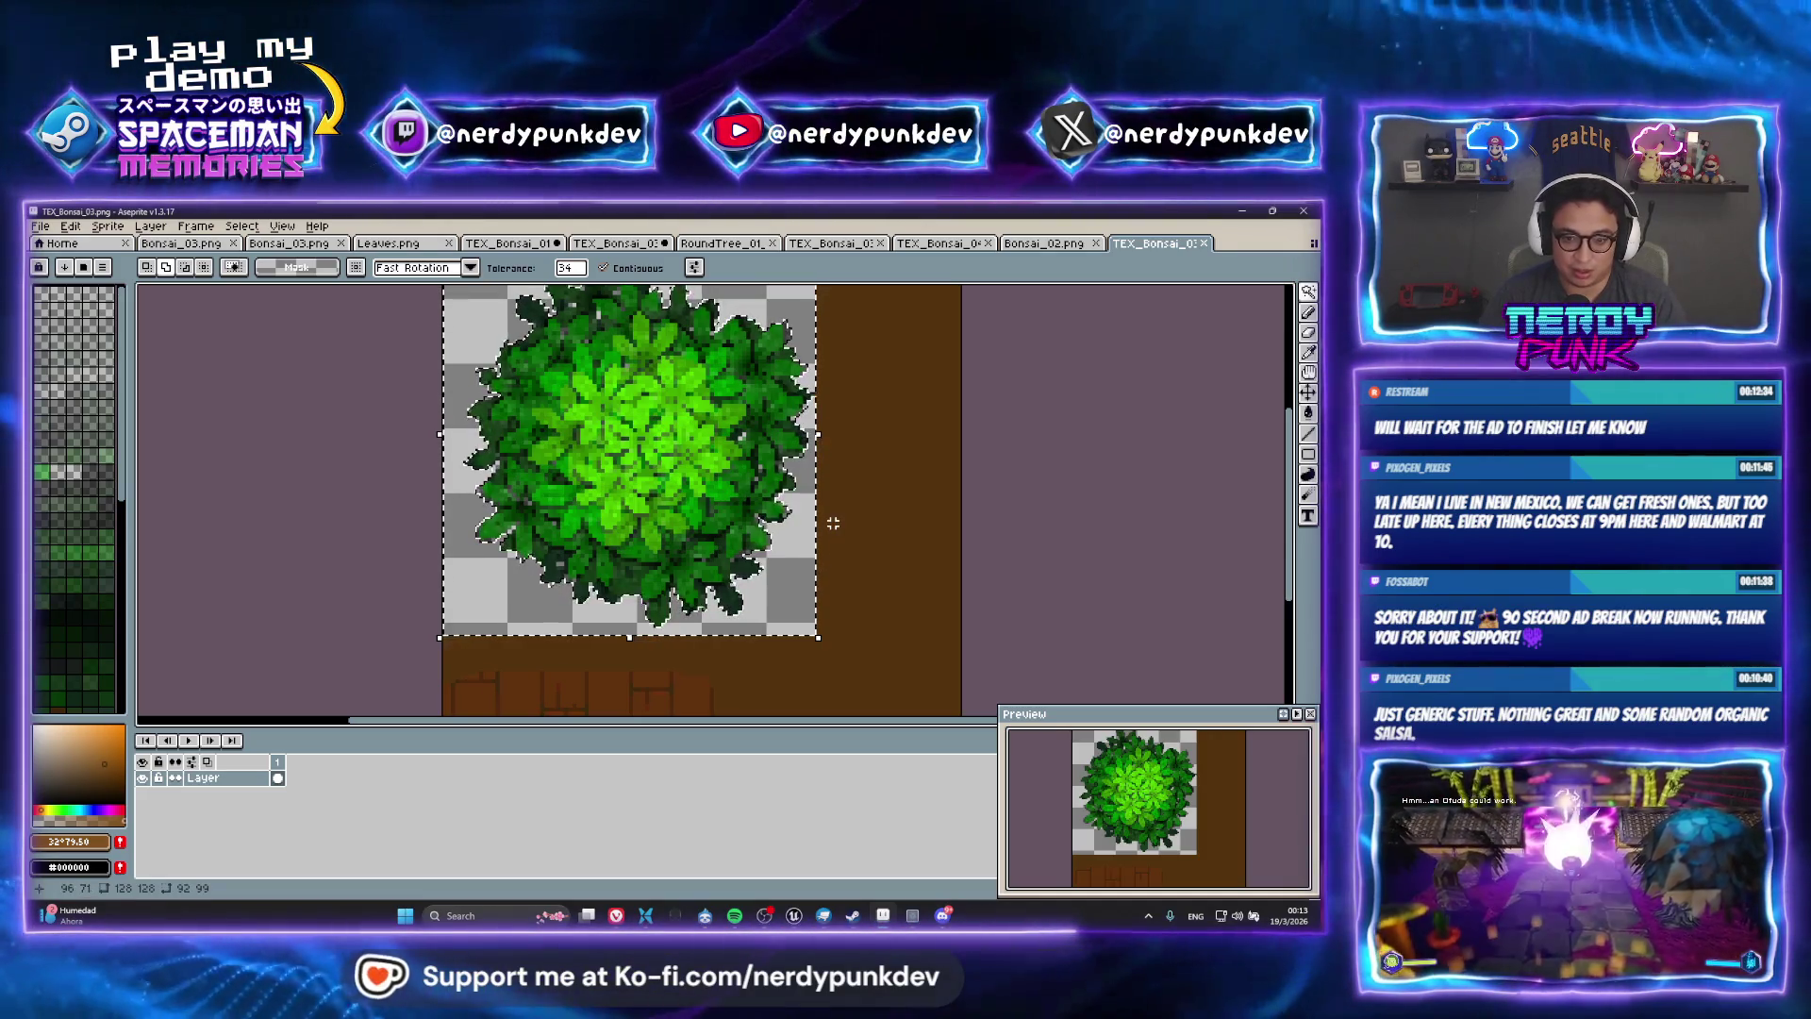
click(915, 571)
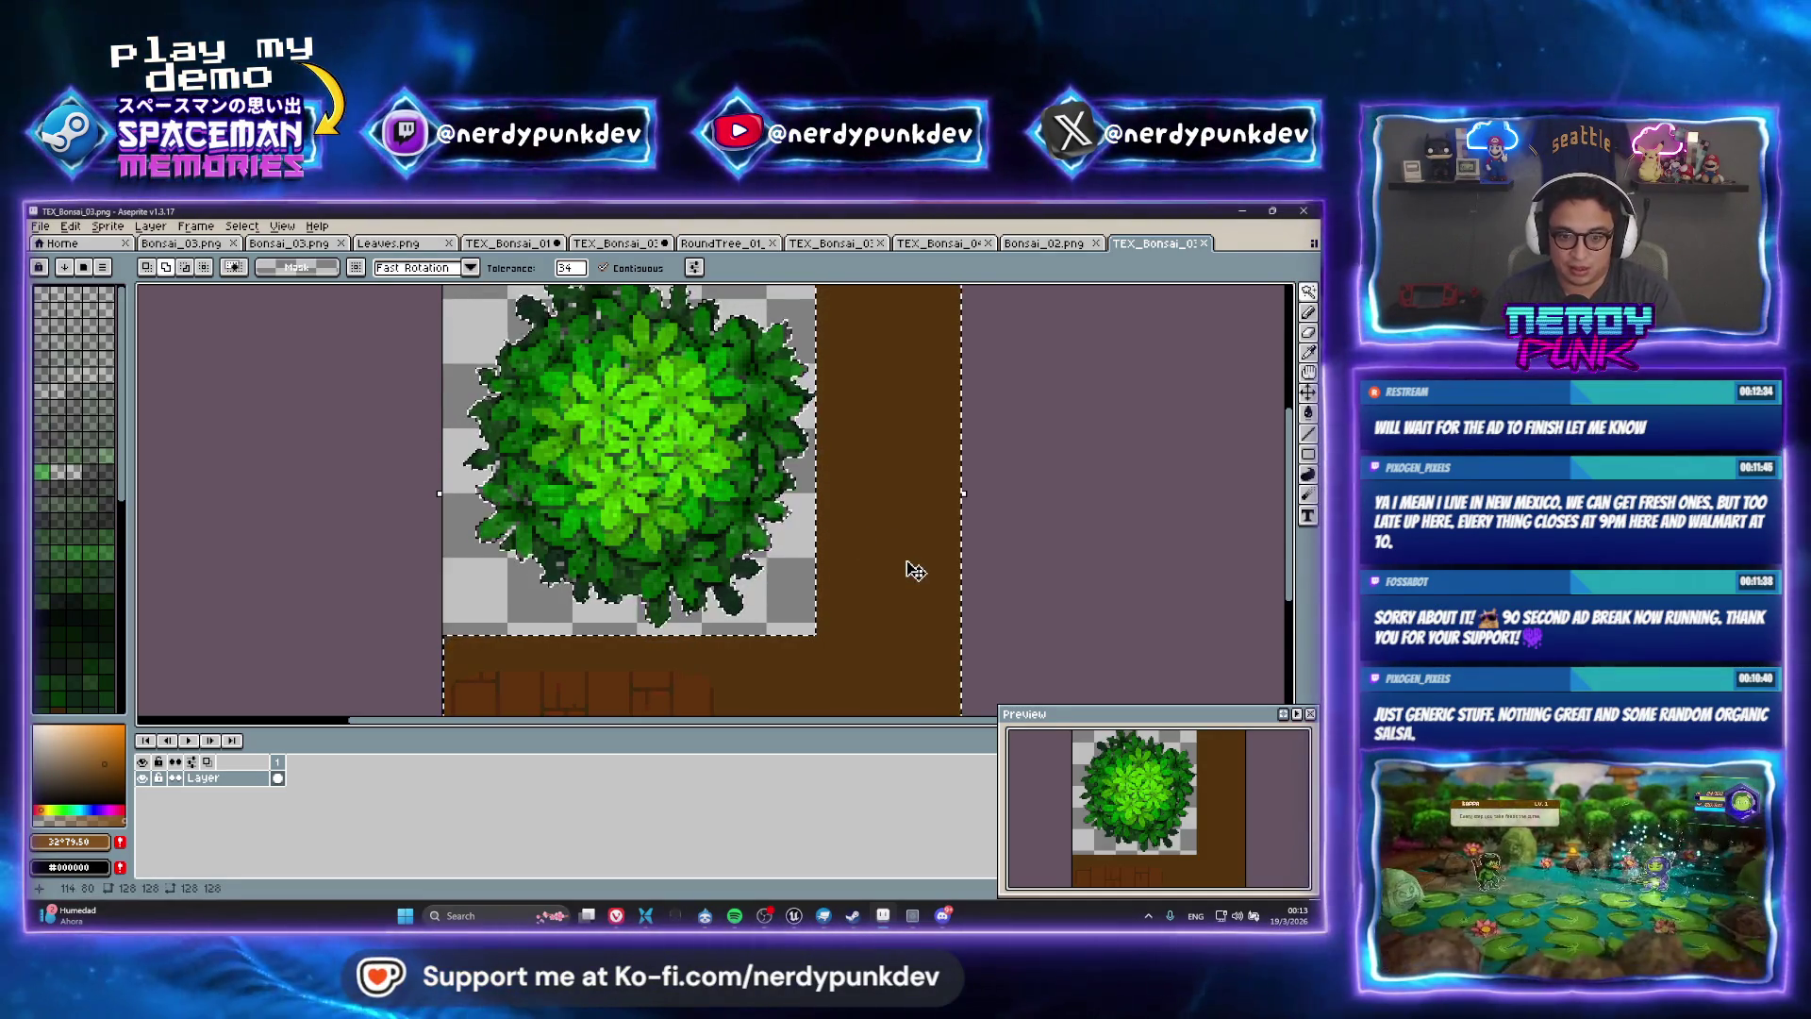
scroll(915, 570, down, 1)
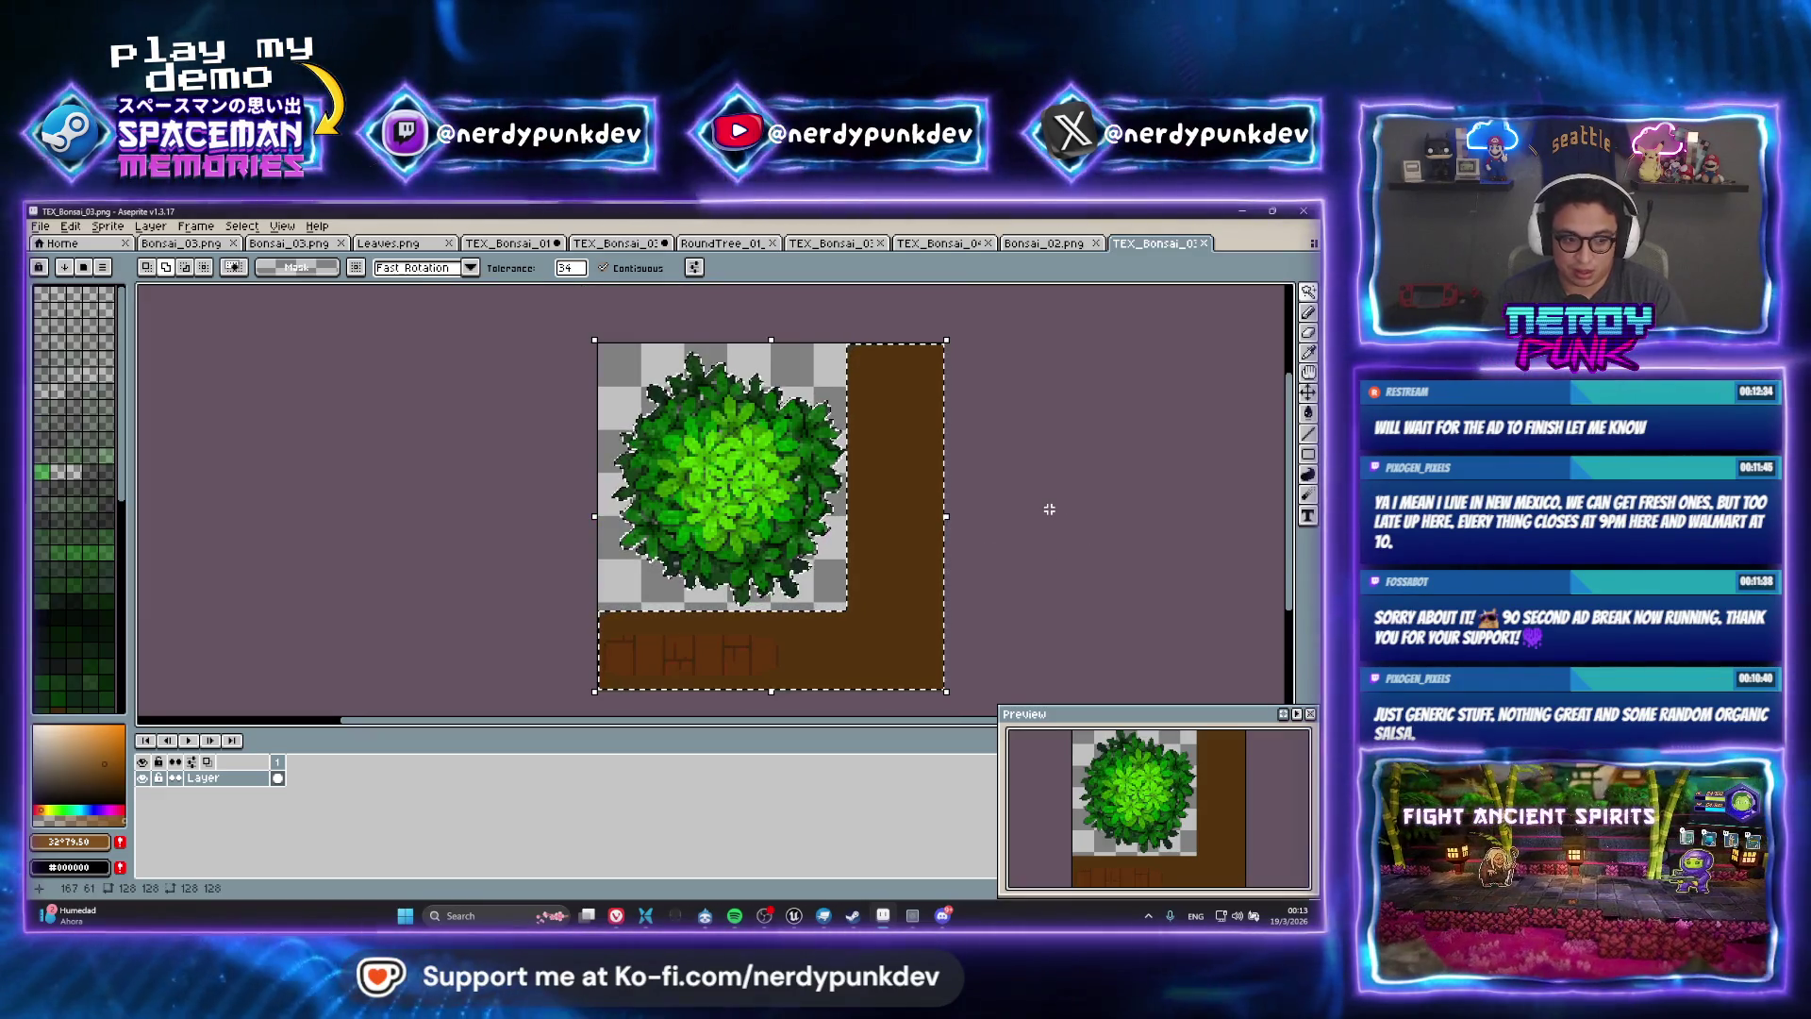
key(ctrl+j)
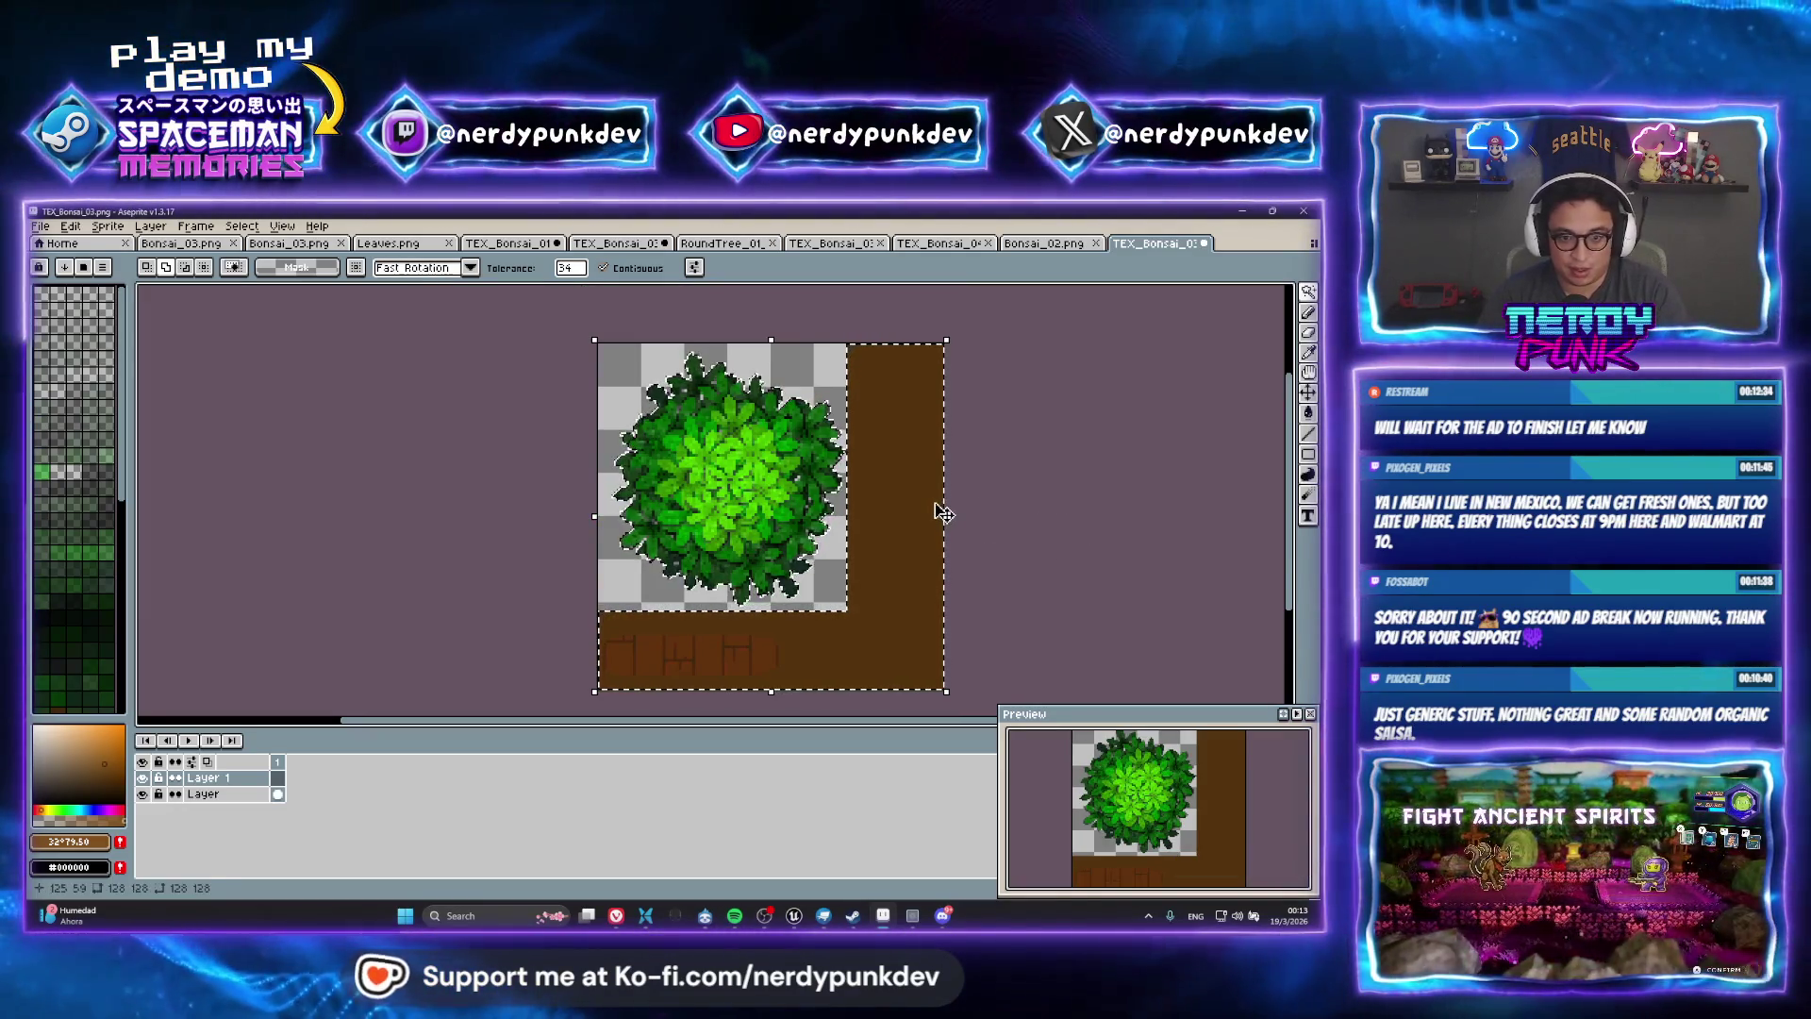
click(794, 916)
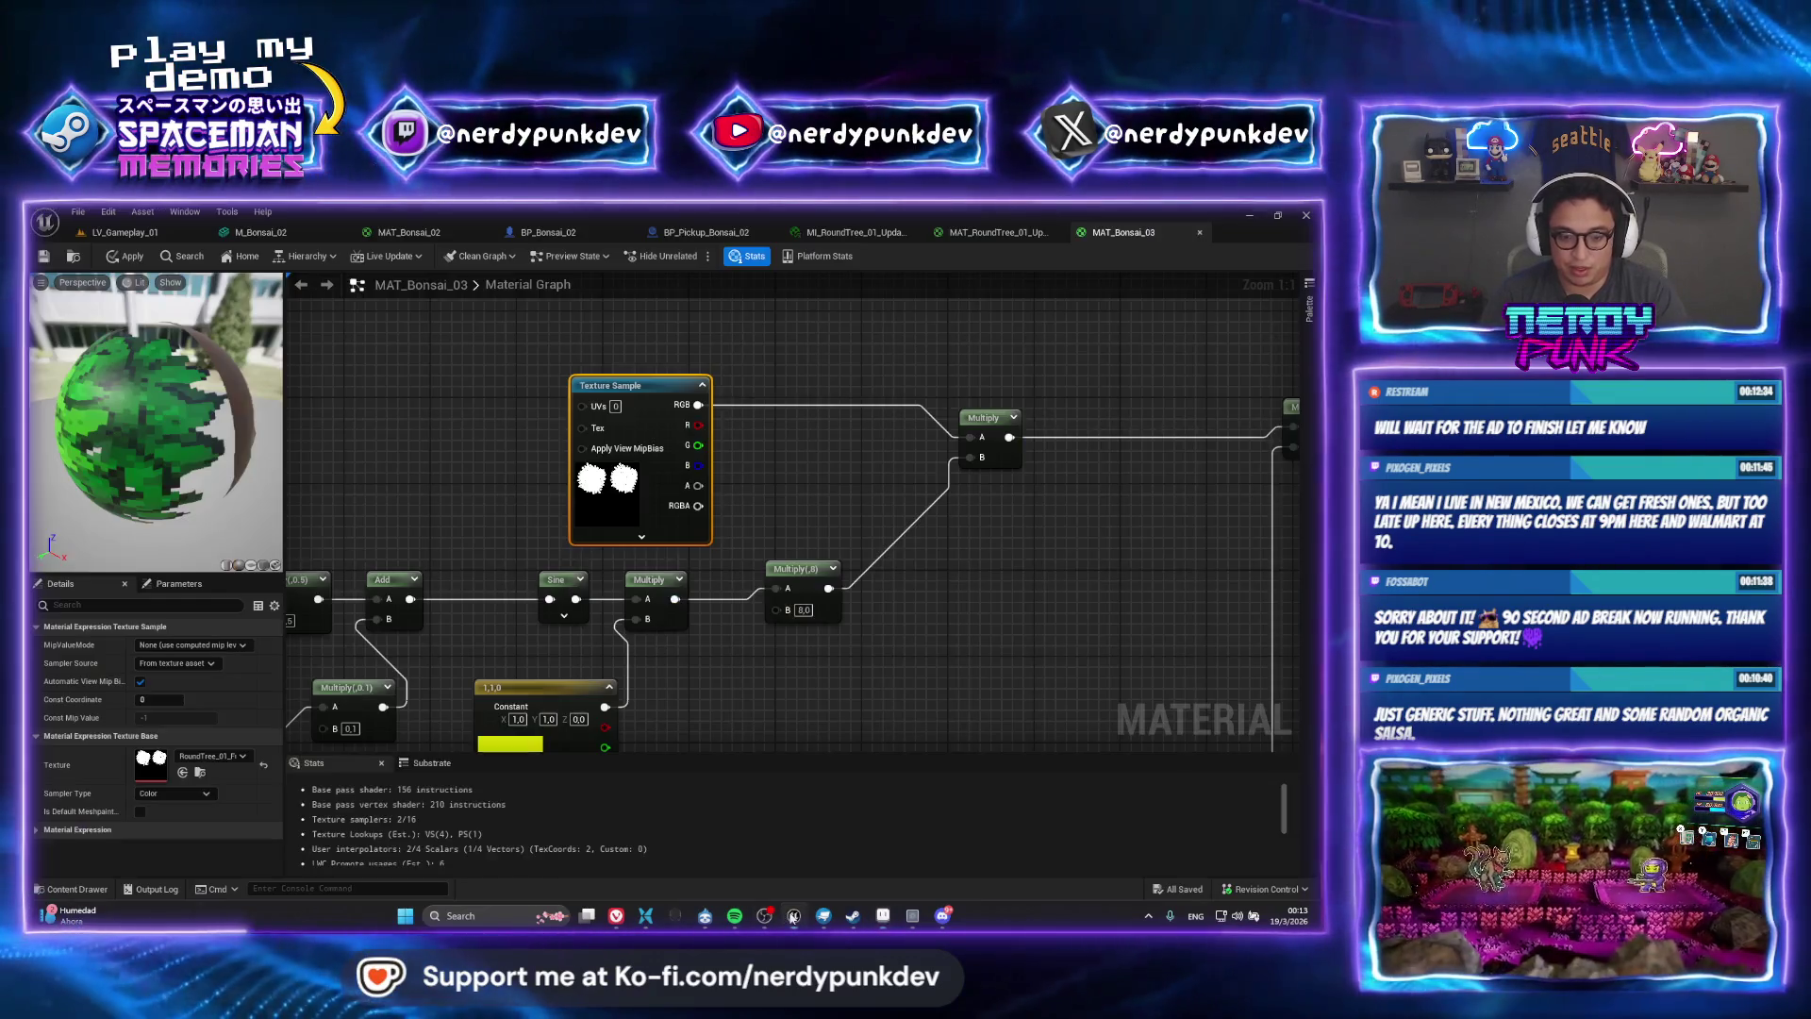
Make Layer 1 visible again on TEX_Bonsai_03, then bring Discord's general chat forward
click(883, 916)
key(g)
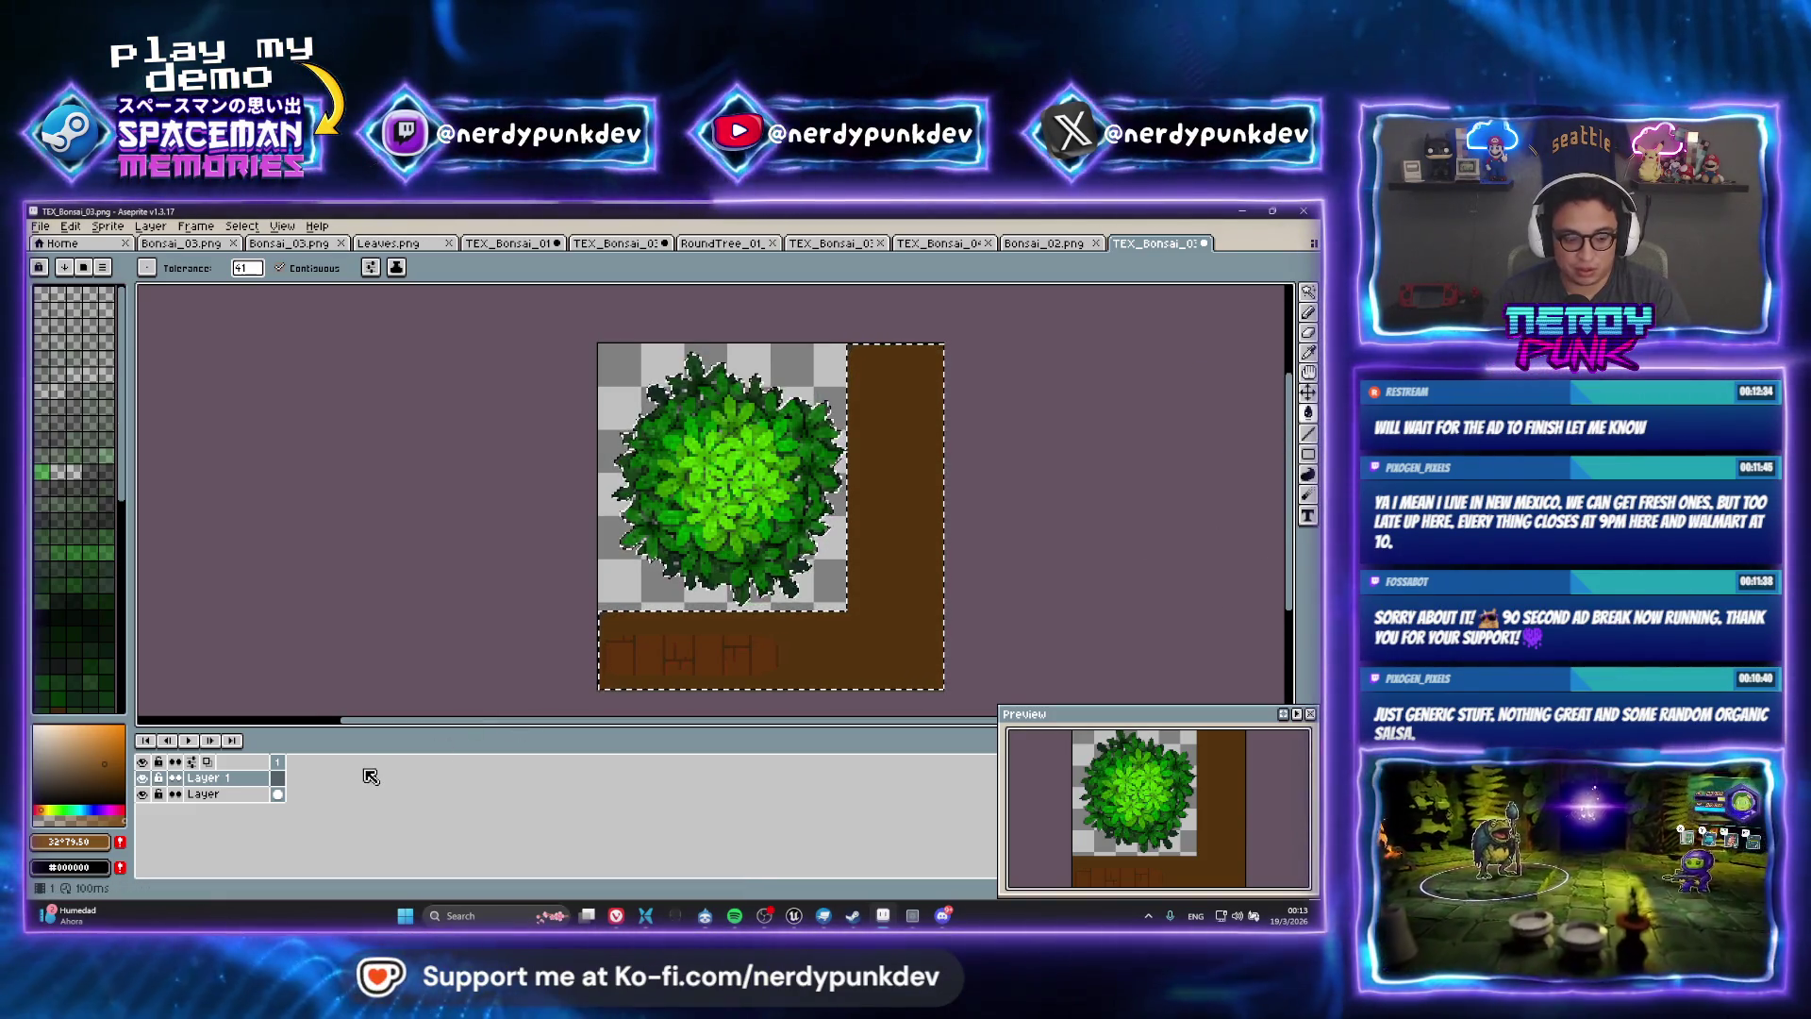
click(143, 778)
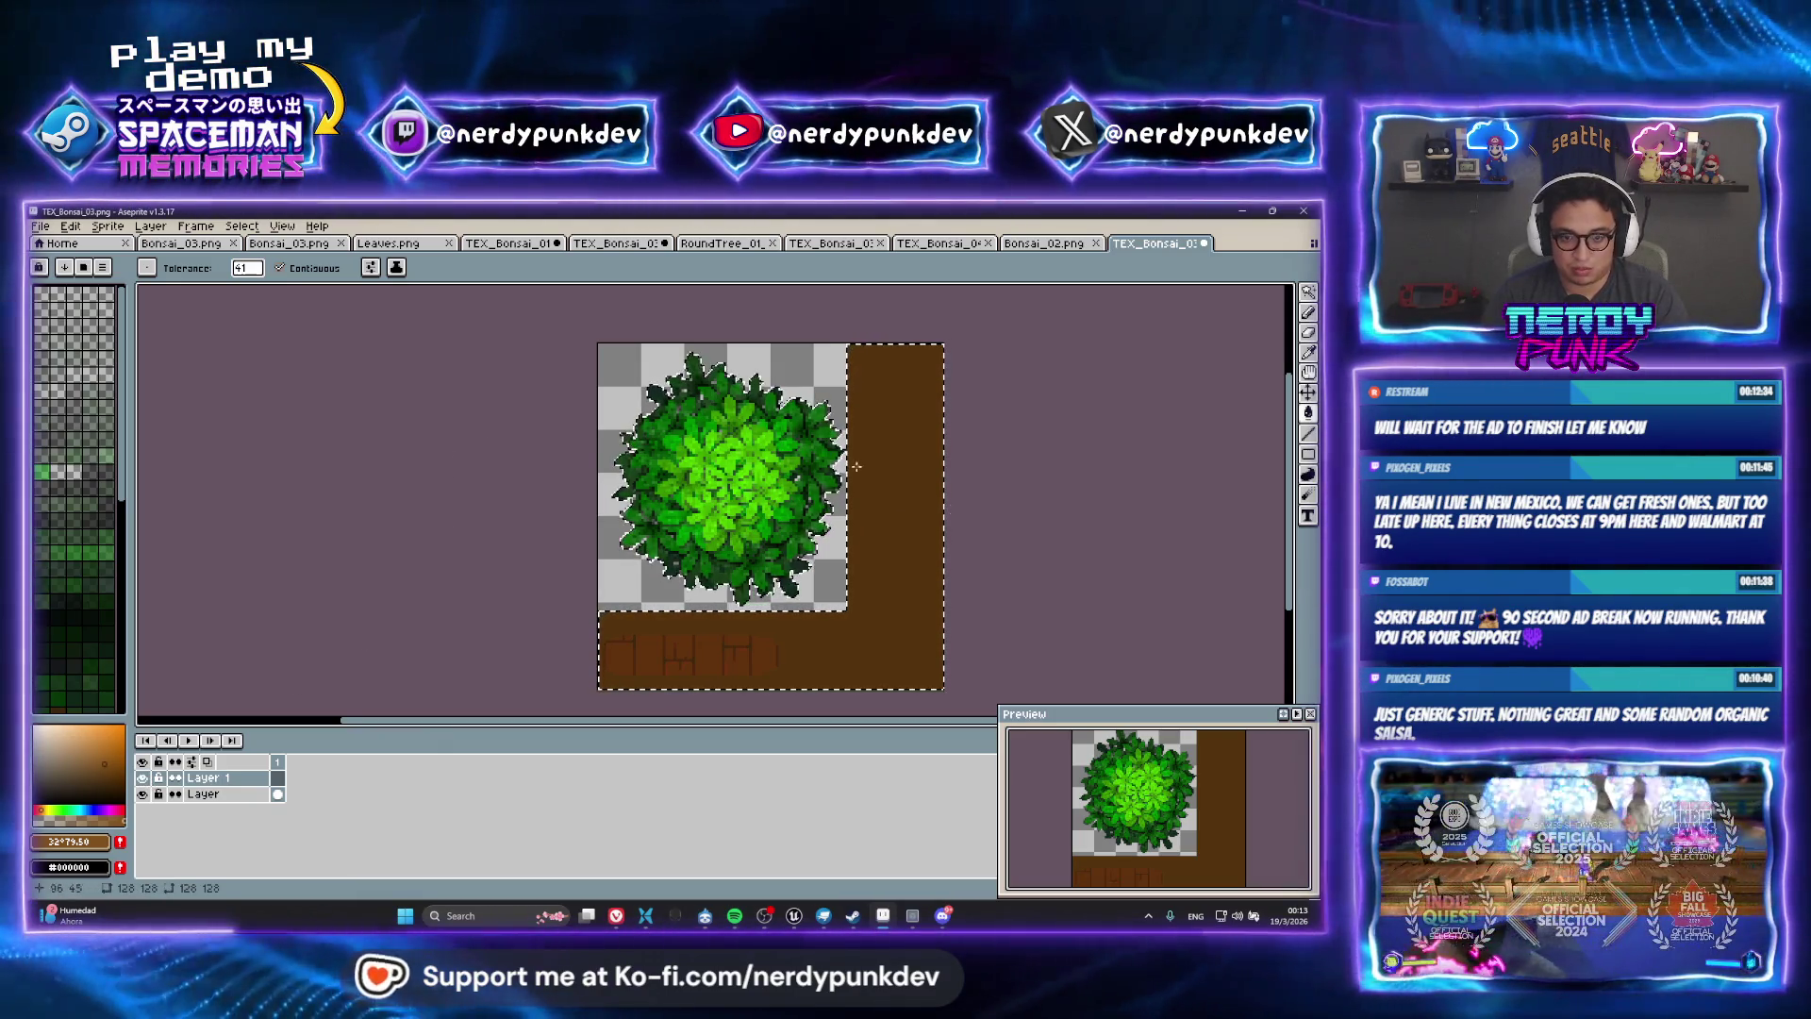
key(m)
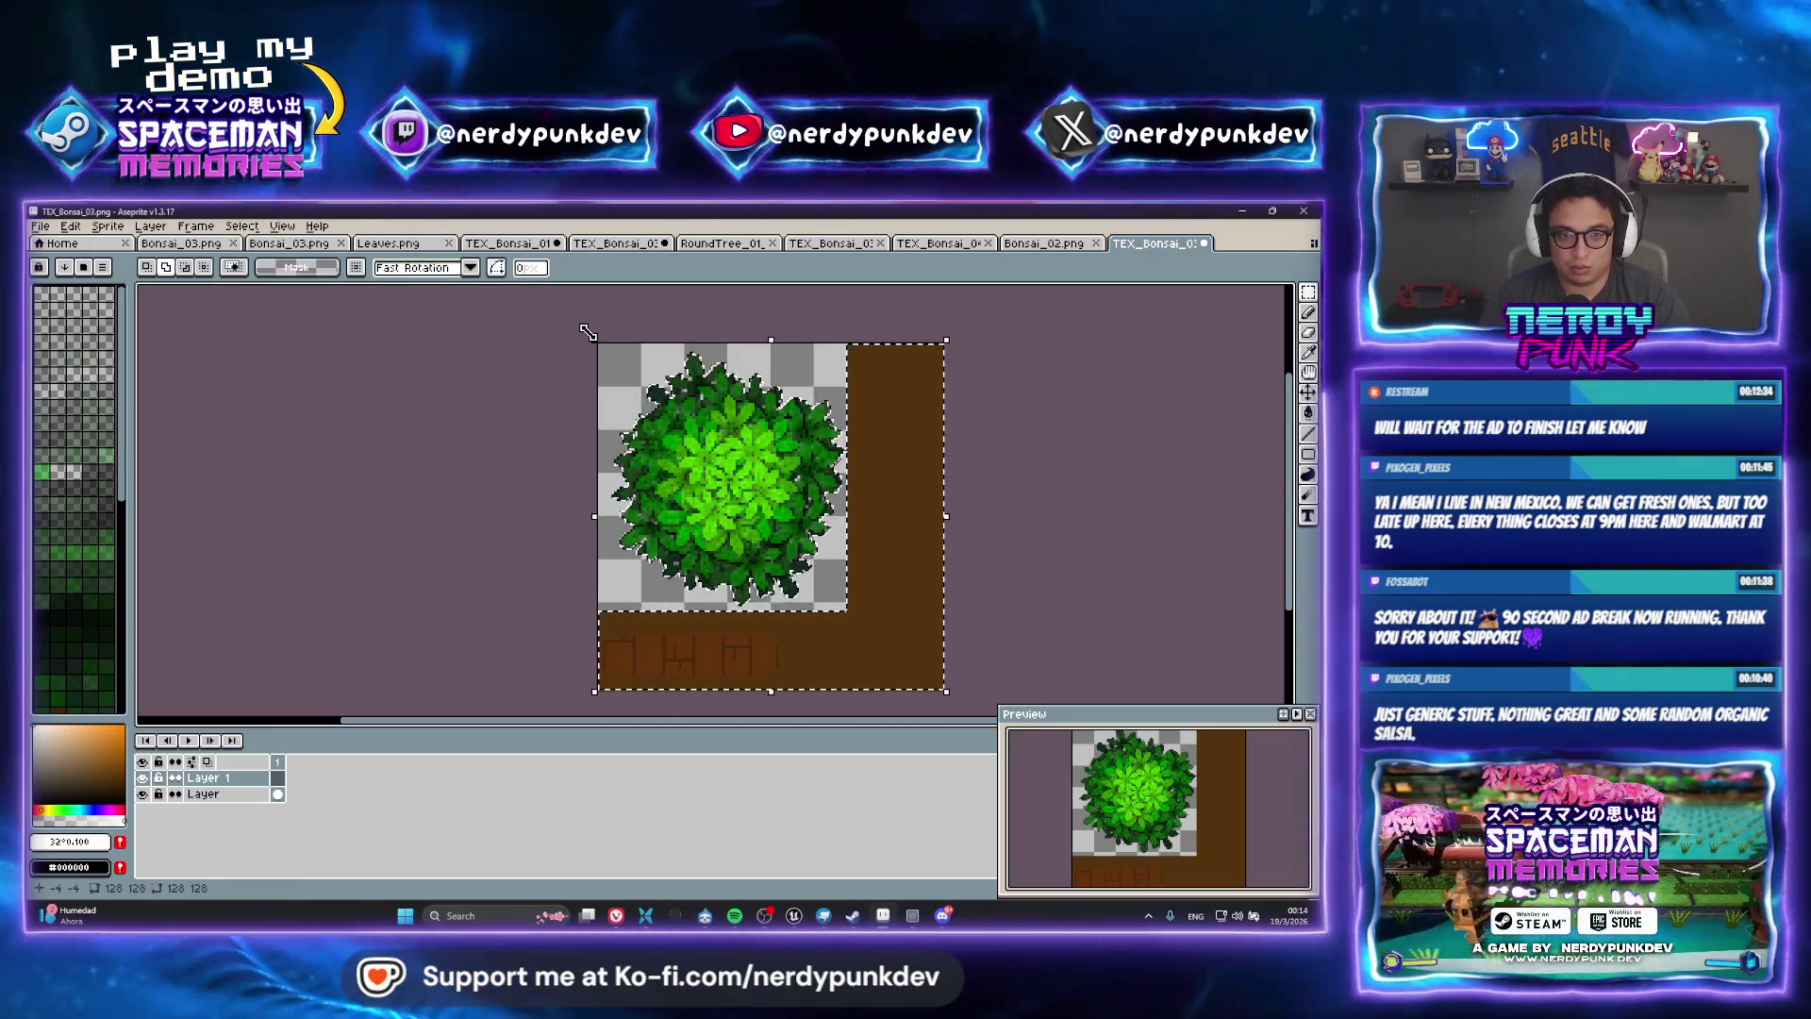
scroll(603, 339, down, 1)
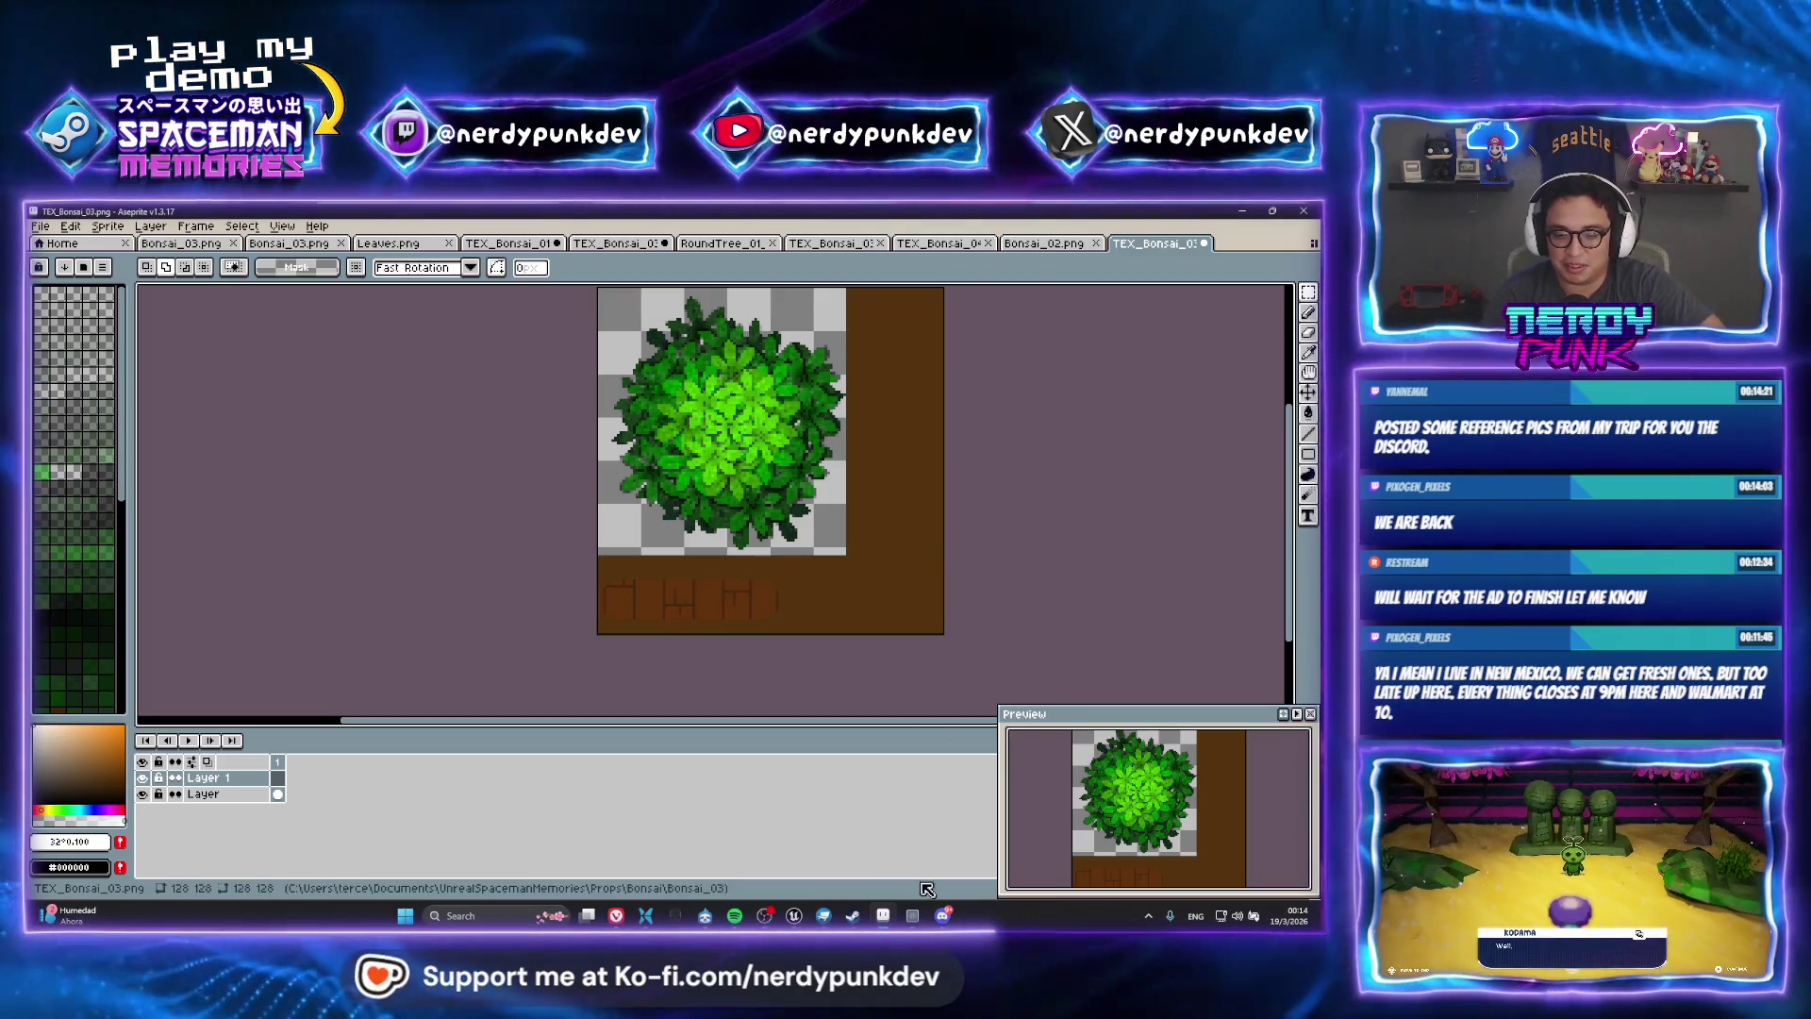
click(942, 915)
click(947, 757)
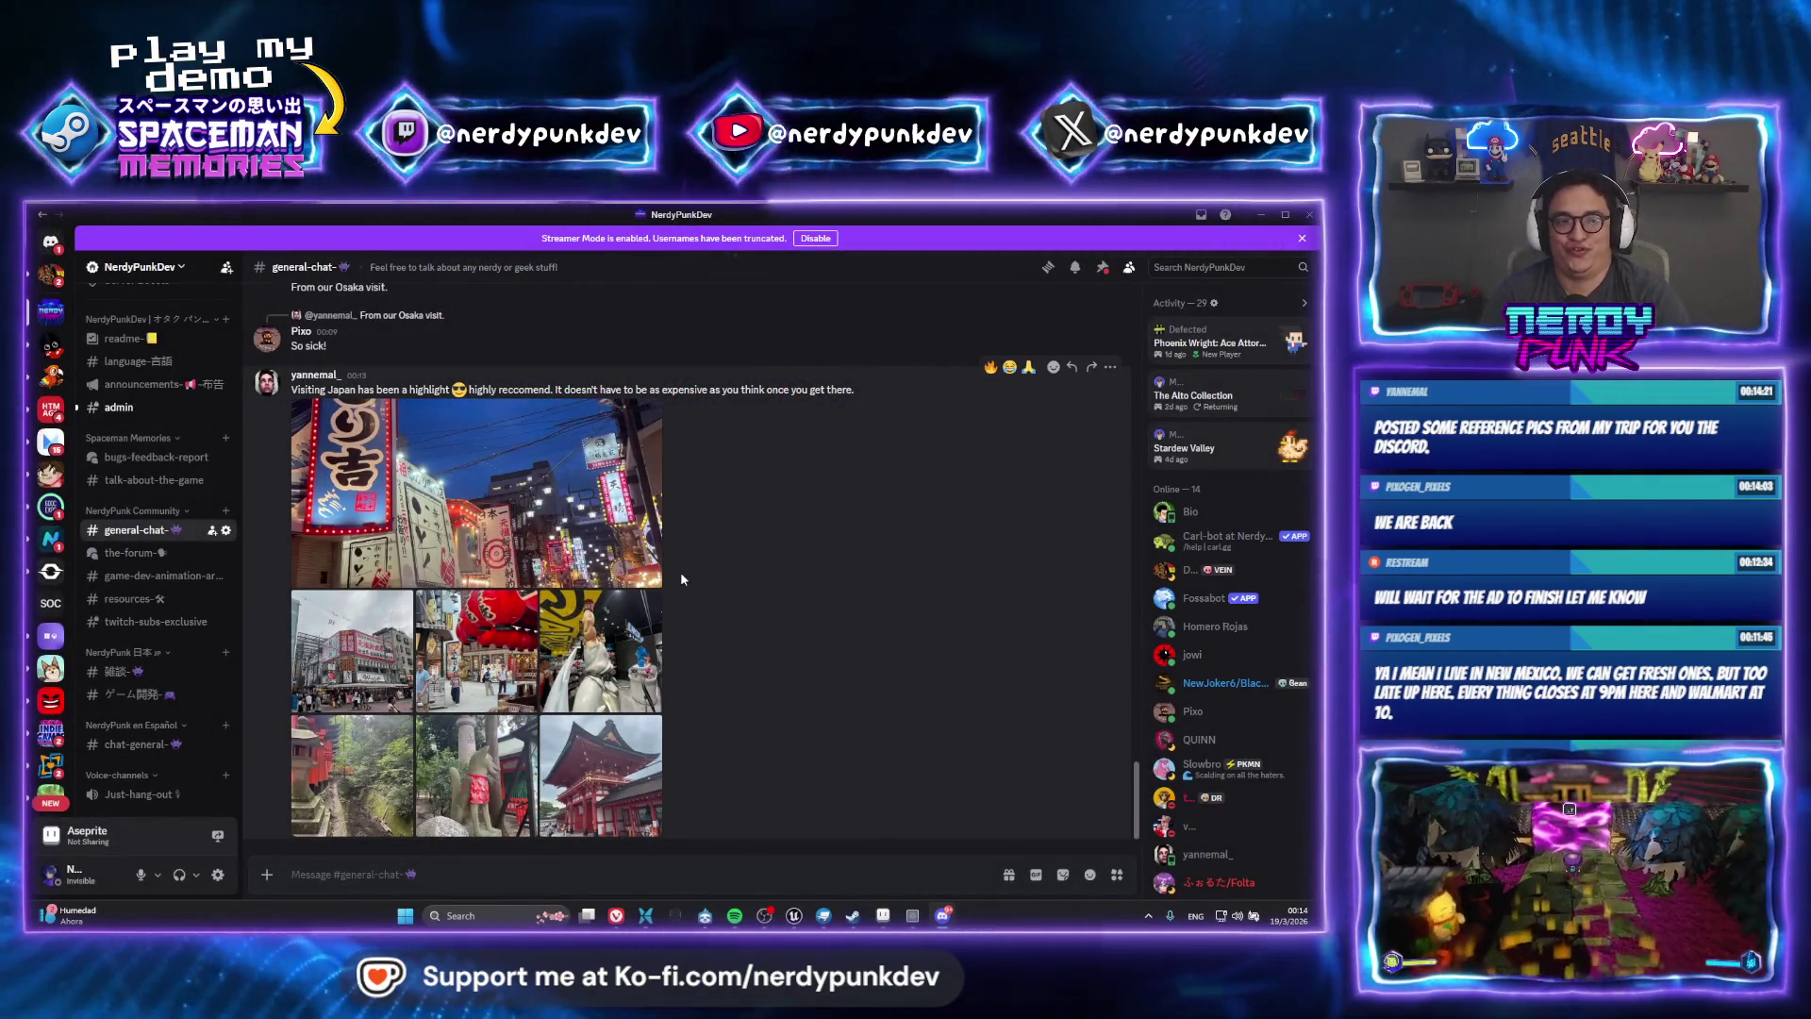
View the food photo full-size, paging through the Bishamon statue to the Osaka storefront
scroll(677, 570, up, 5)
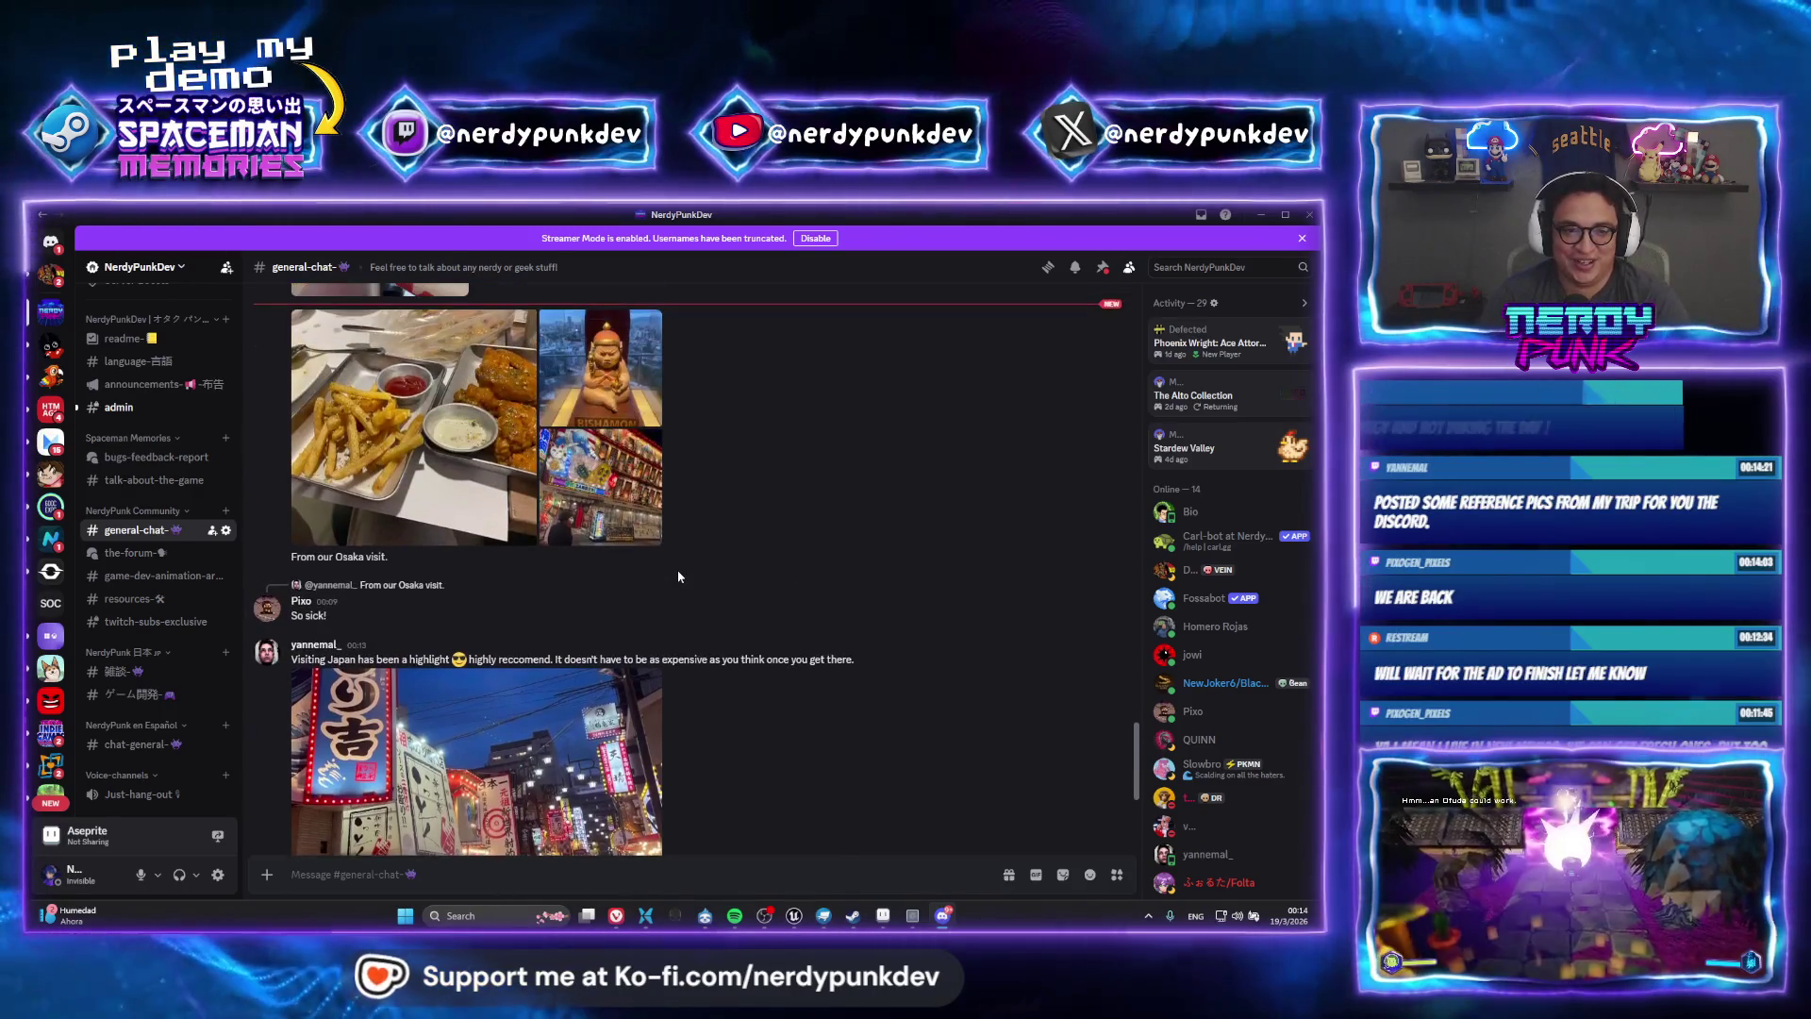
scroll(710, 602, up, 2)
scroll(710, 601, down, 2)
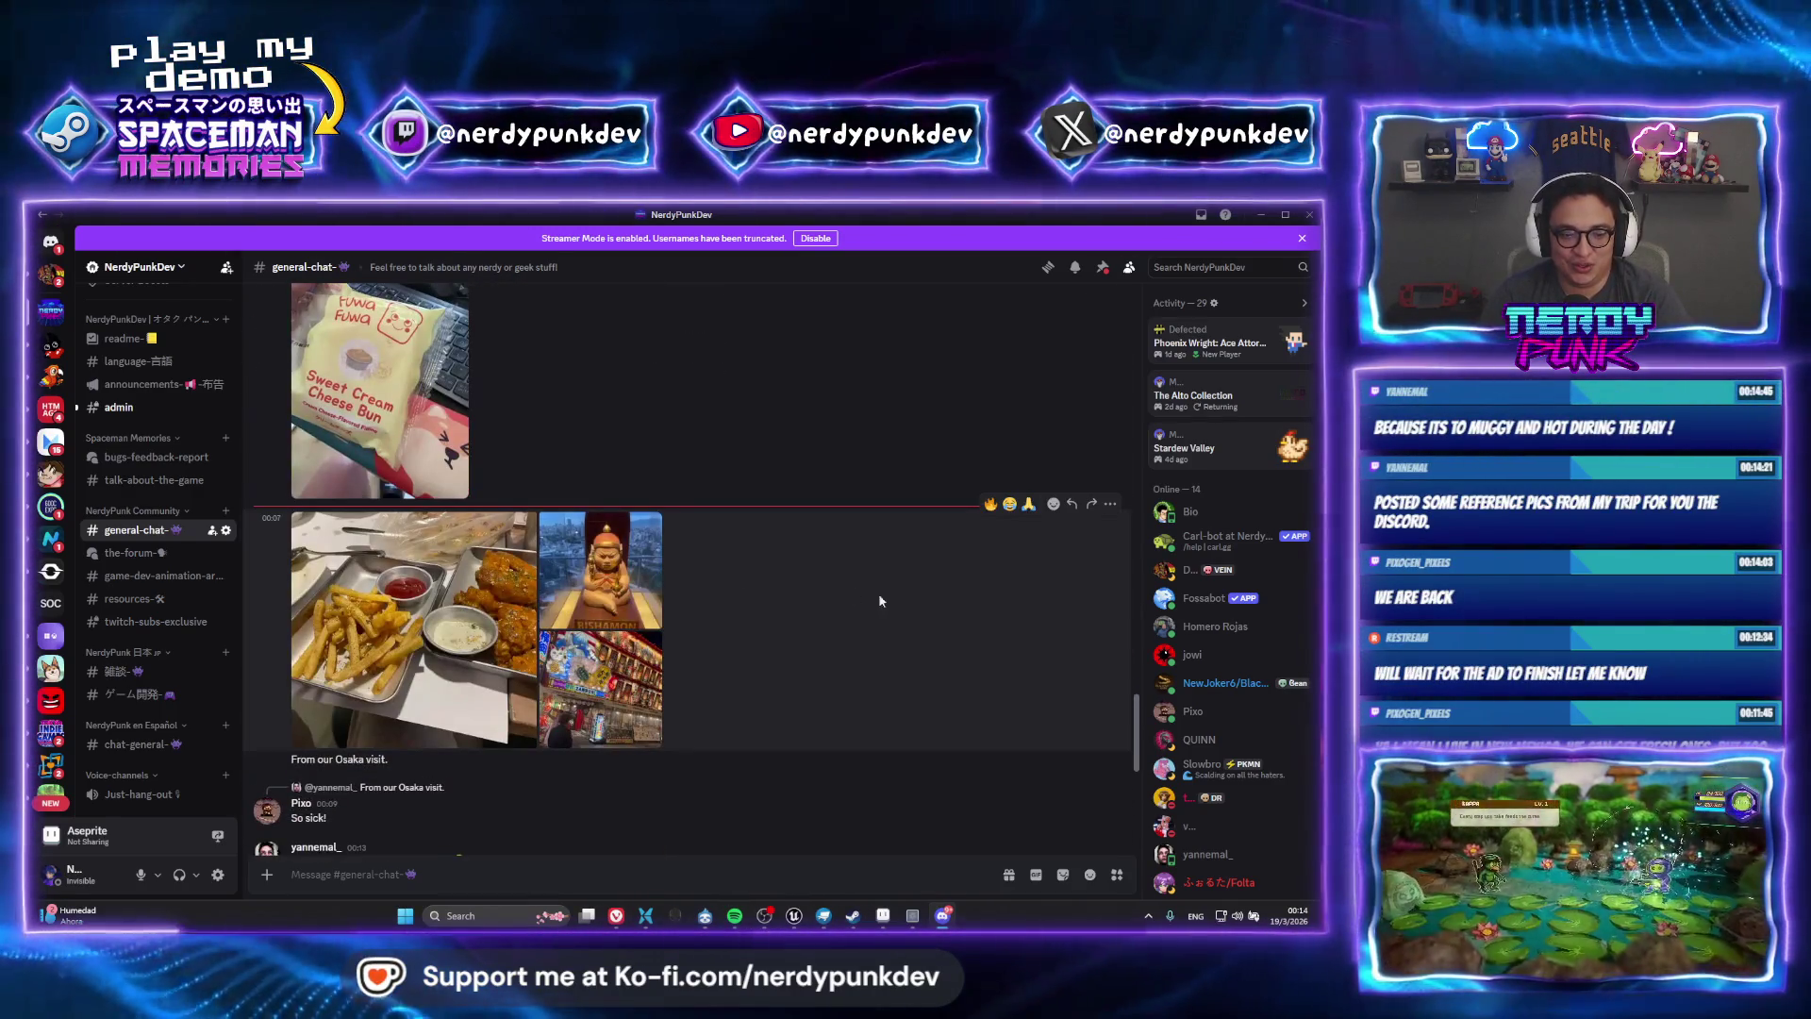
click(450, 601)
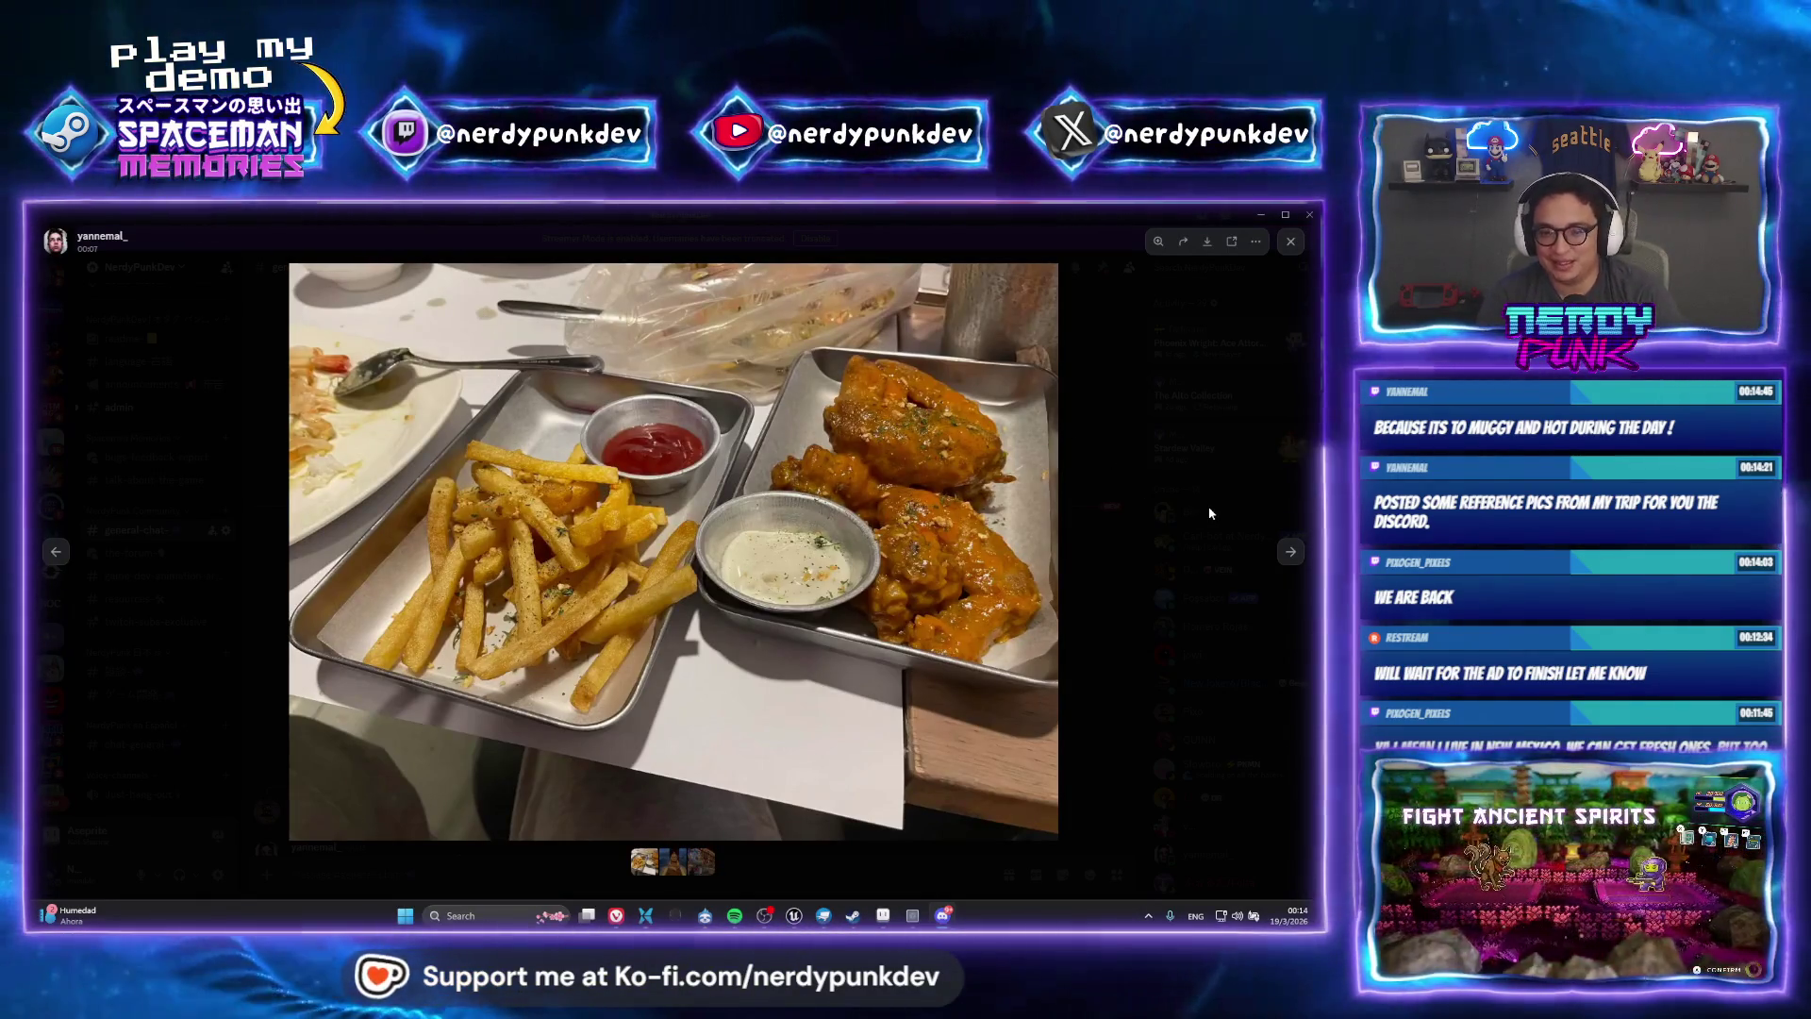
click(1290, 553)
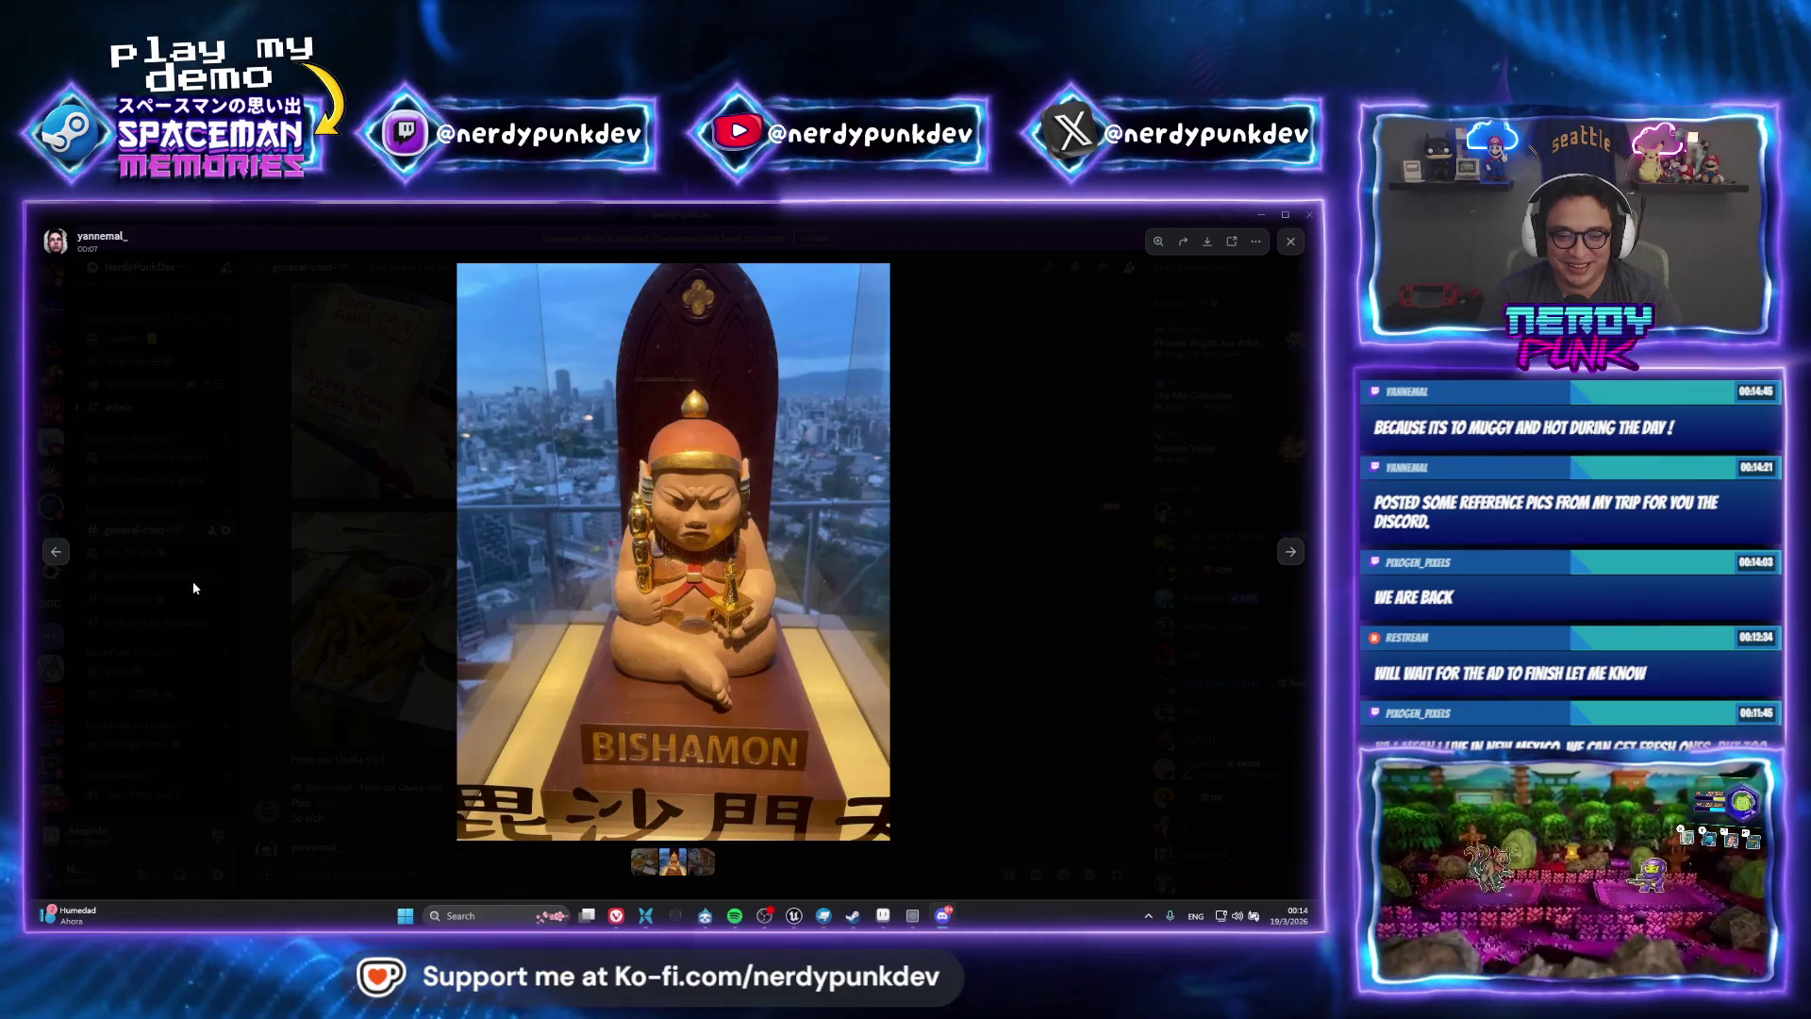
click(1280, 564)
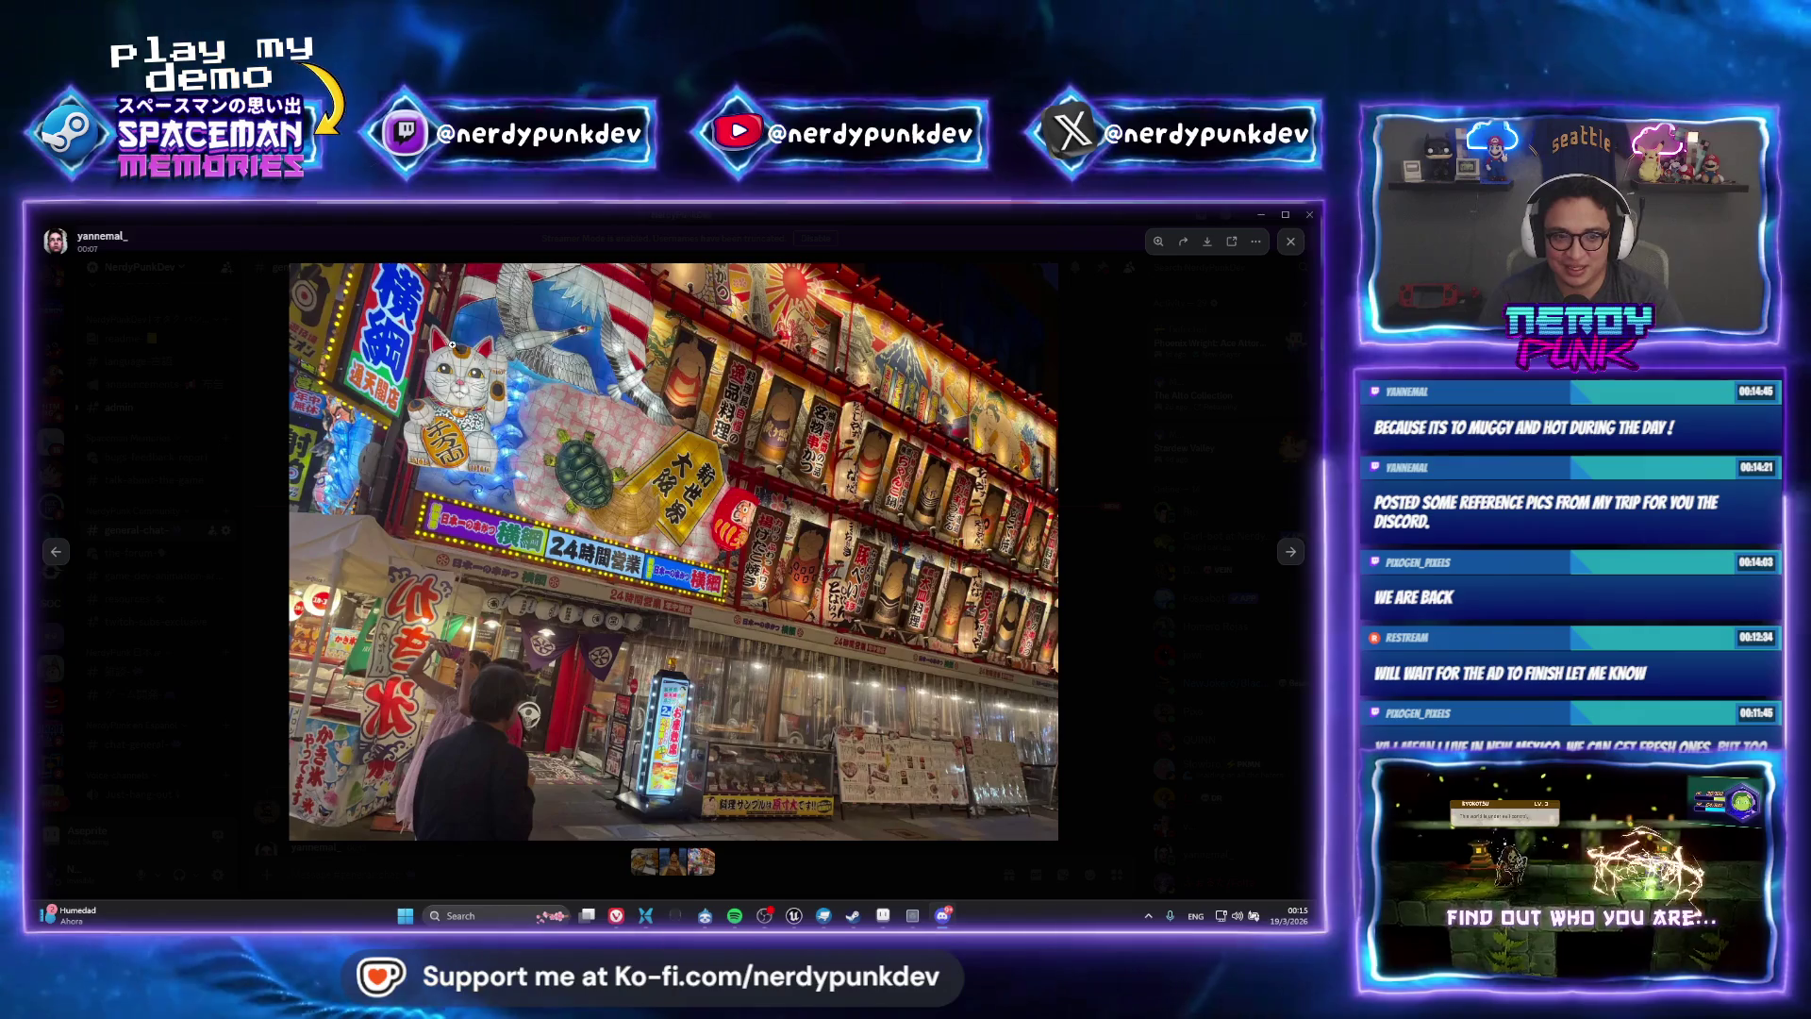
click(794, 915)
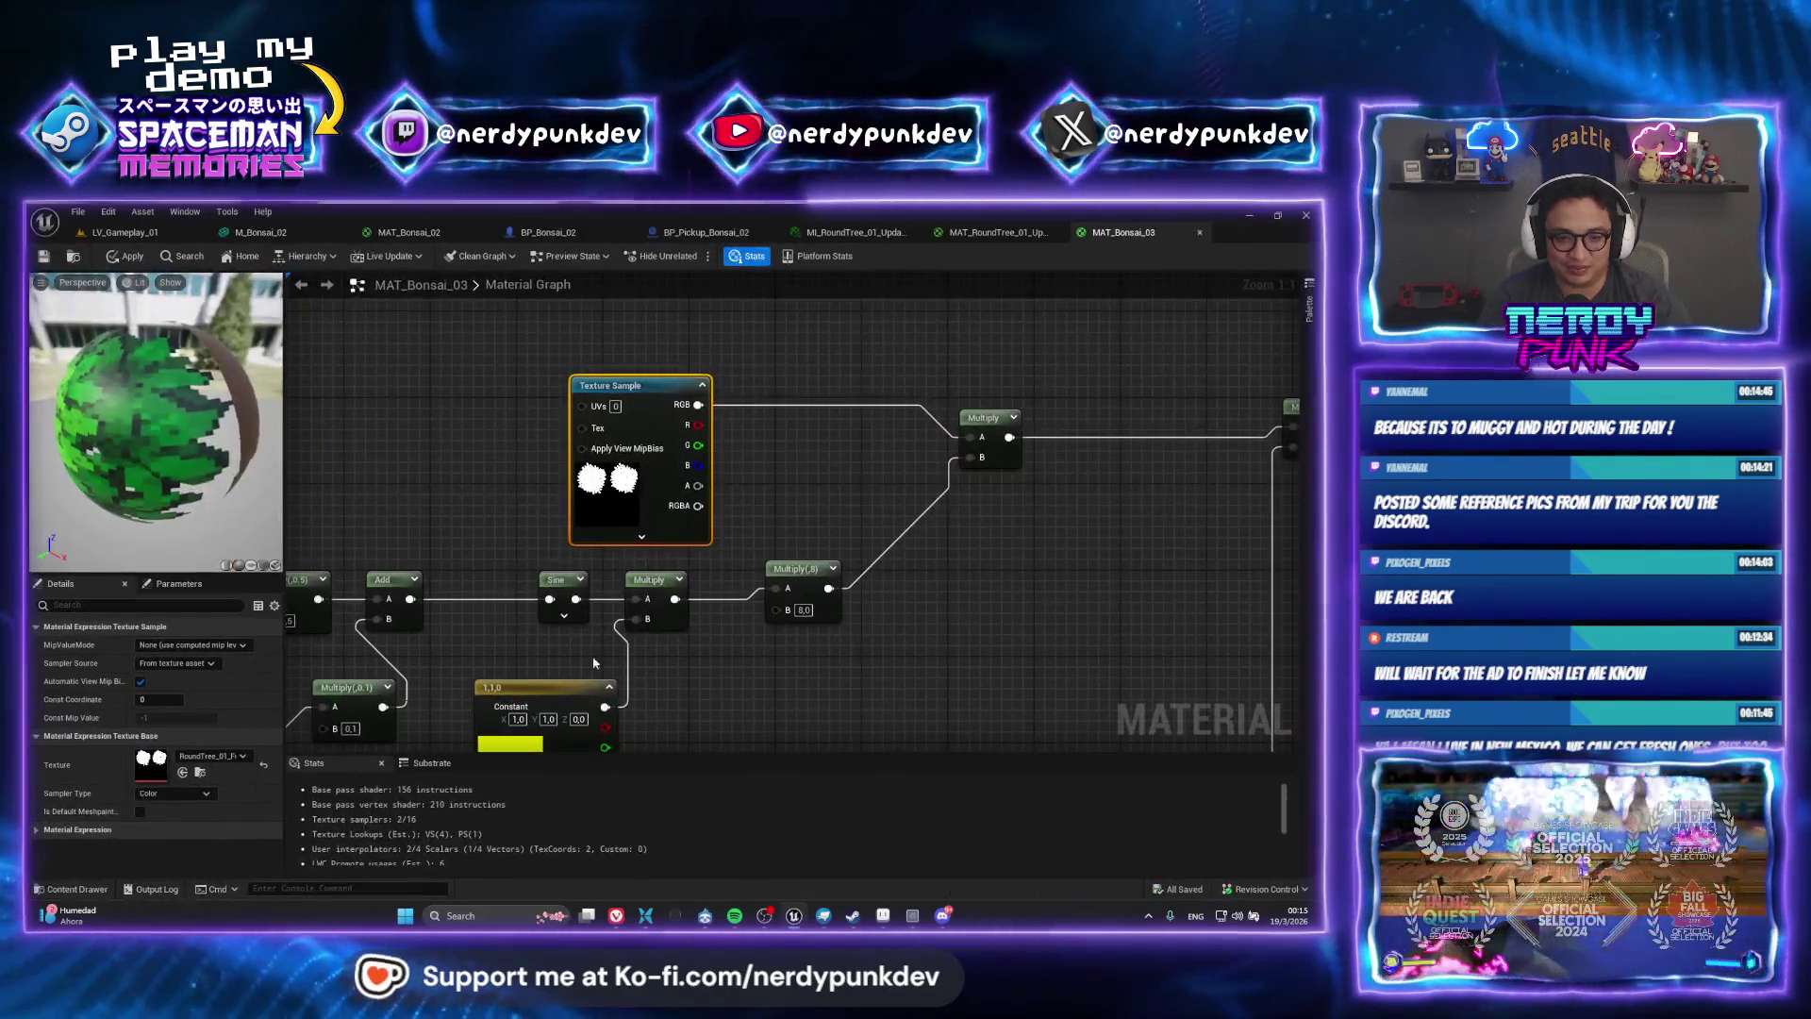
Open LV_Gameplay_01 and fly the camera over the hedge maze down to the lucky-cat shrine
click(124, 232)
key(w)
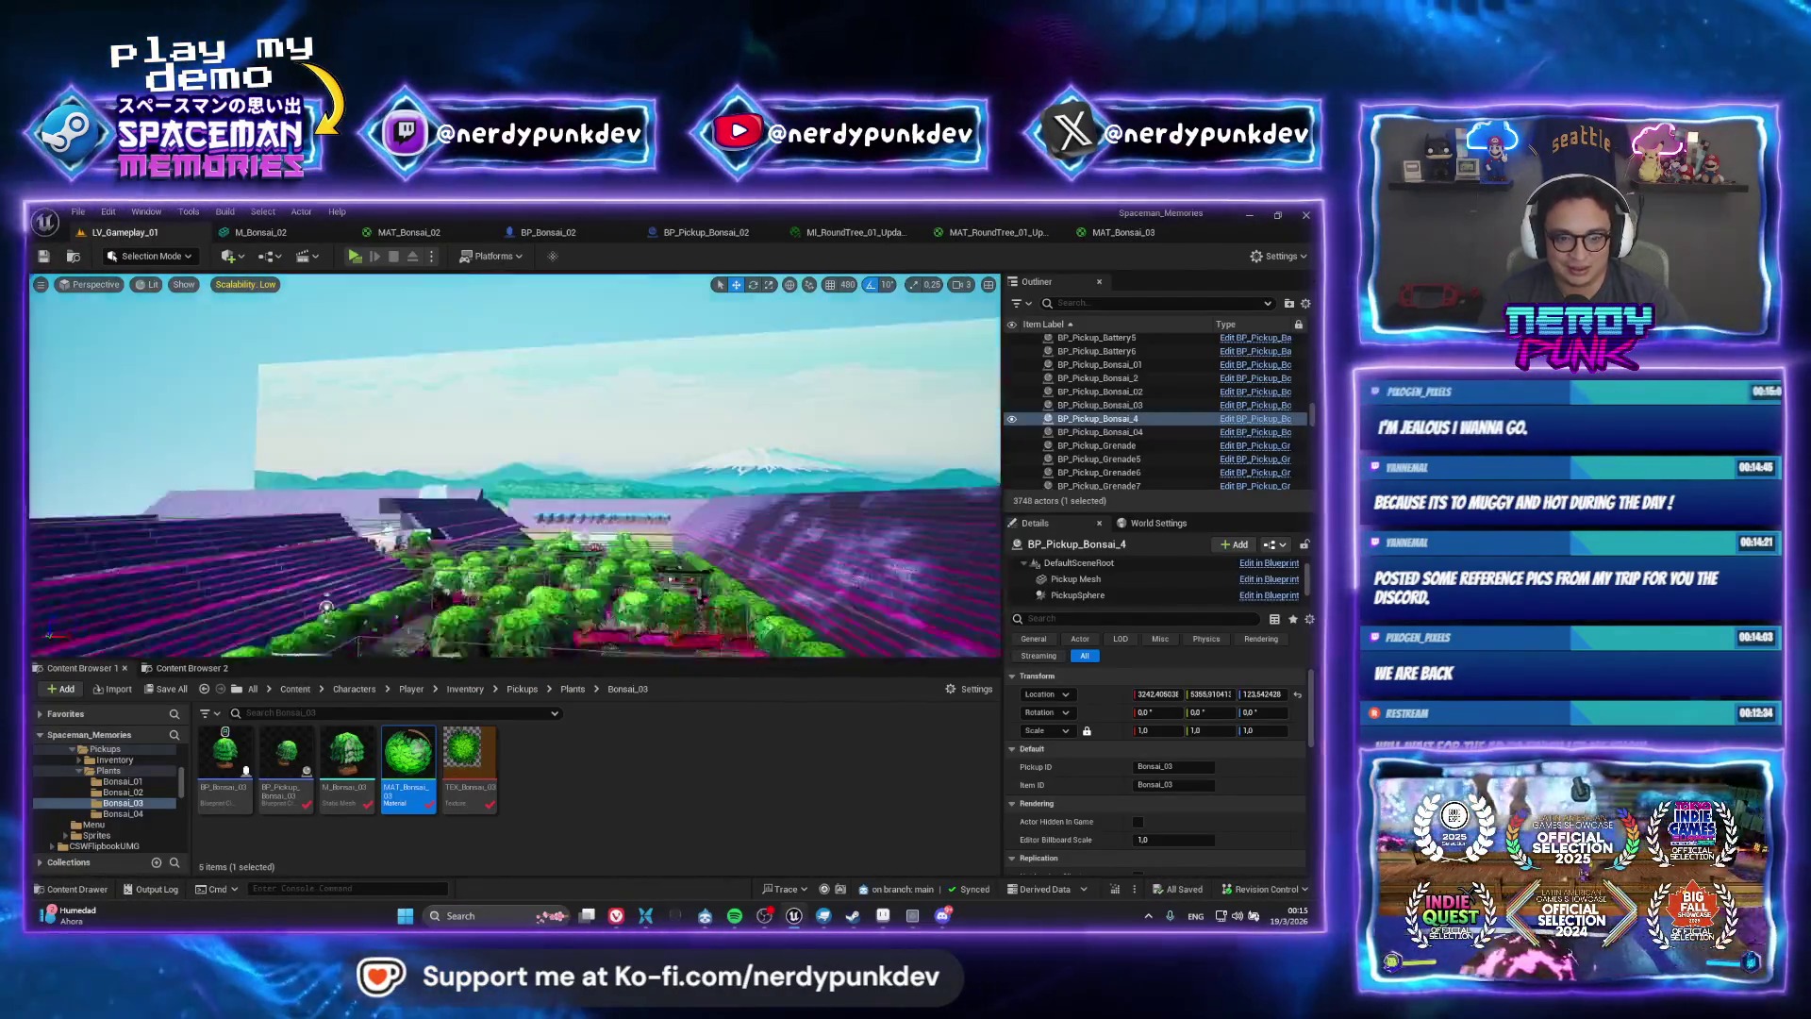
key(f)
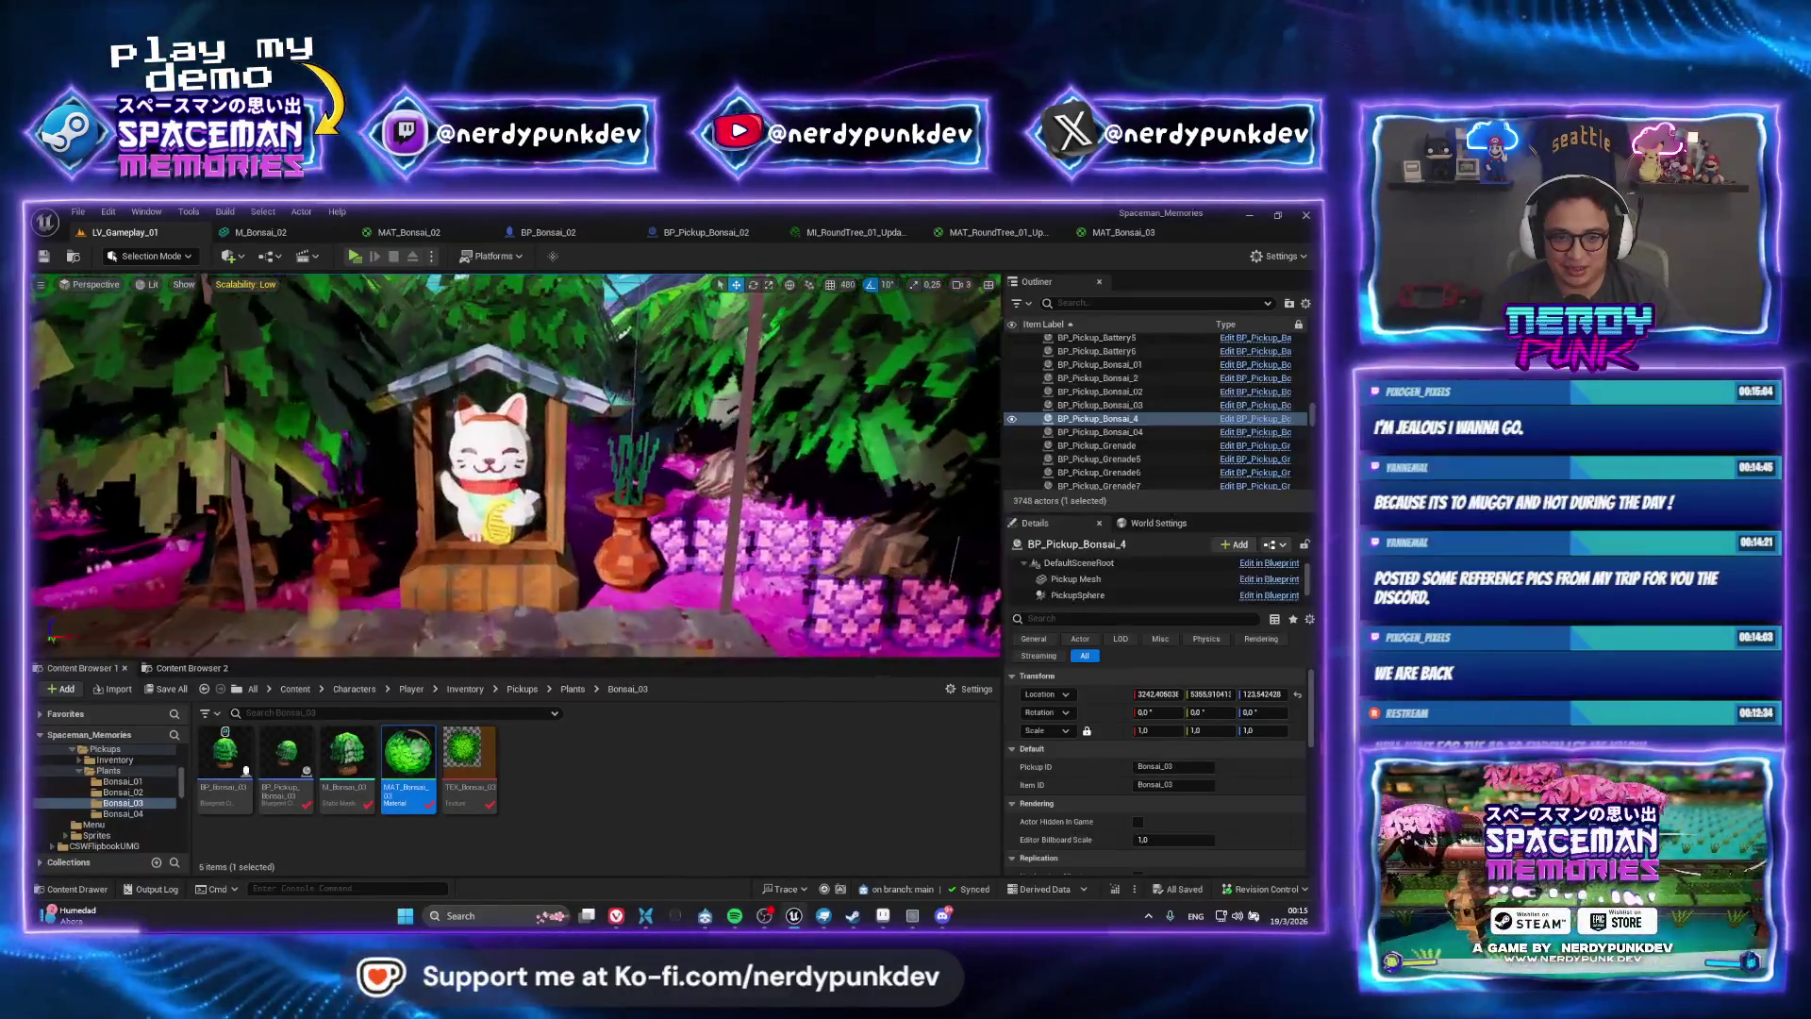
click(943, 915)
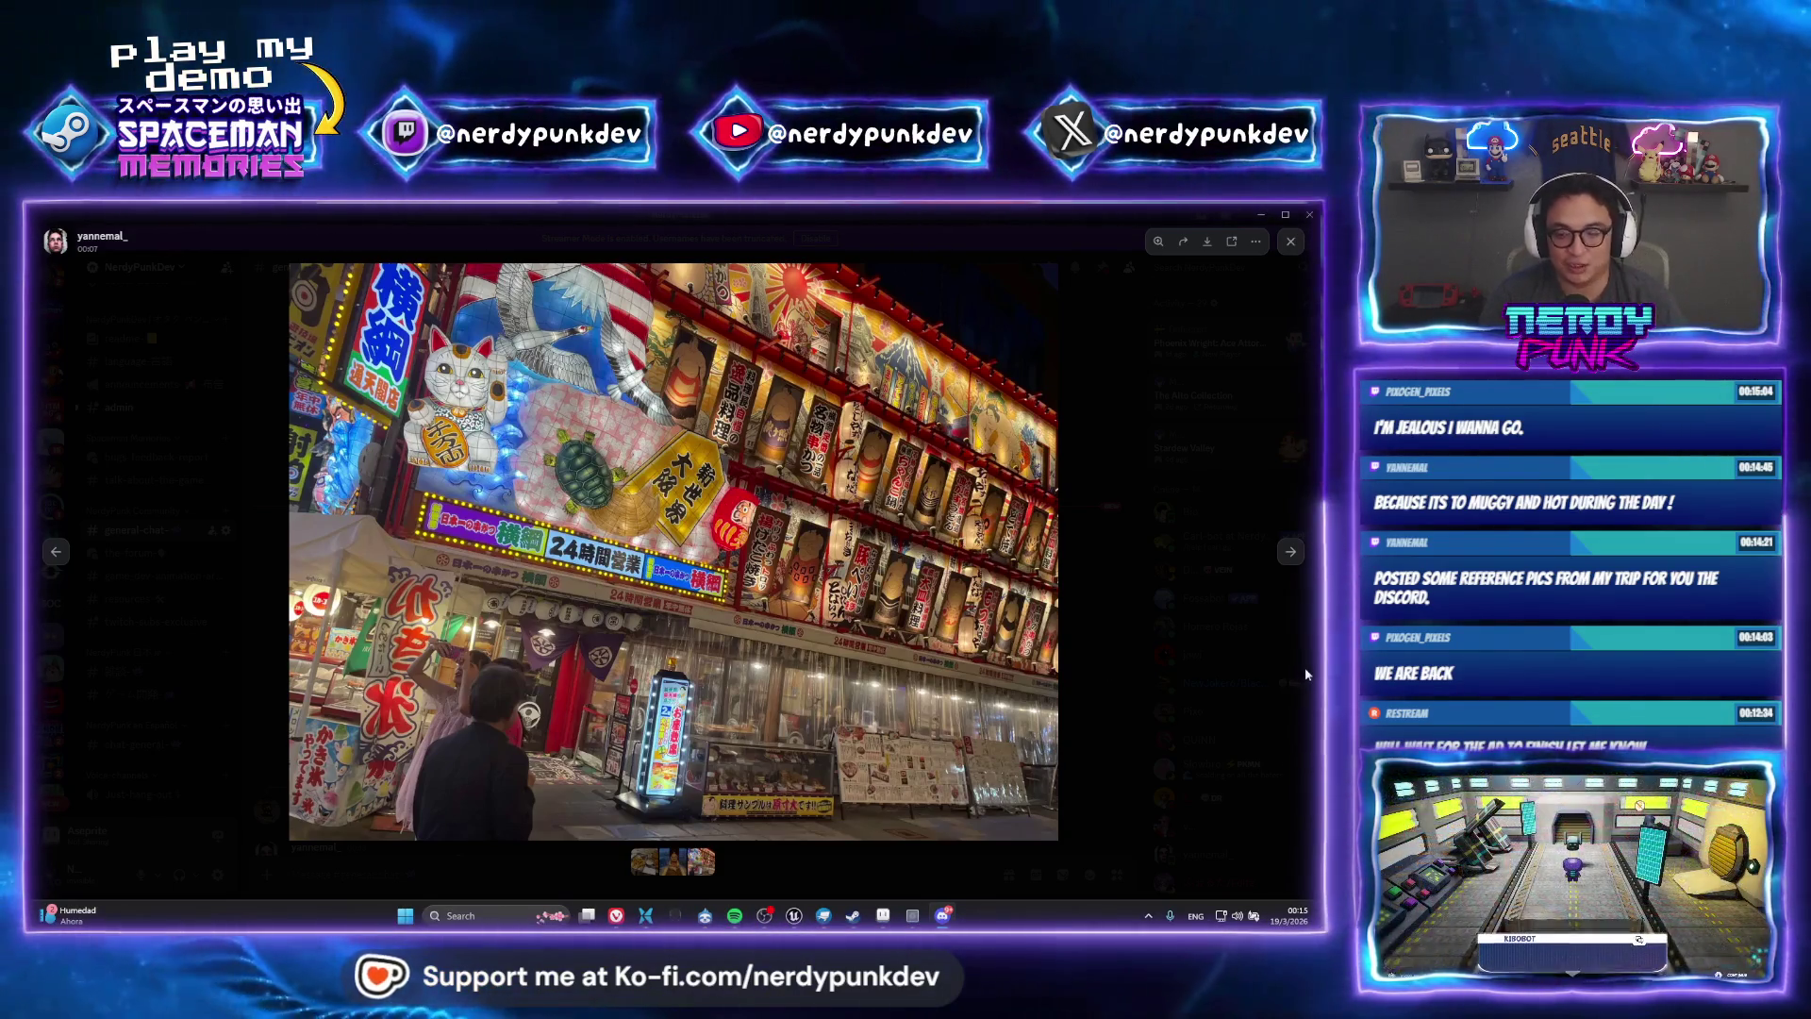
See the fries-and-wings photo, then reopen the Osaka street photo and browse to the Ryu statue
click(1289, 564)
key(Escape)
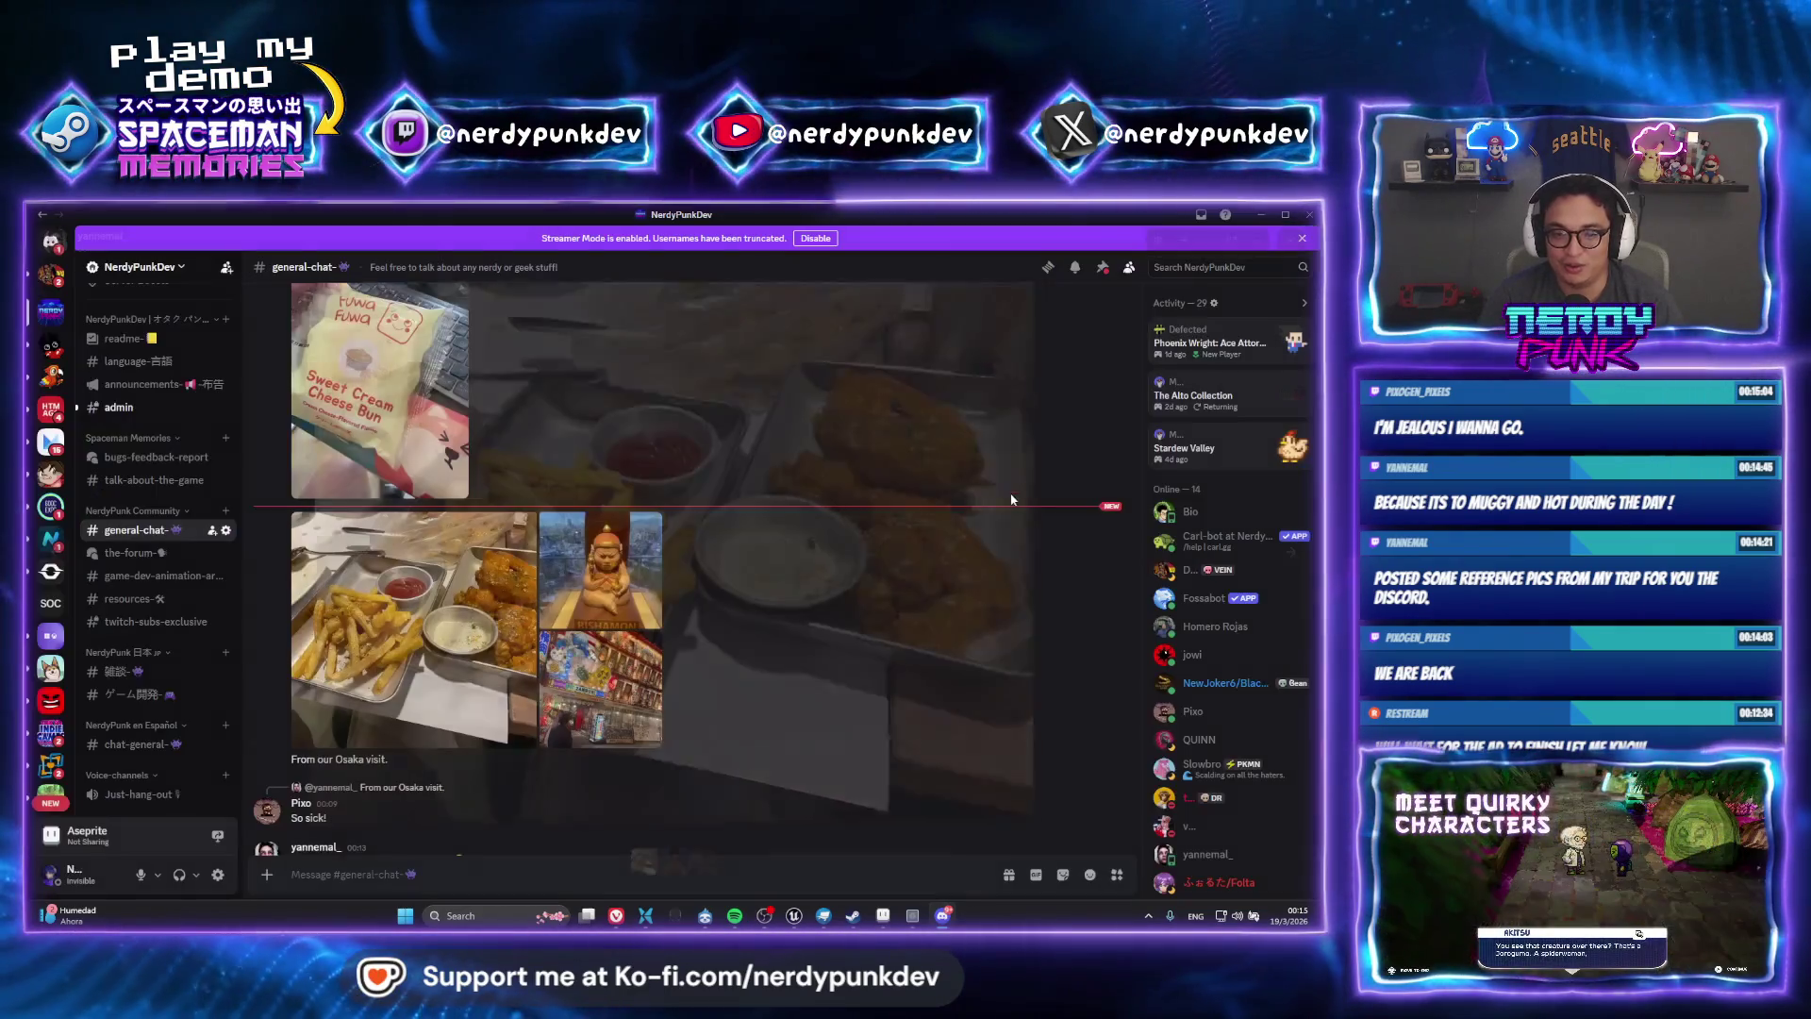
scroll(683, 665, down, 2)
scroll(633, 677, down, 2)
click(406, 491)
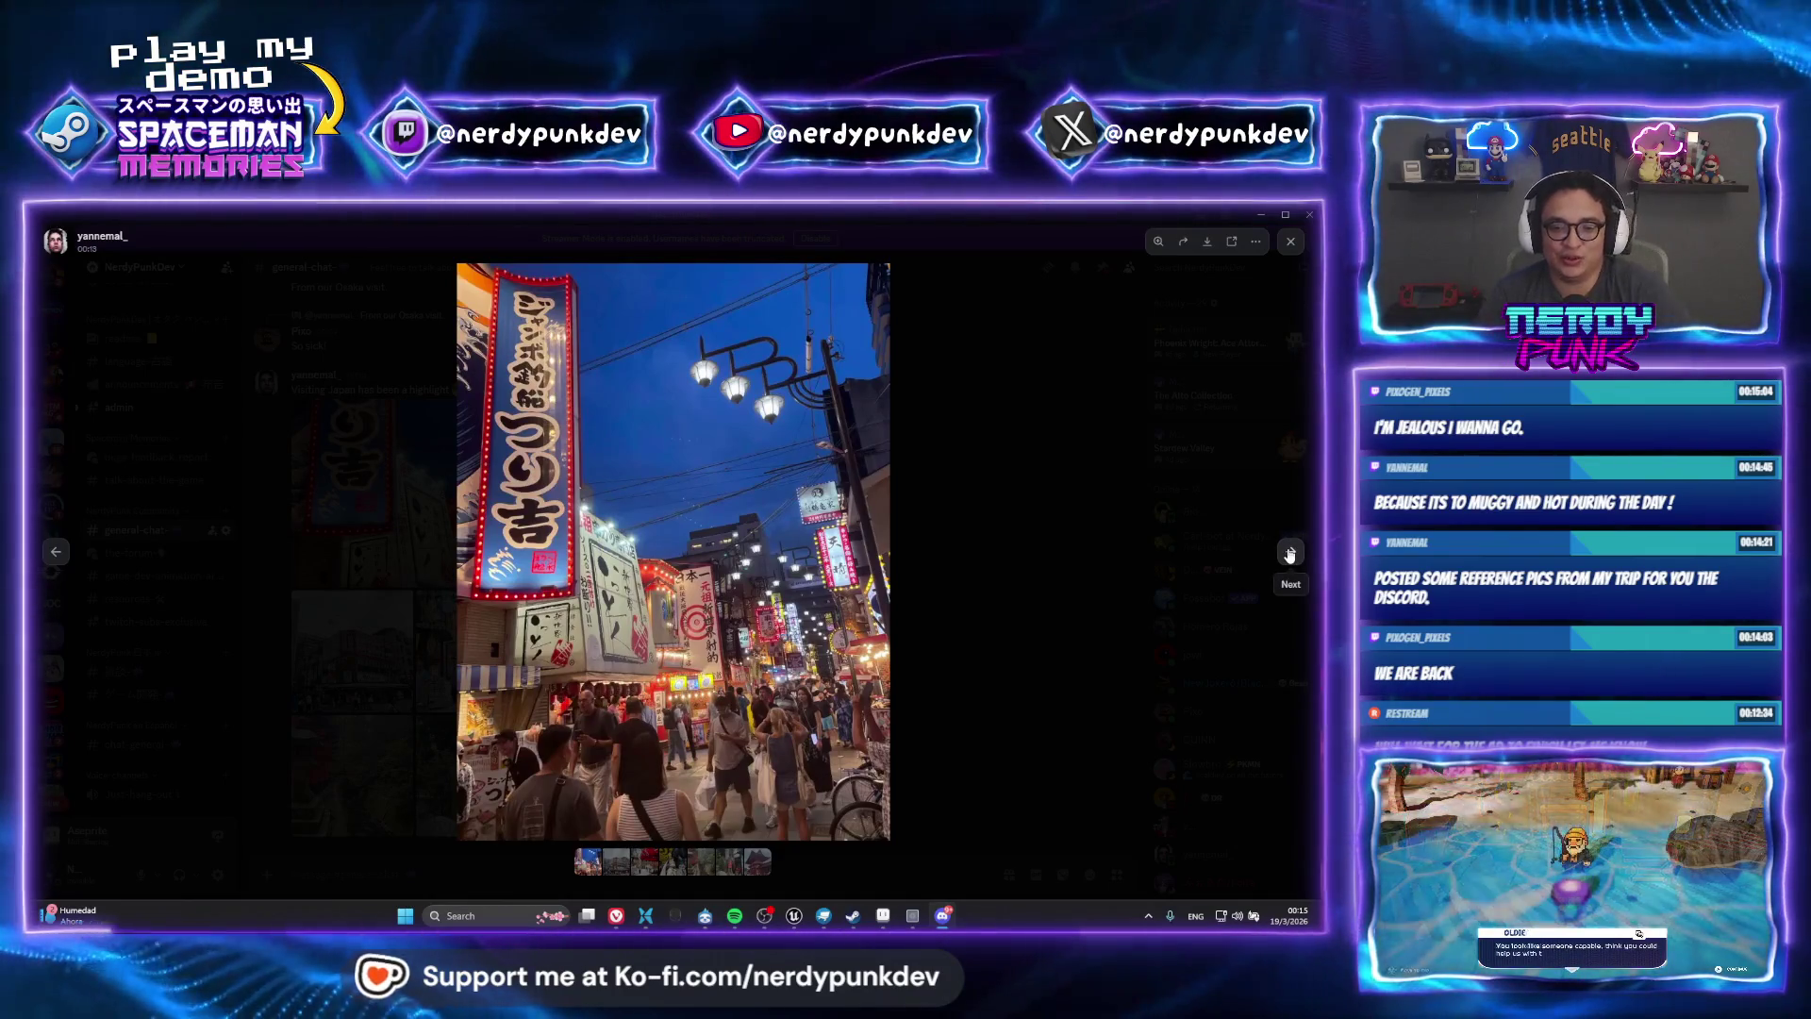
click(1290, 554)
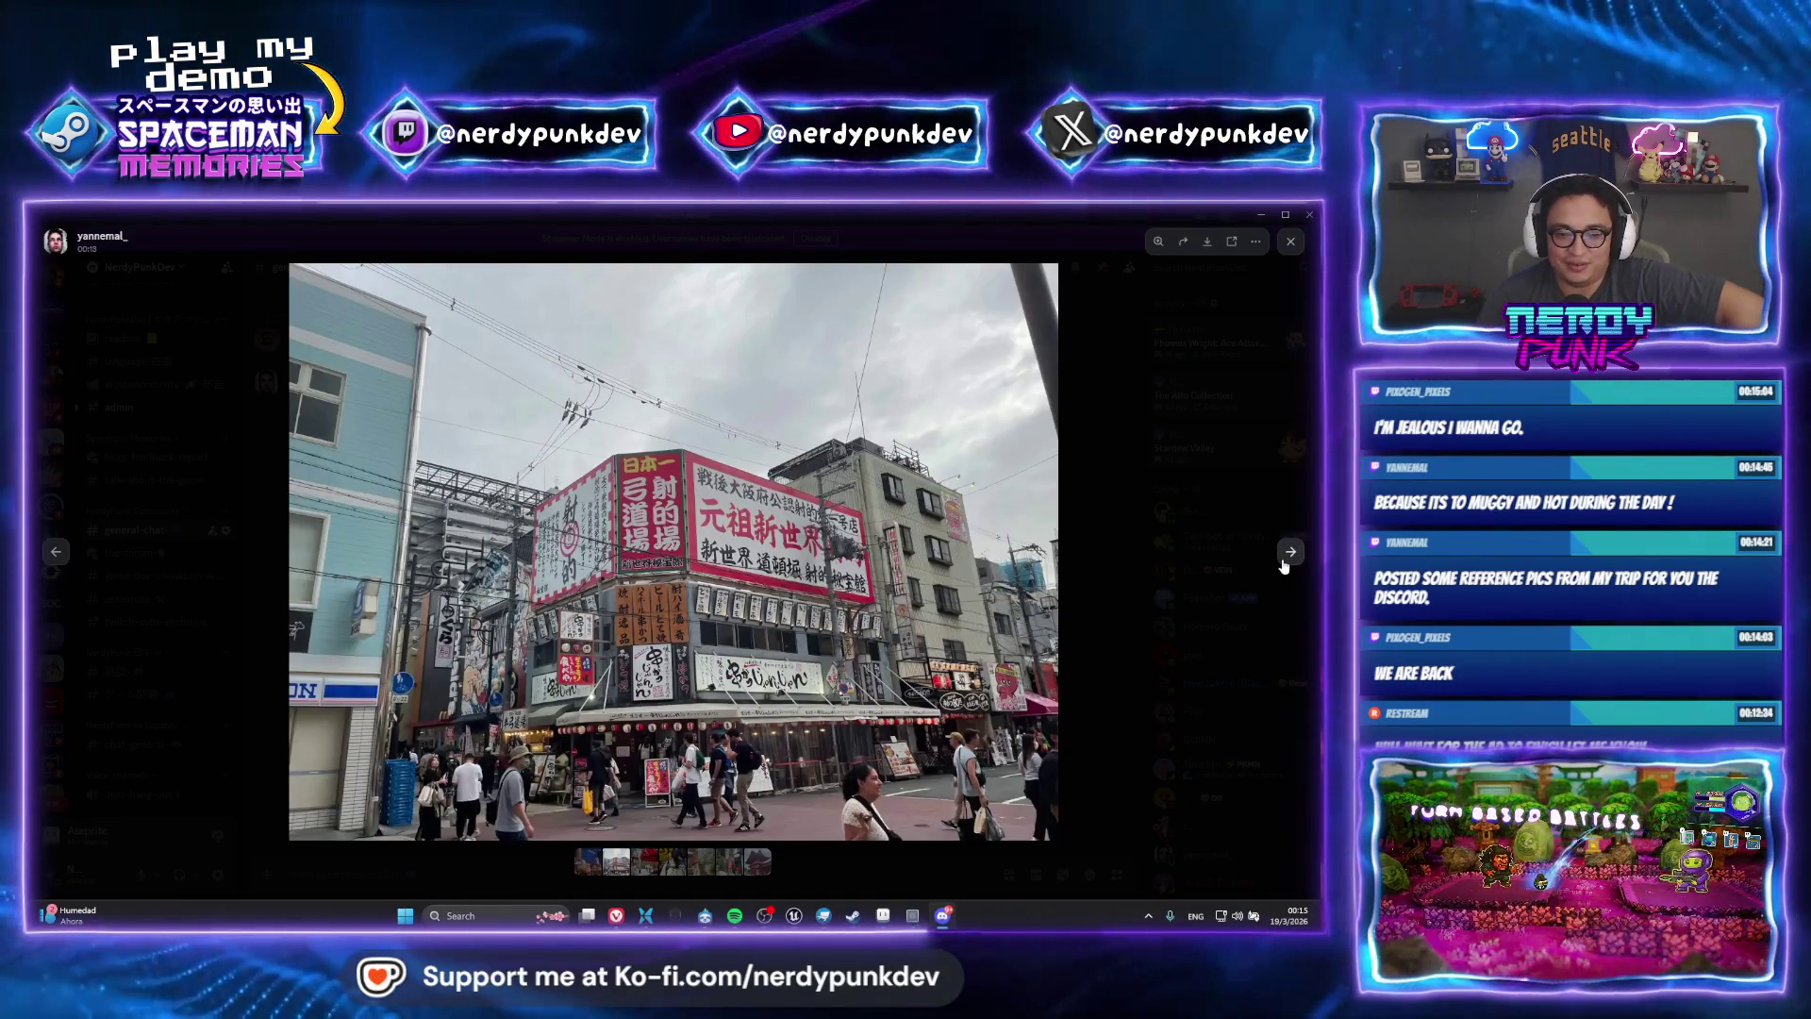
click(1288, 556)
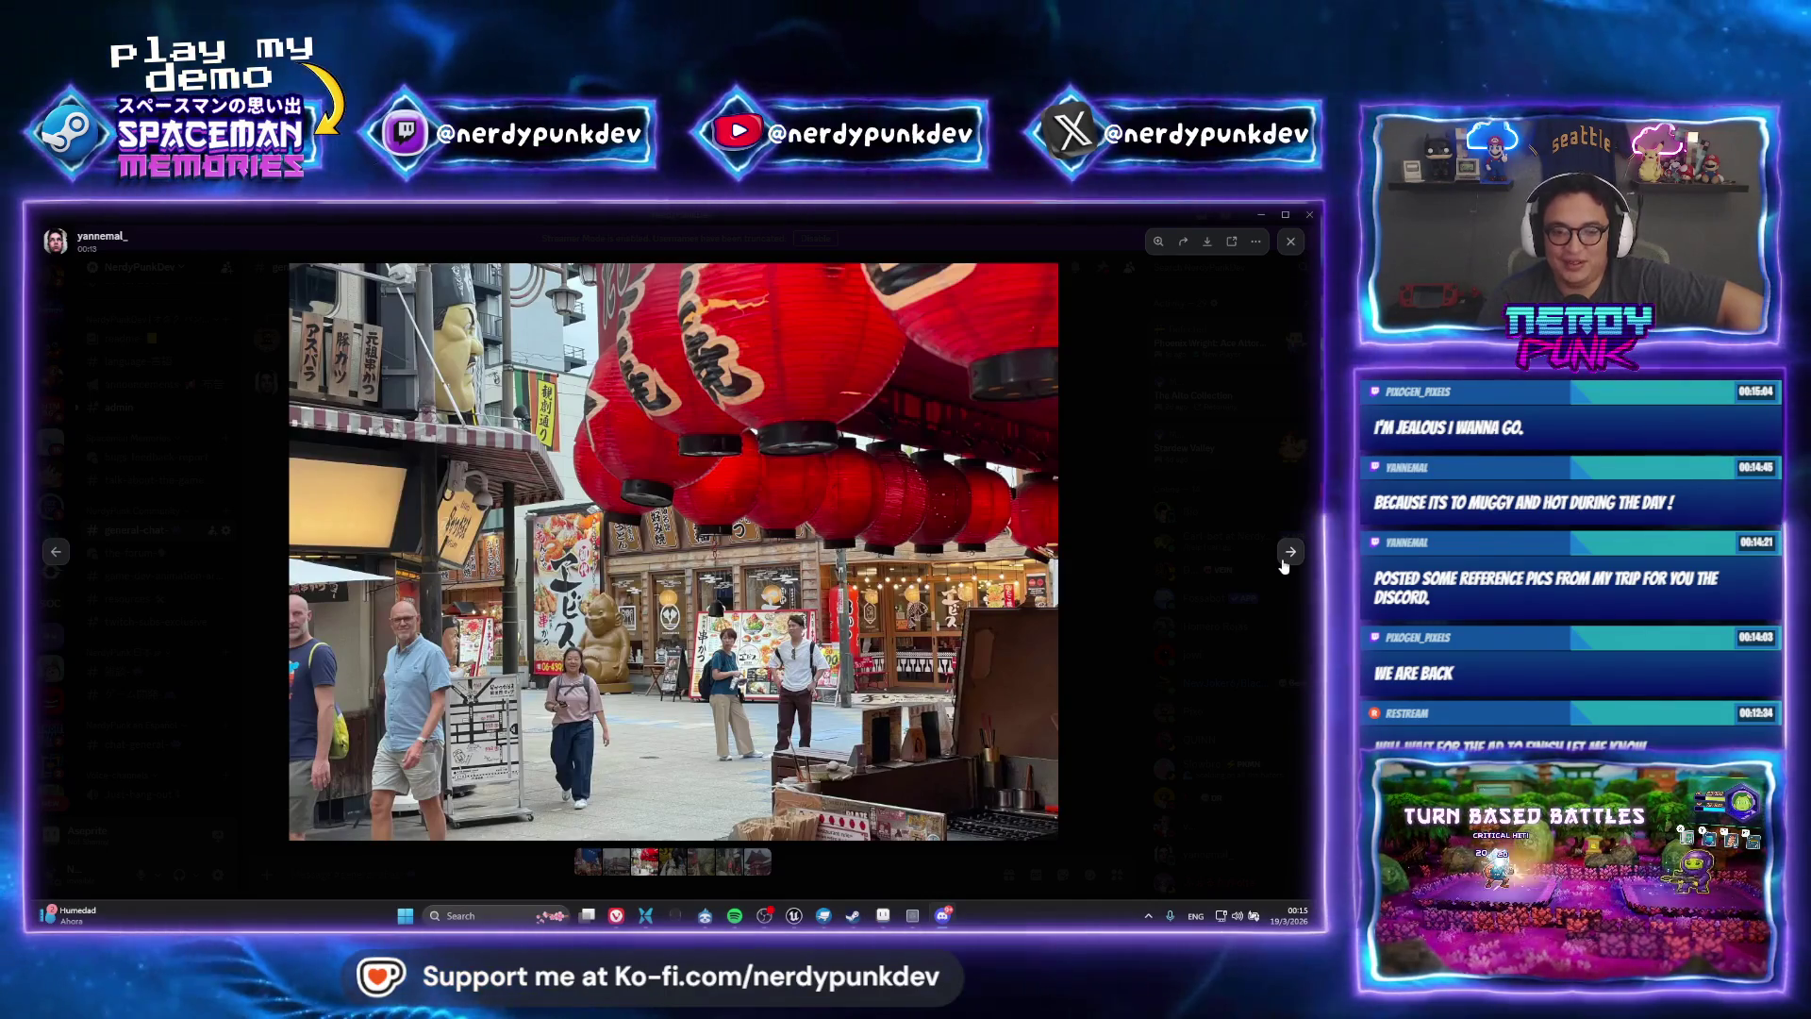
click(1284, 563)
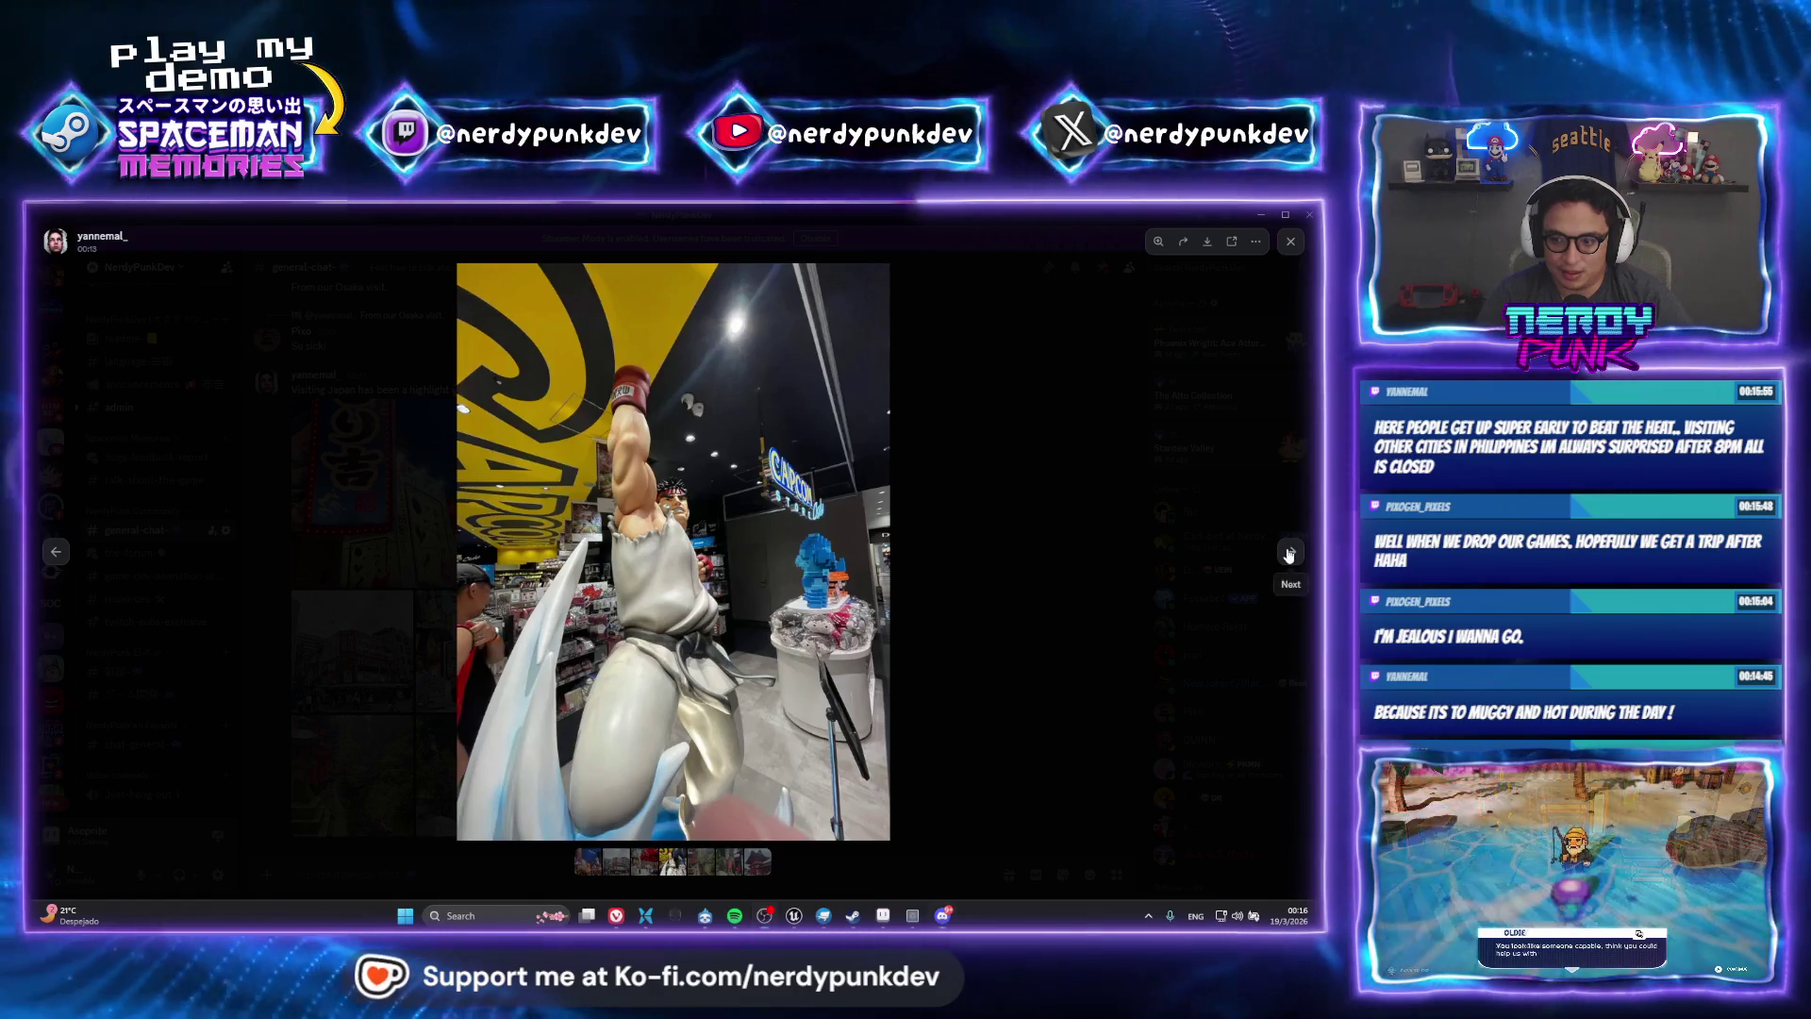
Browse on through the torii gates, fox statue, shrine gate and Osaka street photos, then close the viewer
click(1290, 553)
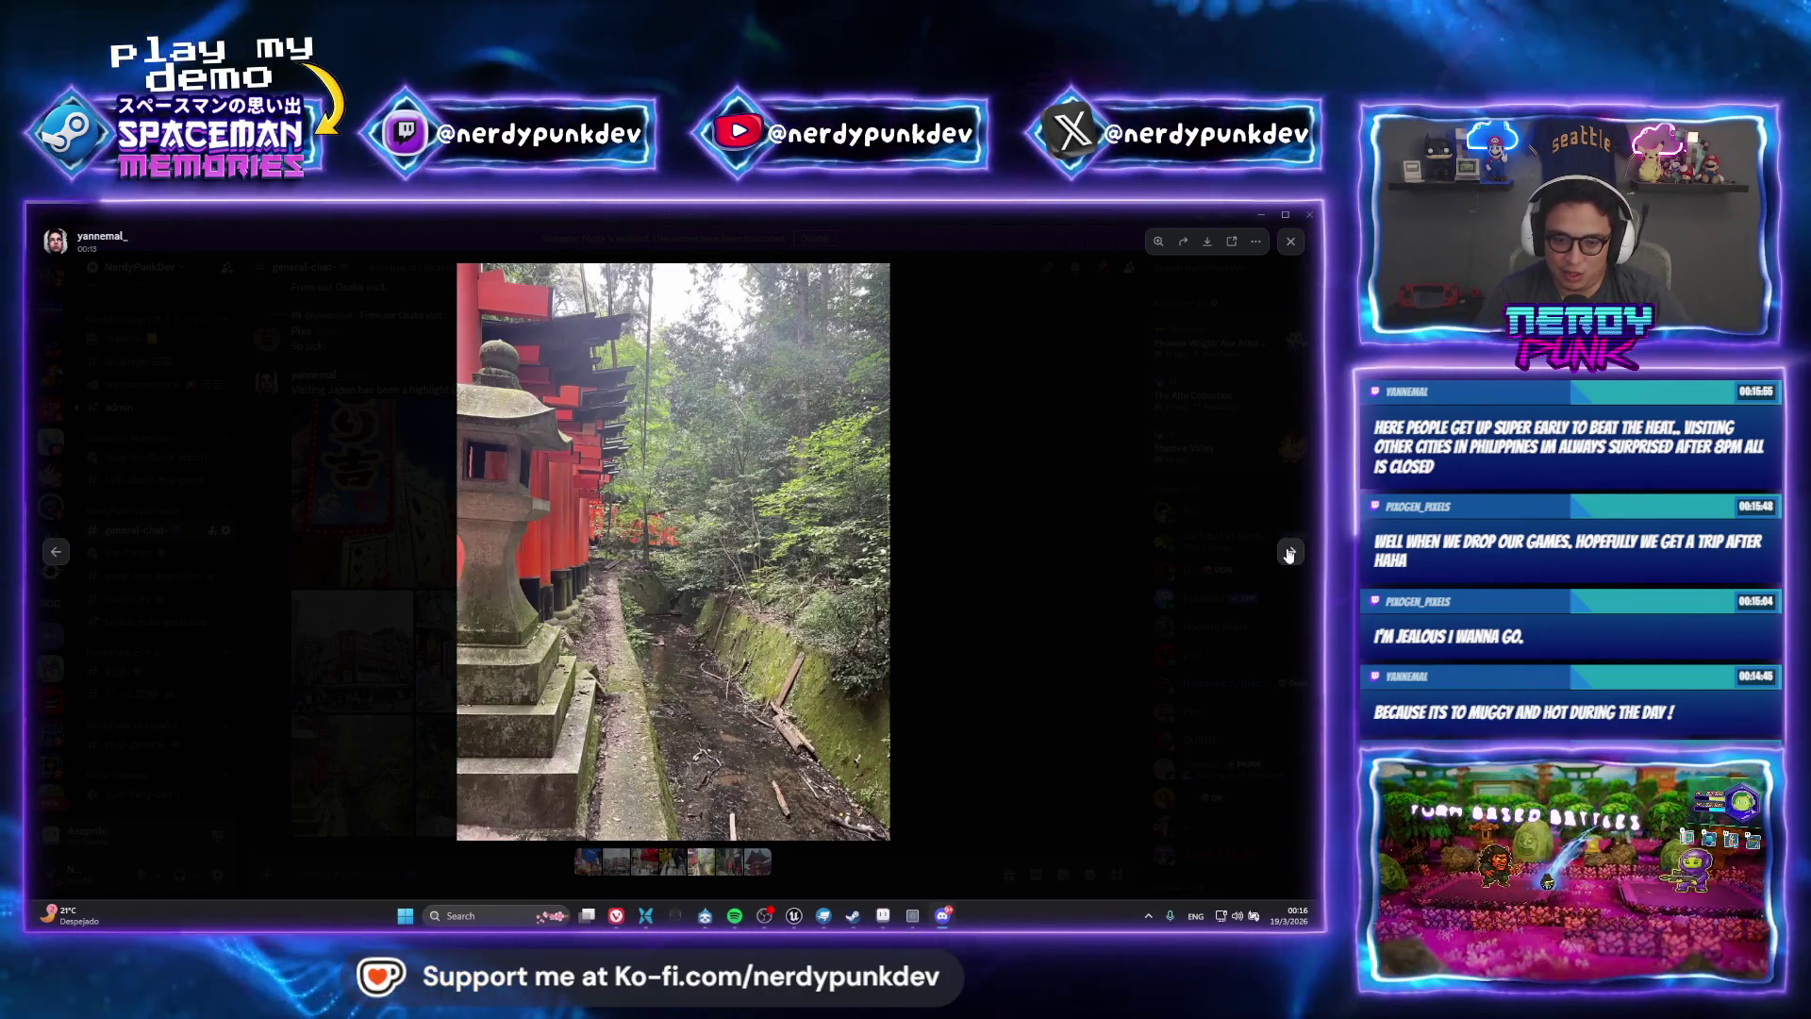
click(1289, 553)
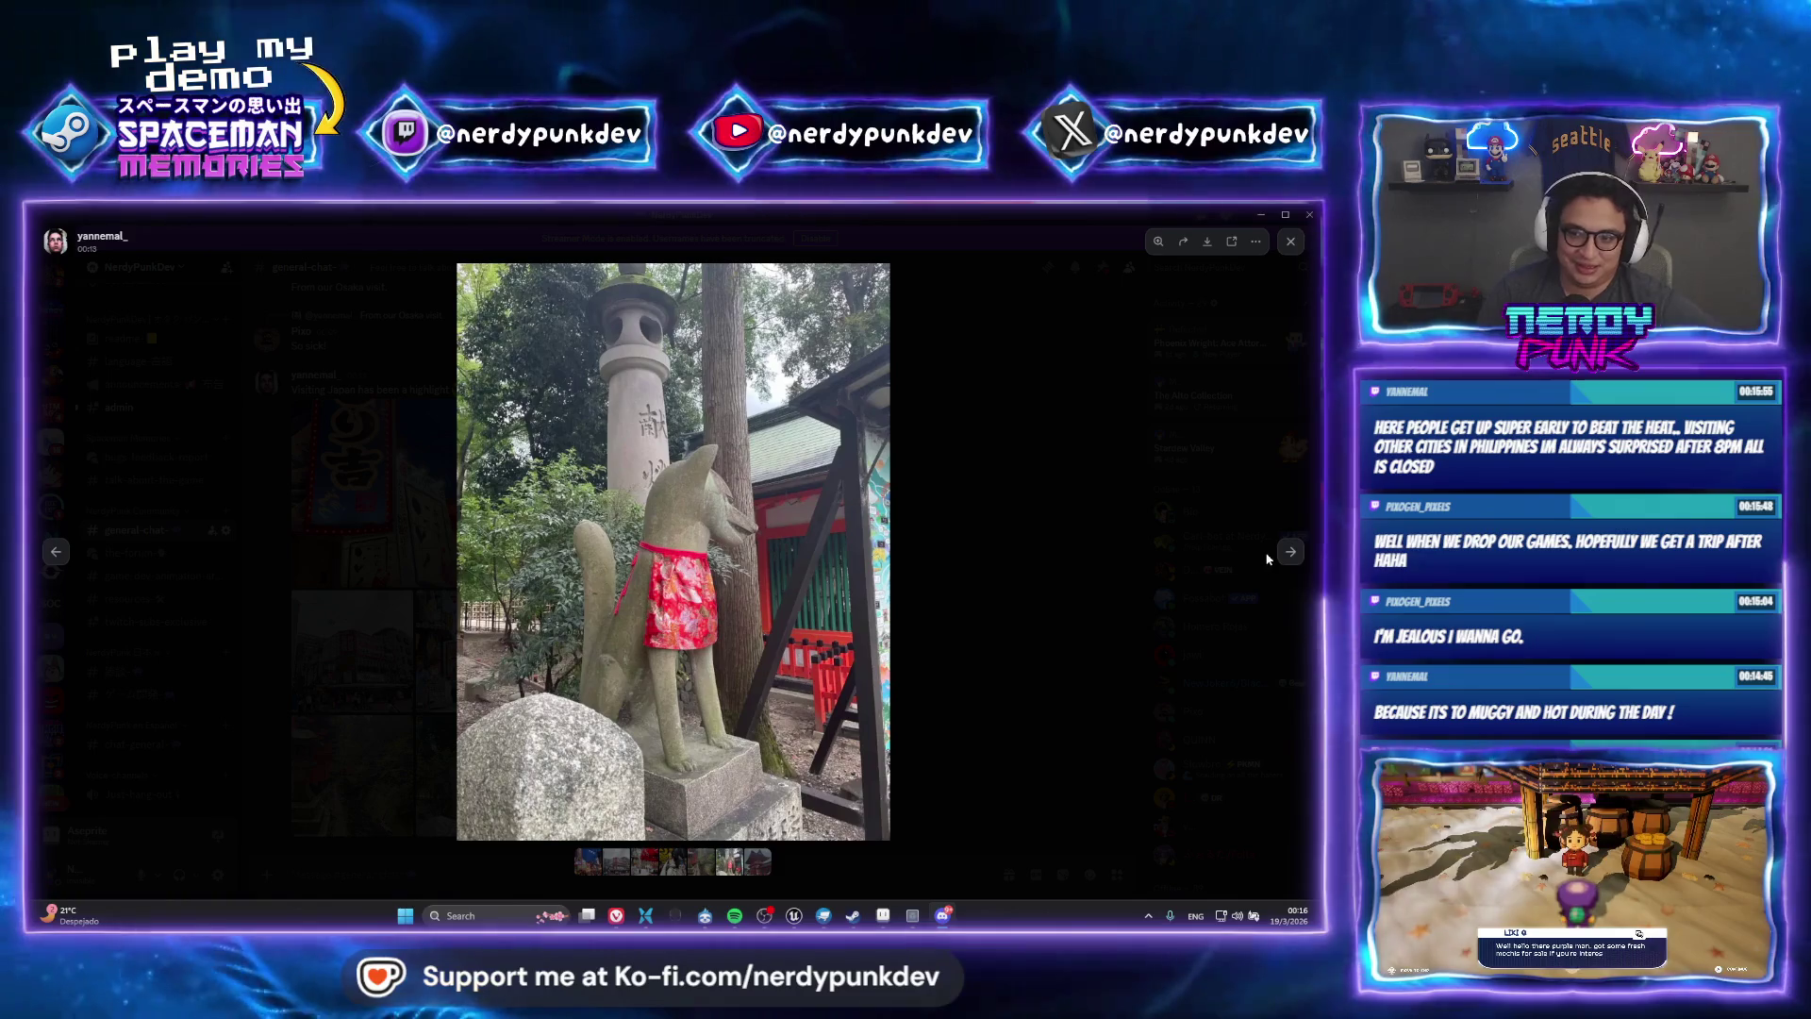
click(1291, 559)
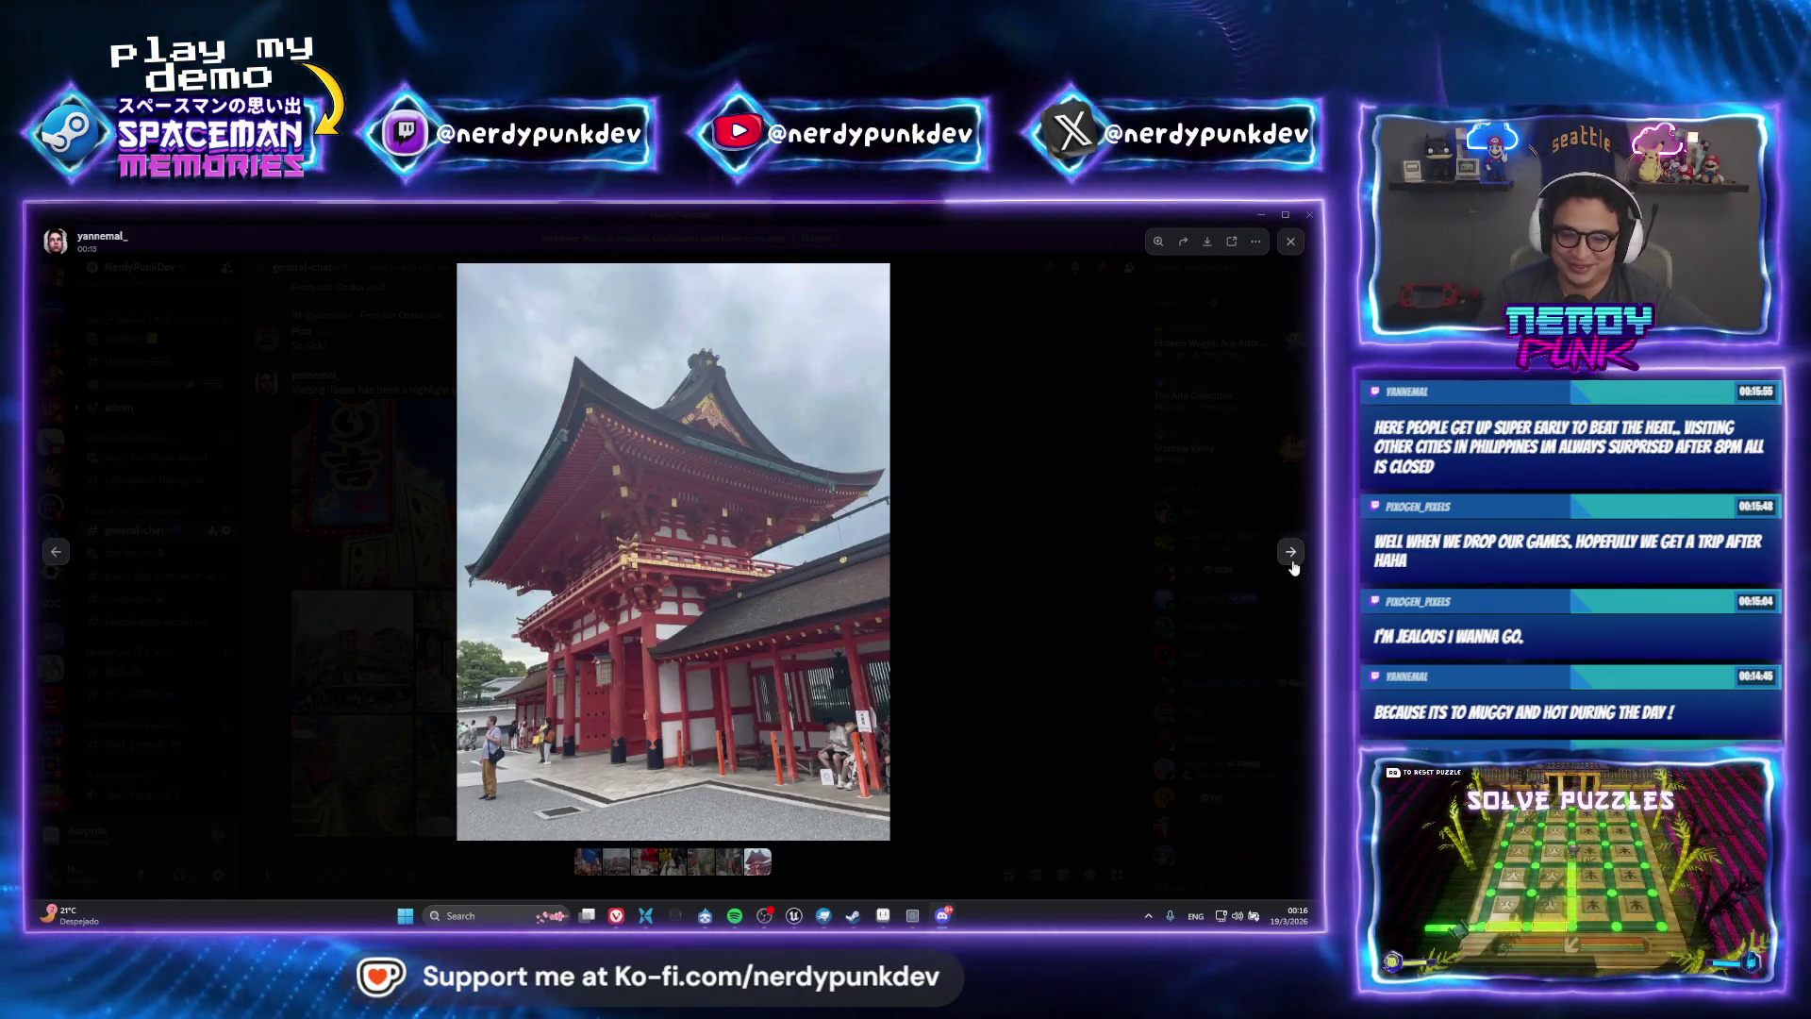
click(1292, 562)
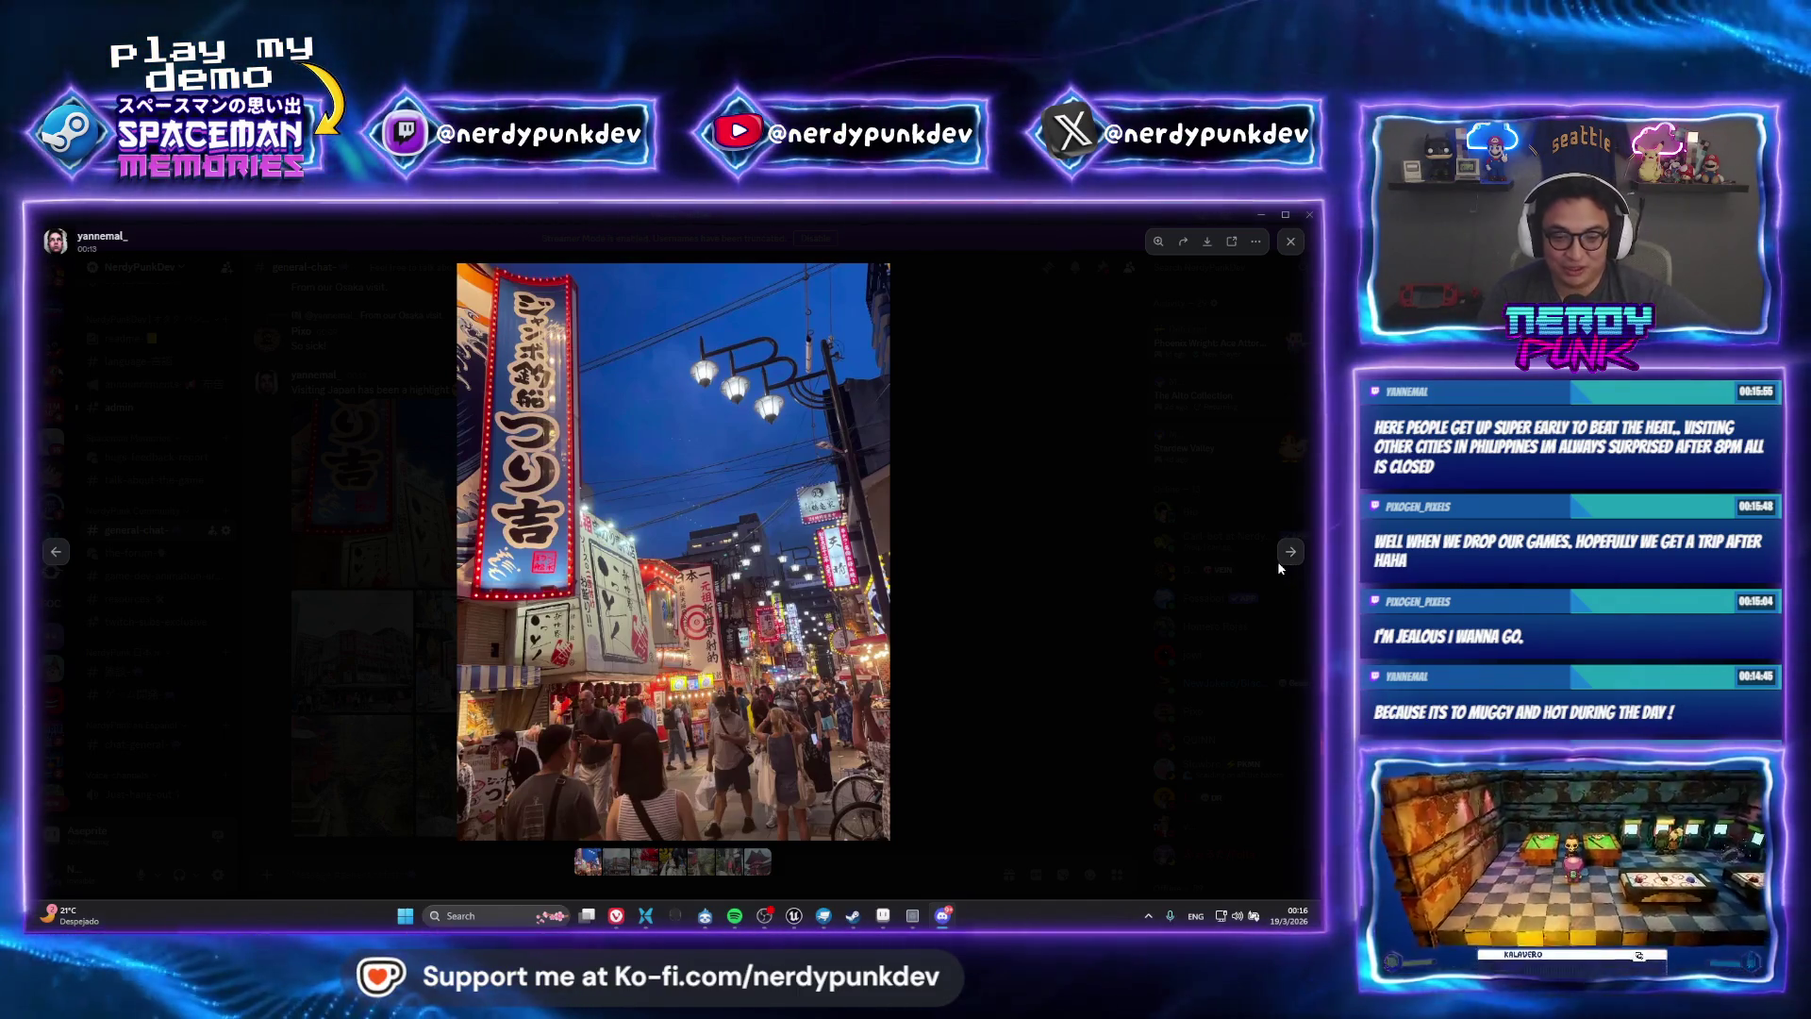
click(1275, 562)
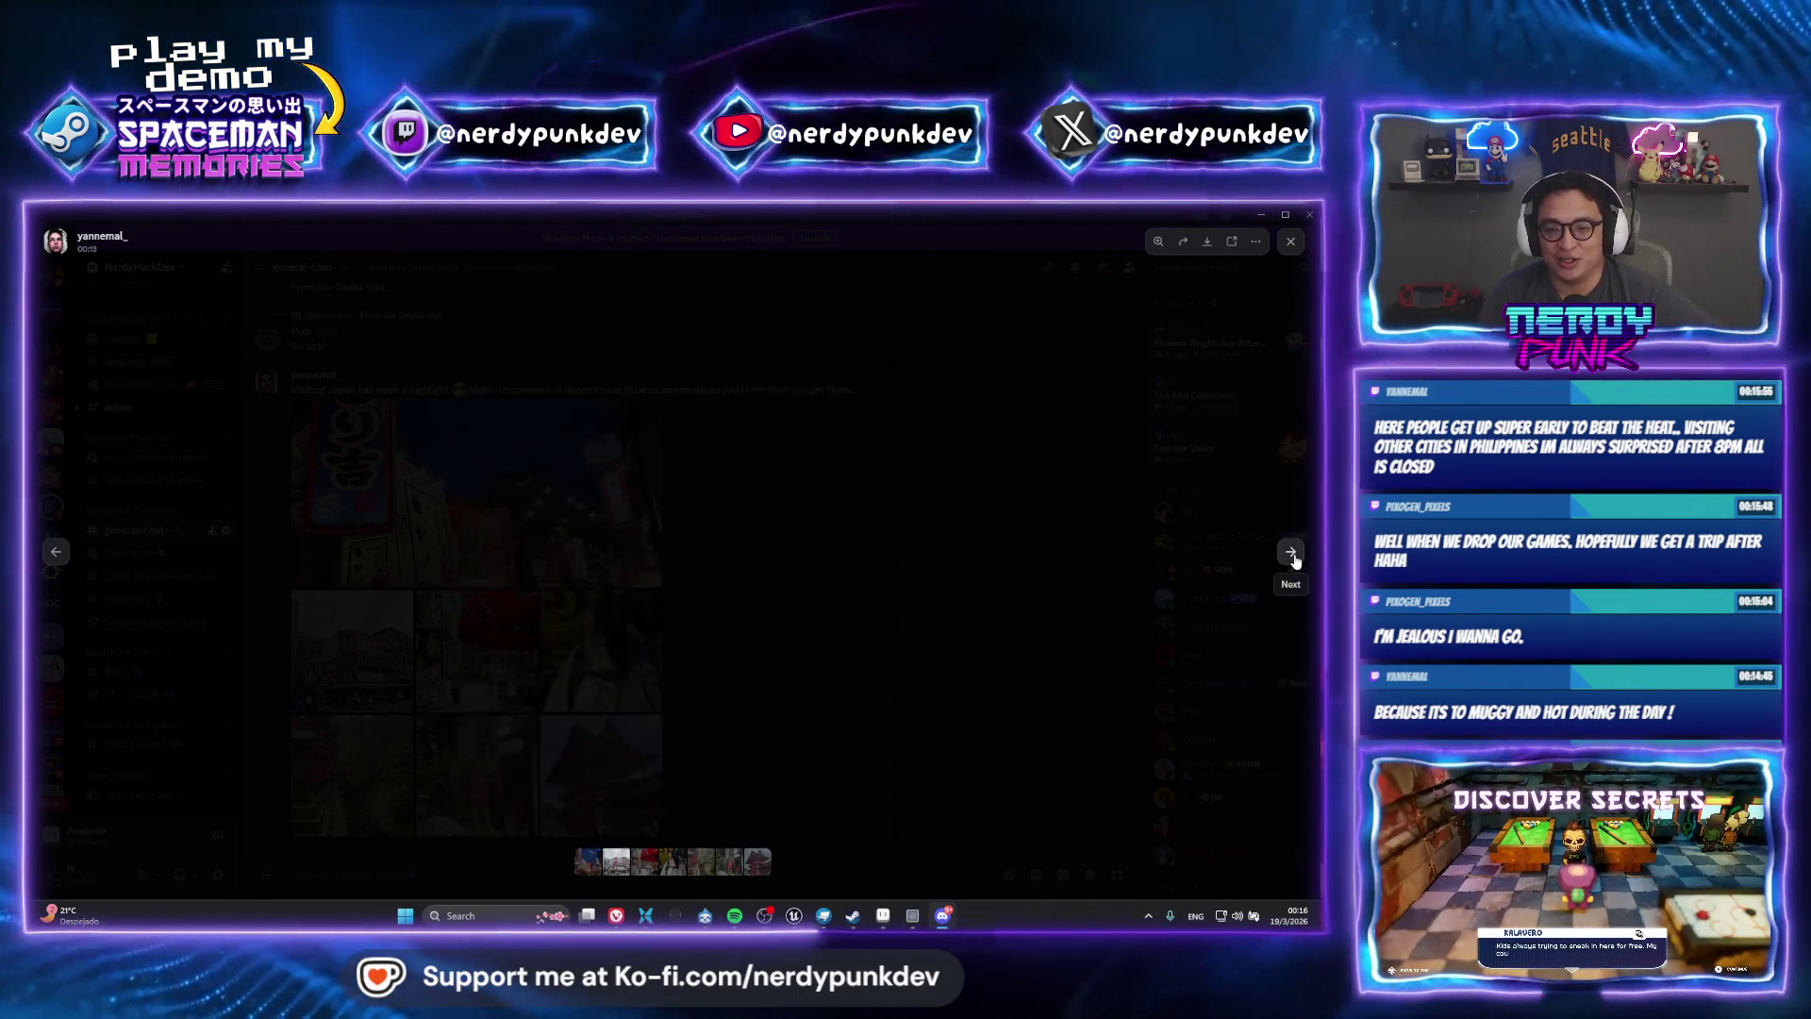
click(1273, 560)
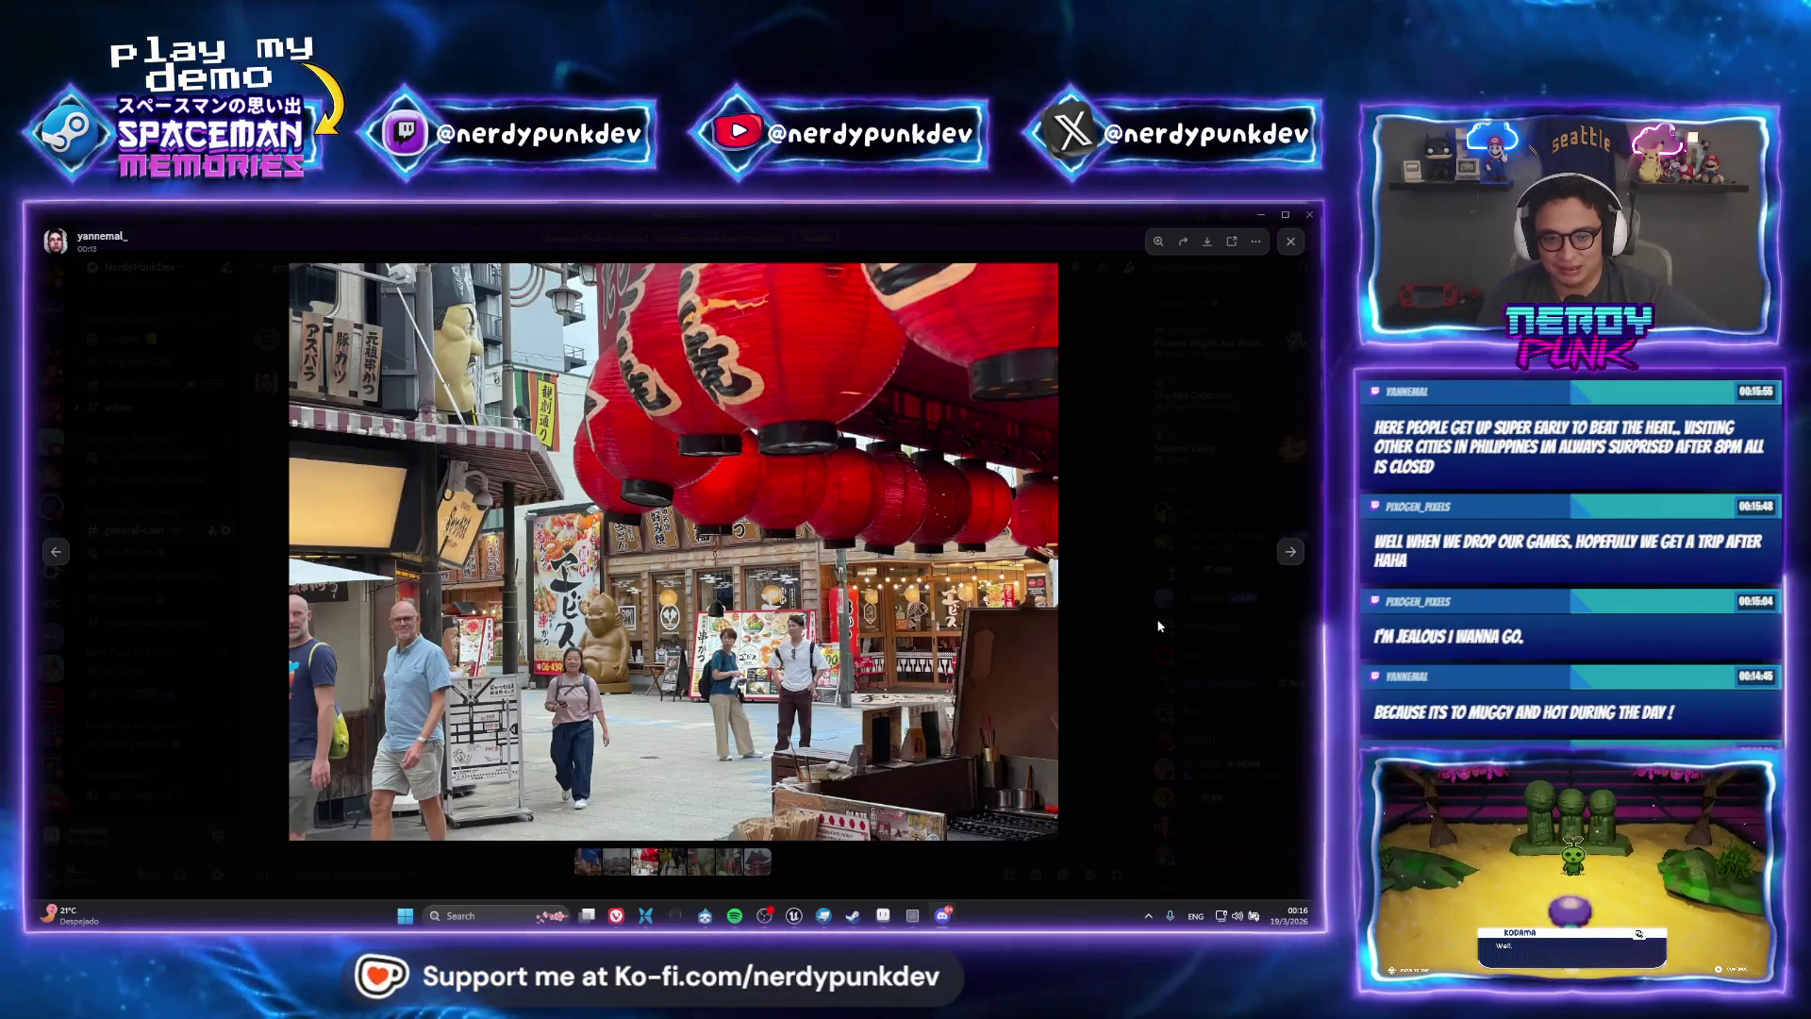
click(1134, 517)
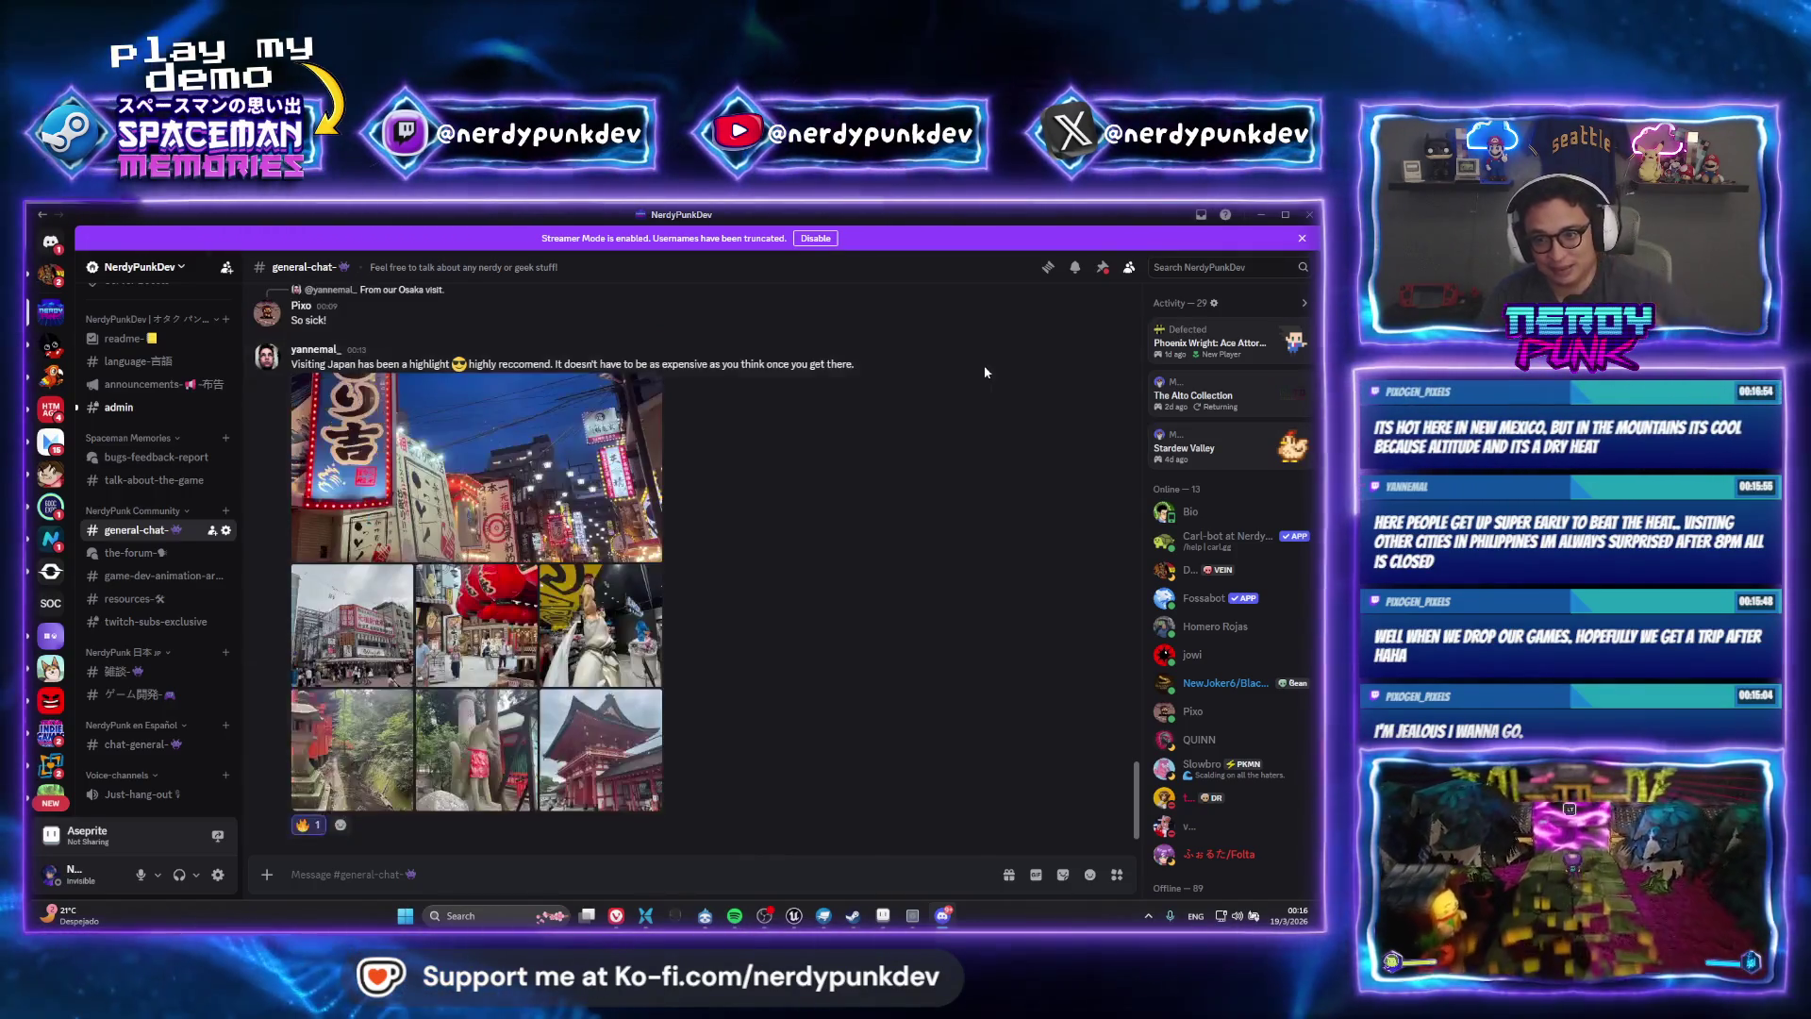
Enlarge and close the Osaka fries photo, then minimize Discord to reveal the Unreal Editor
scroll(924, 604, up, 3)
scroll(981, 528, up, 3)
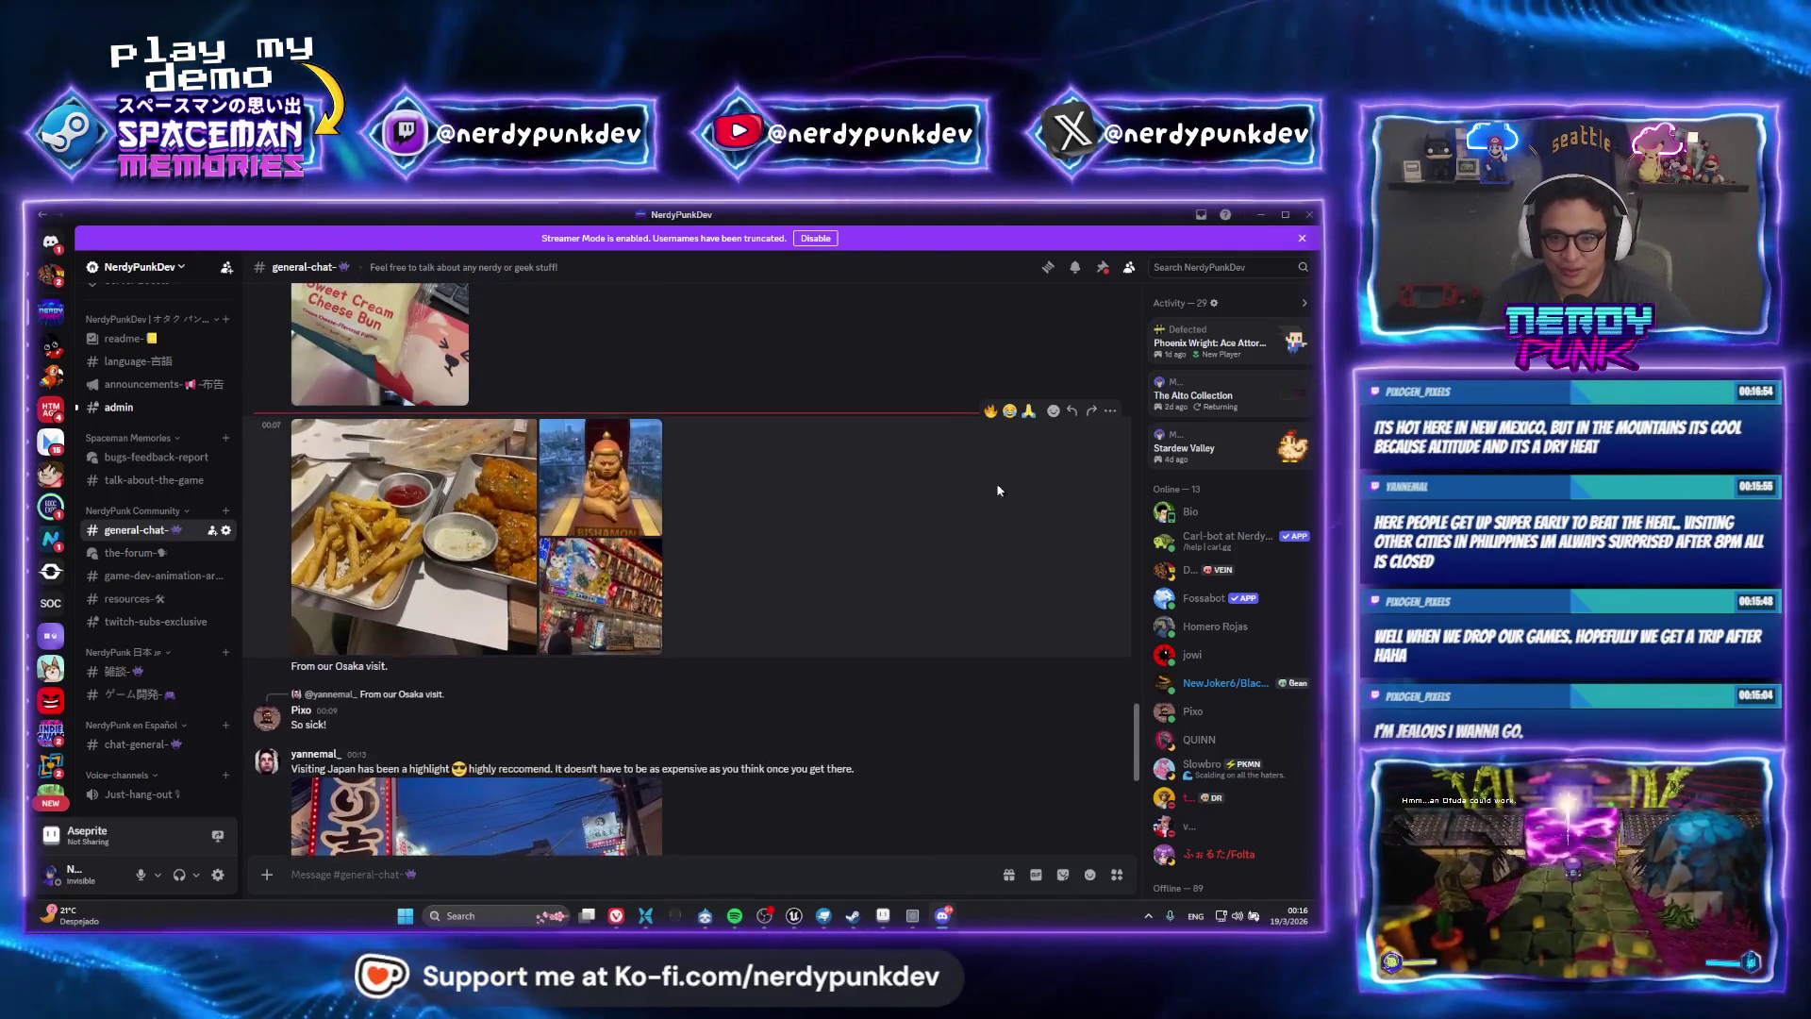
click(444, 601)
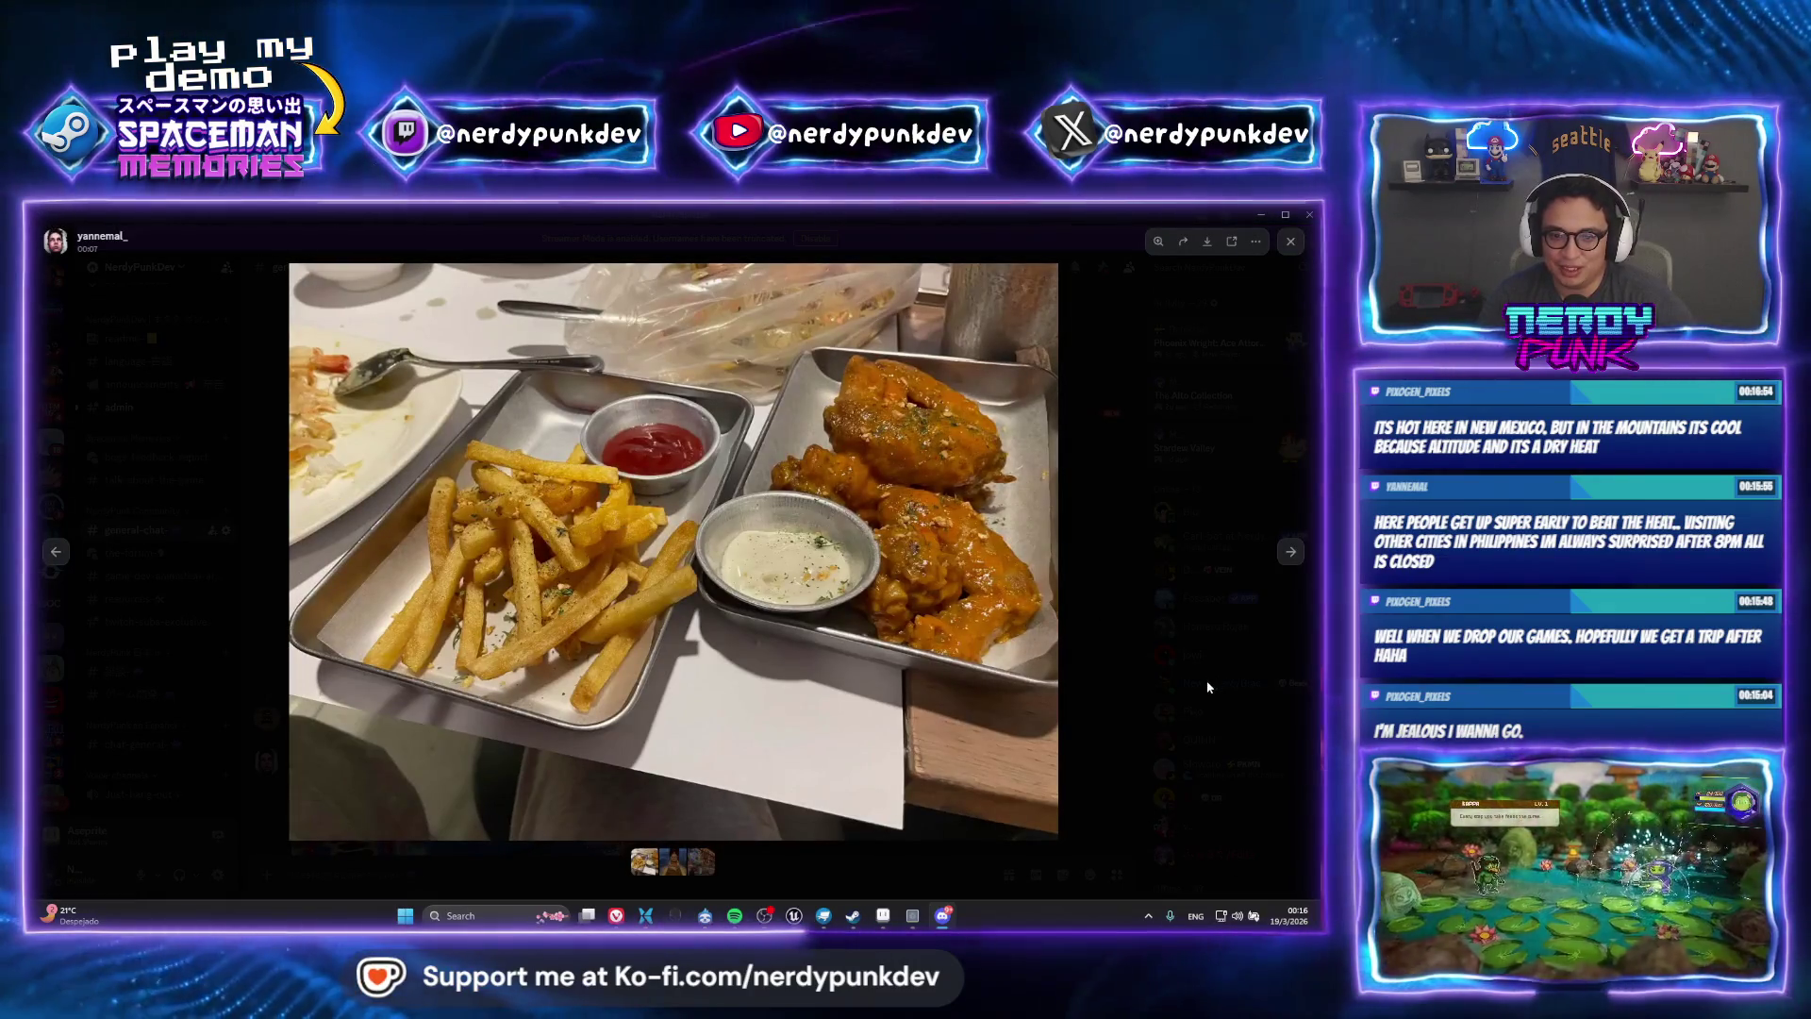
click(1159, 631)
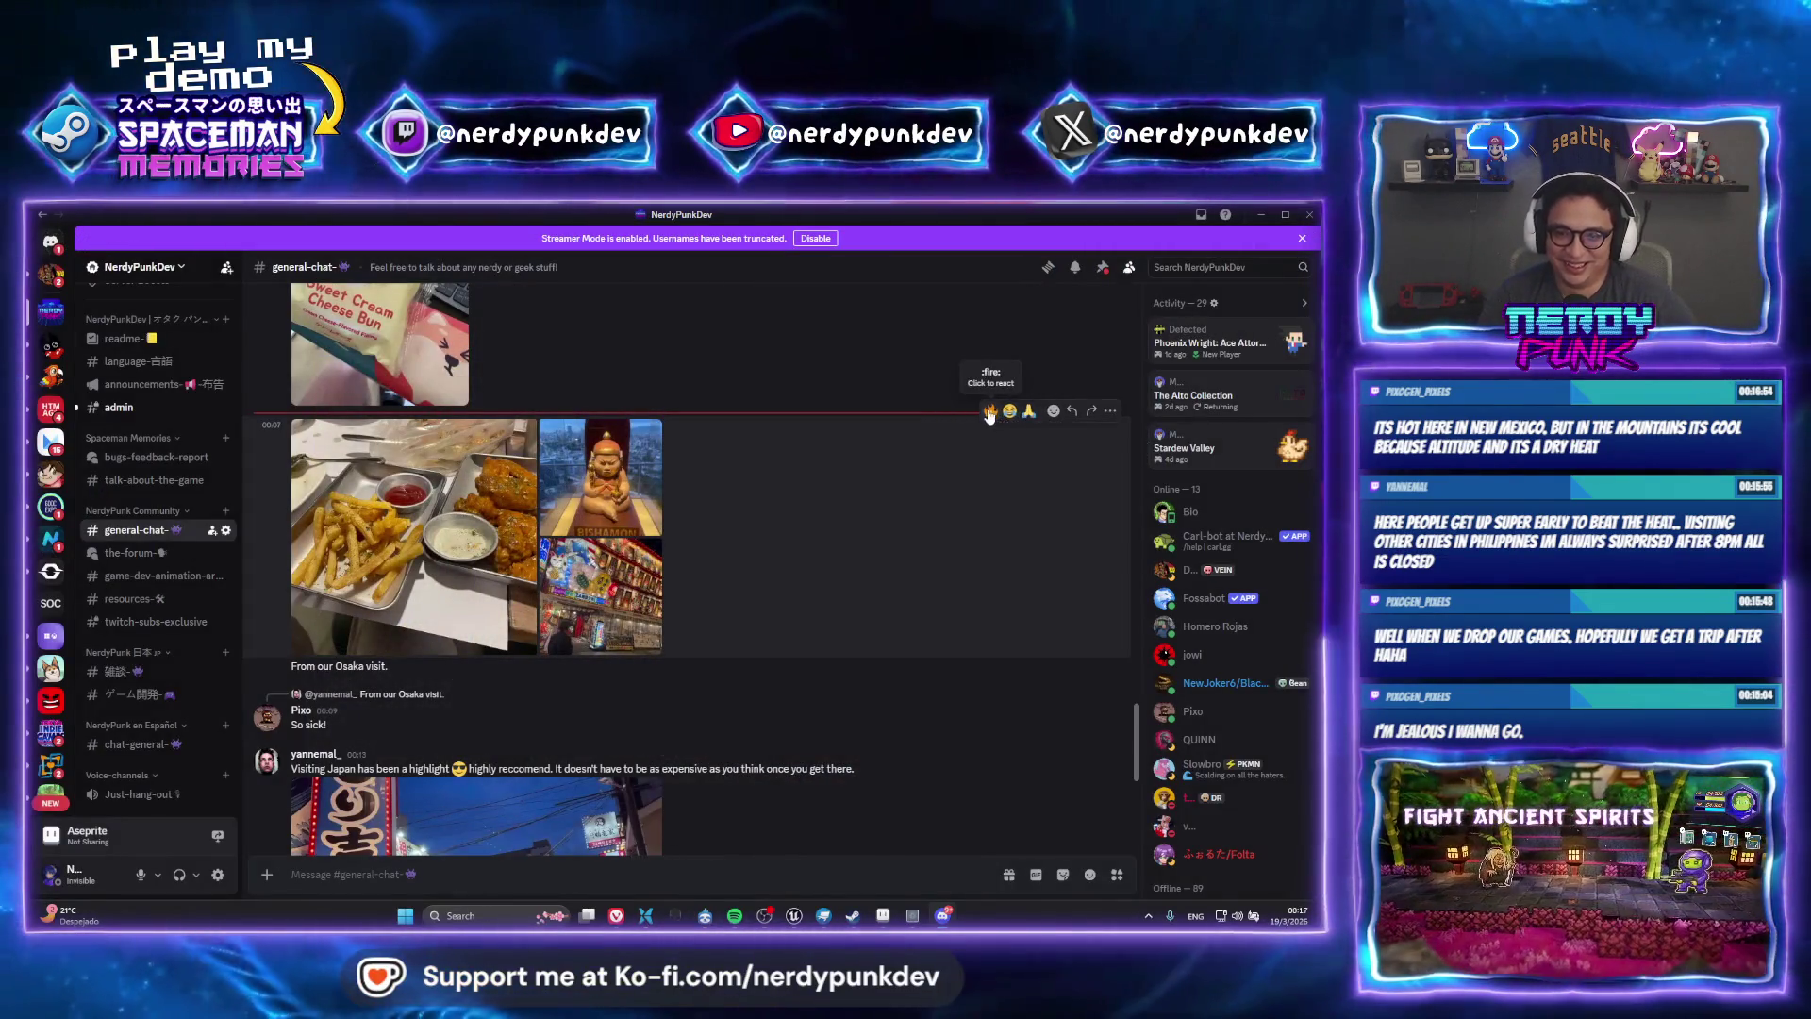
scroll(924, 715, down, 5)
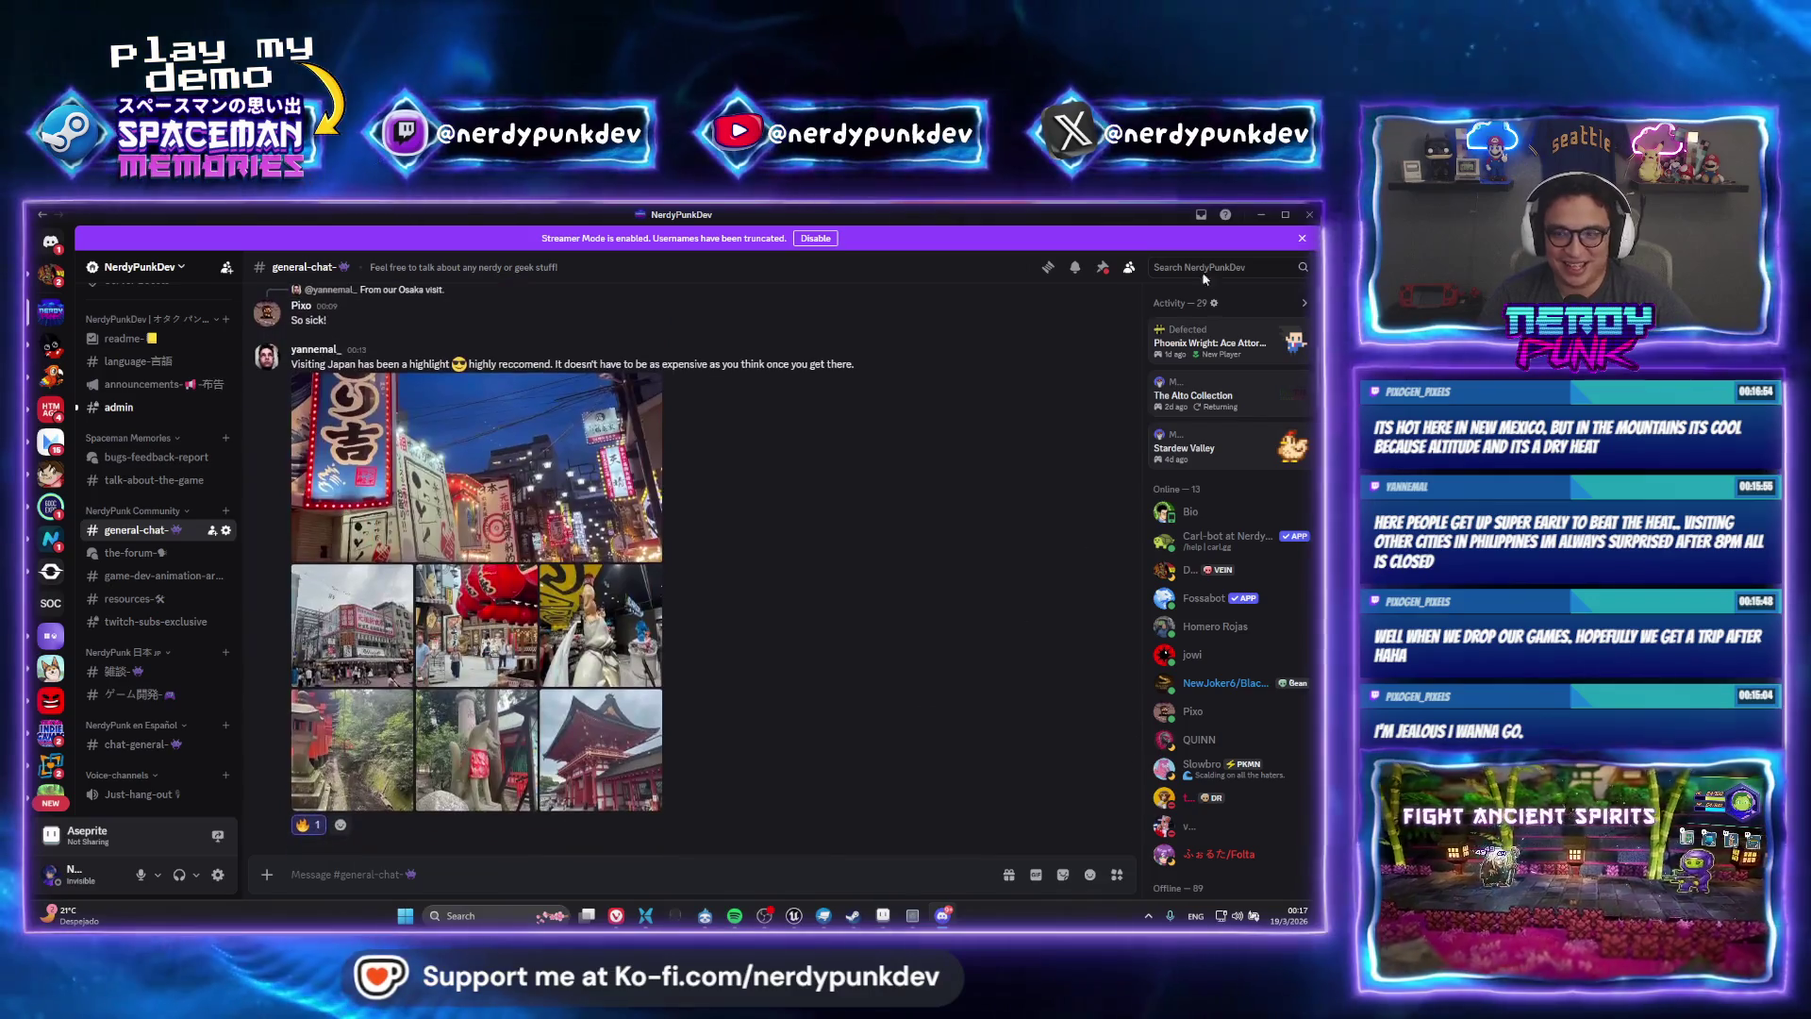
click(1262, 217)
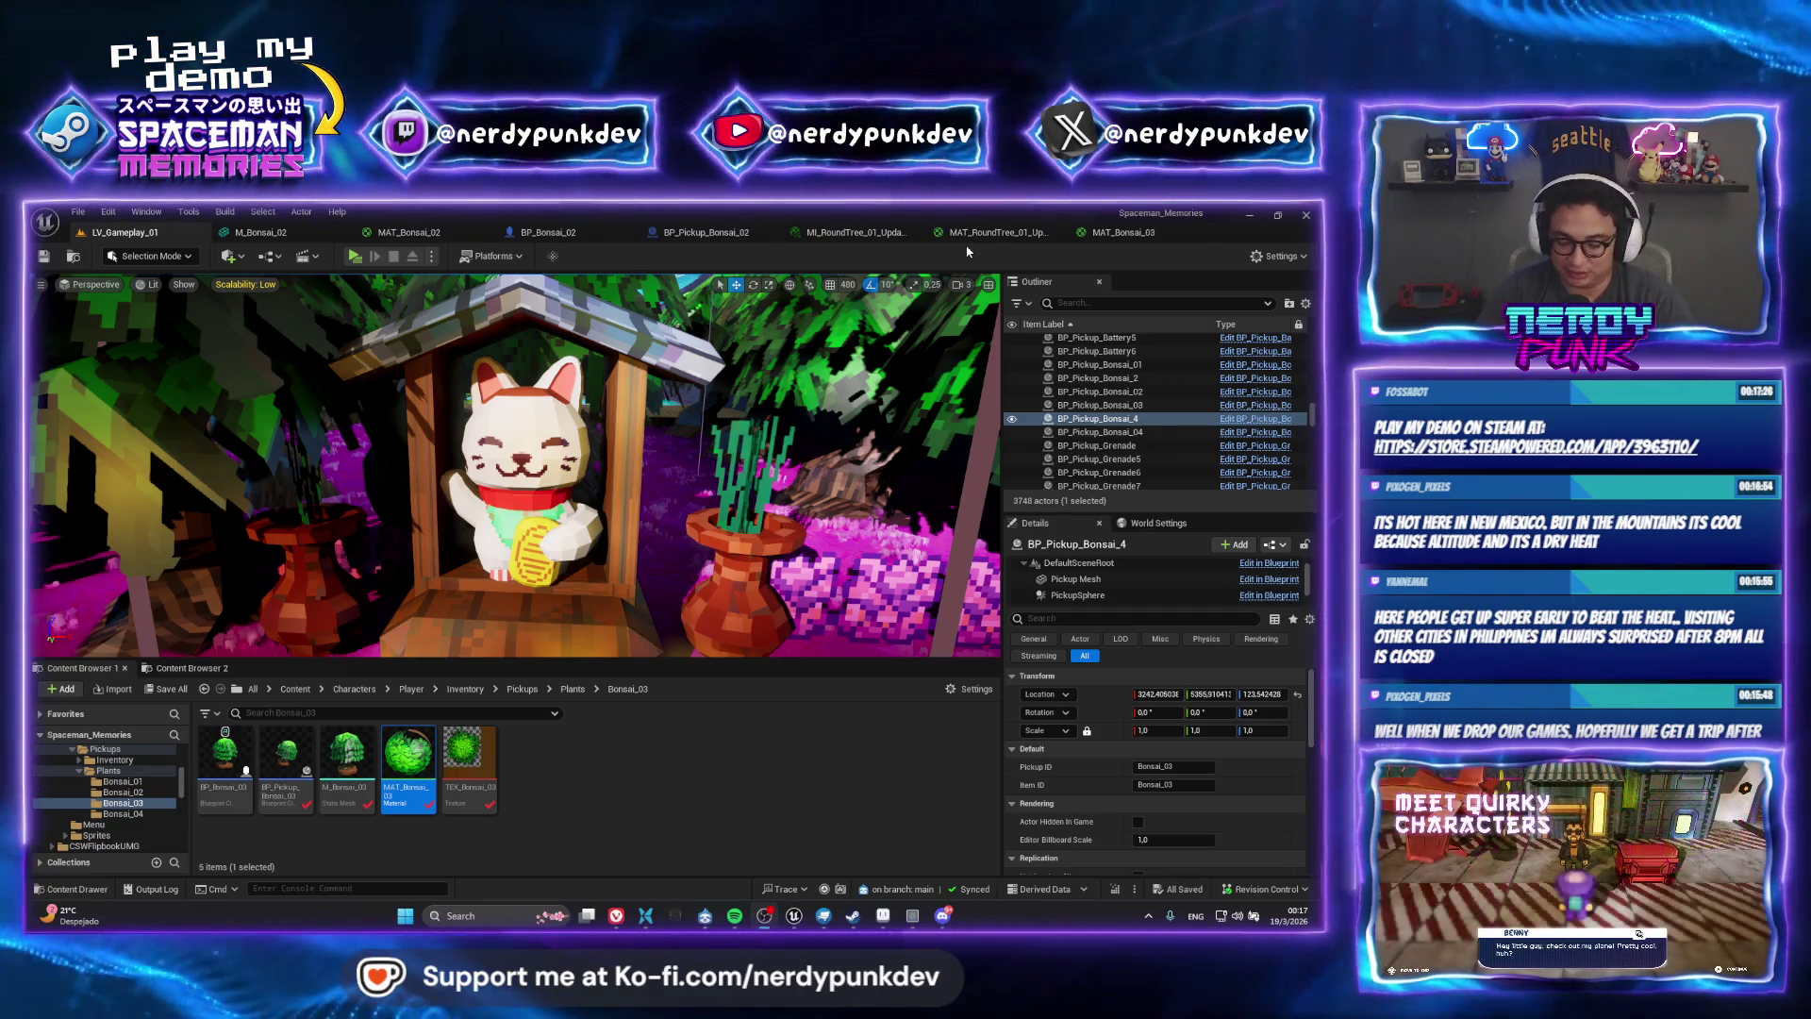
Tilt the viewport camera up over the bonsai pickups, then switch to Aseprite
mouse_move(780, 413)
mouse_down()
mouse_move(801, 320)
mouse_move(802, 444)
mouse_move(791, 424)
mouse_move(777, 461)
mouse_up()
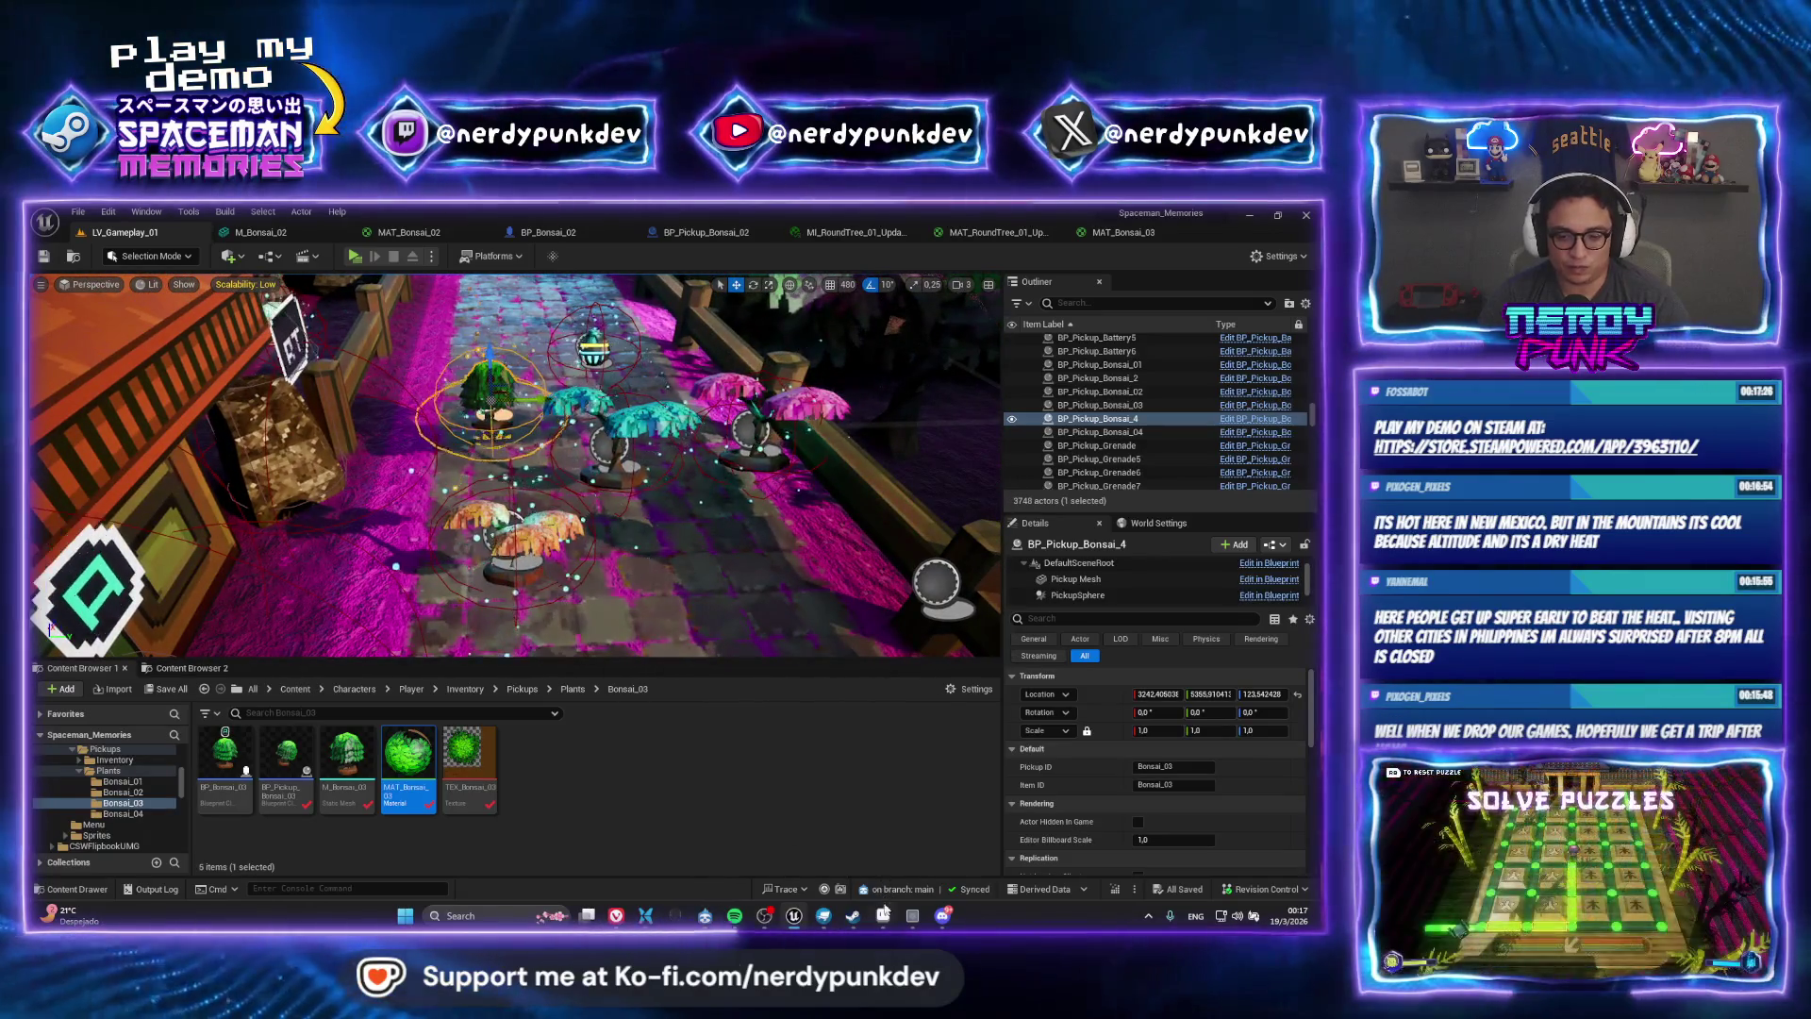
key(alt+Tab)
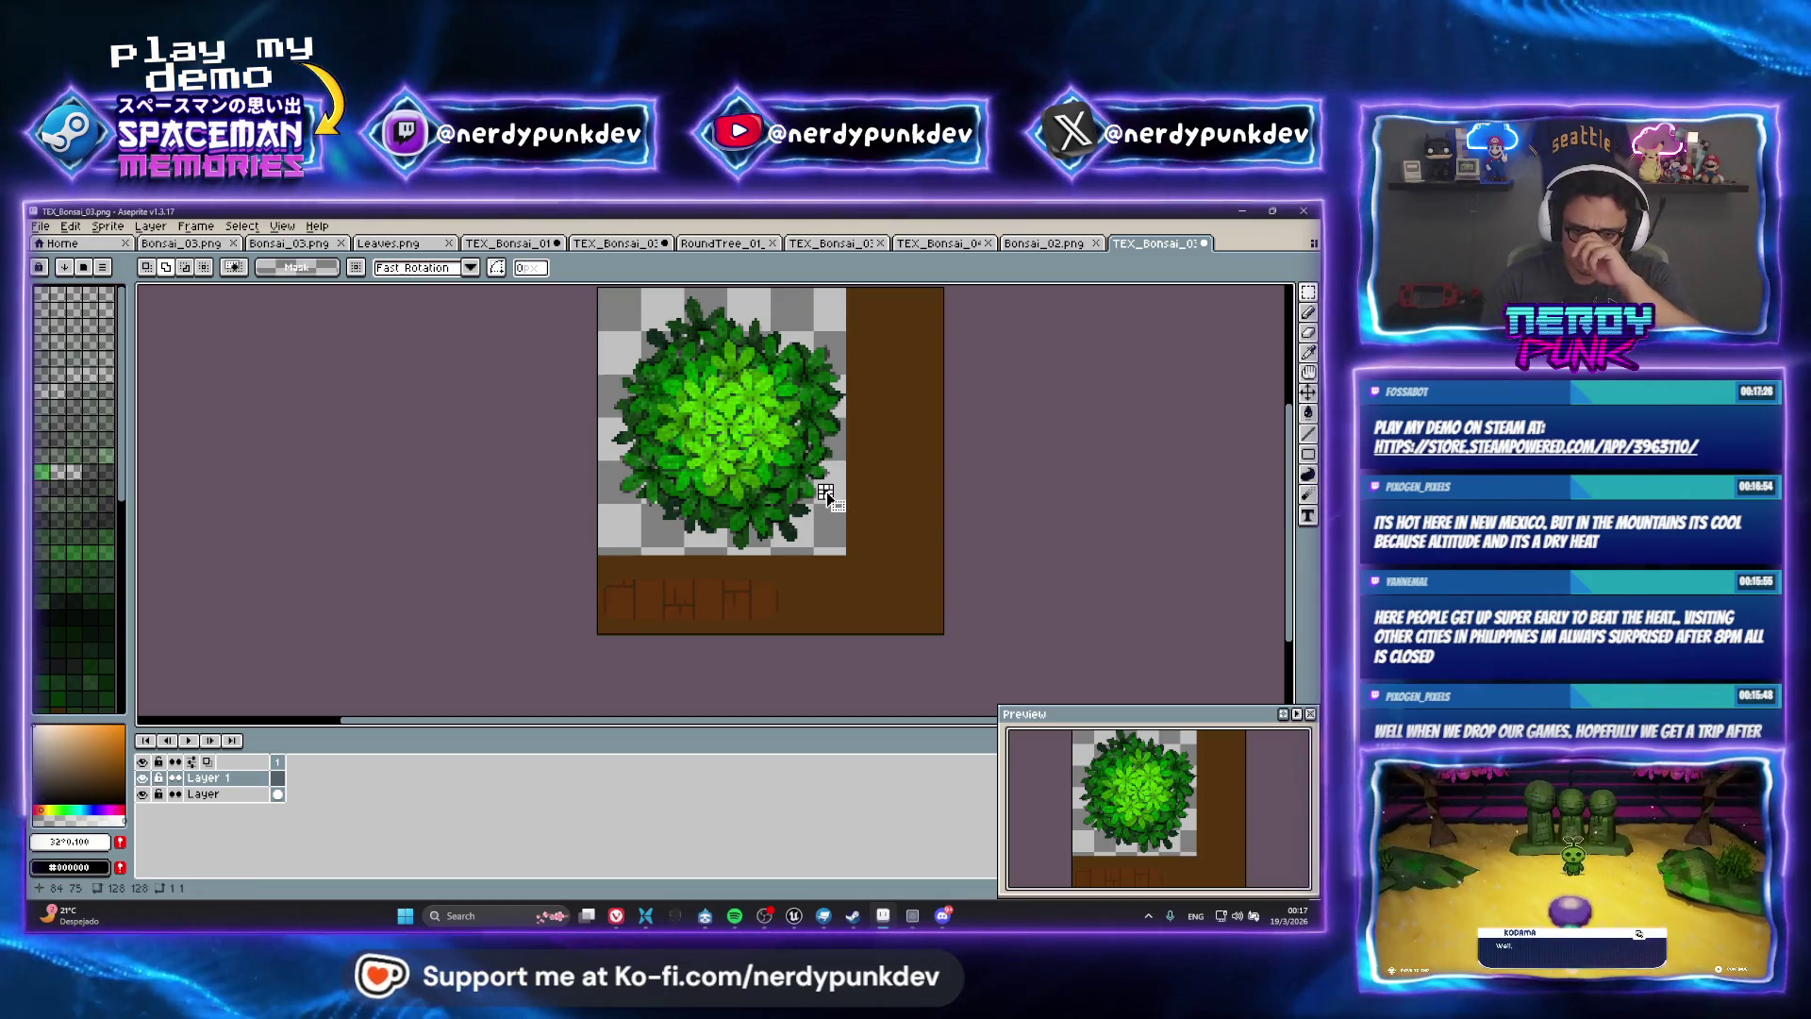
Magic-wand select the bonsai region on the bottom layer, then deselect it
click(1309, 293)
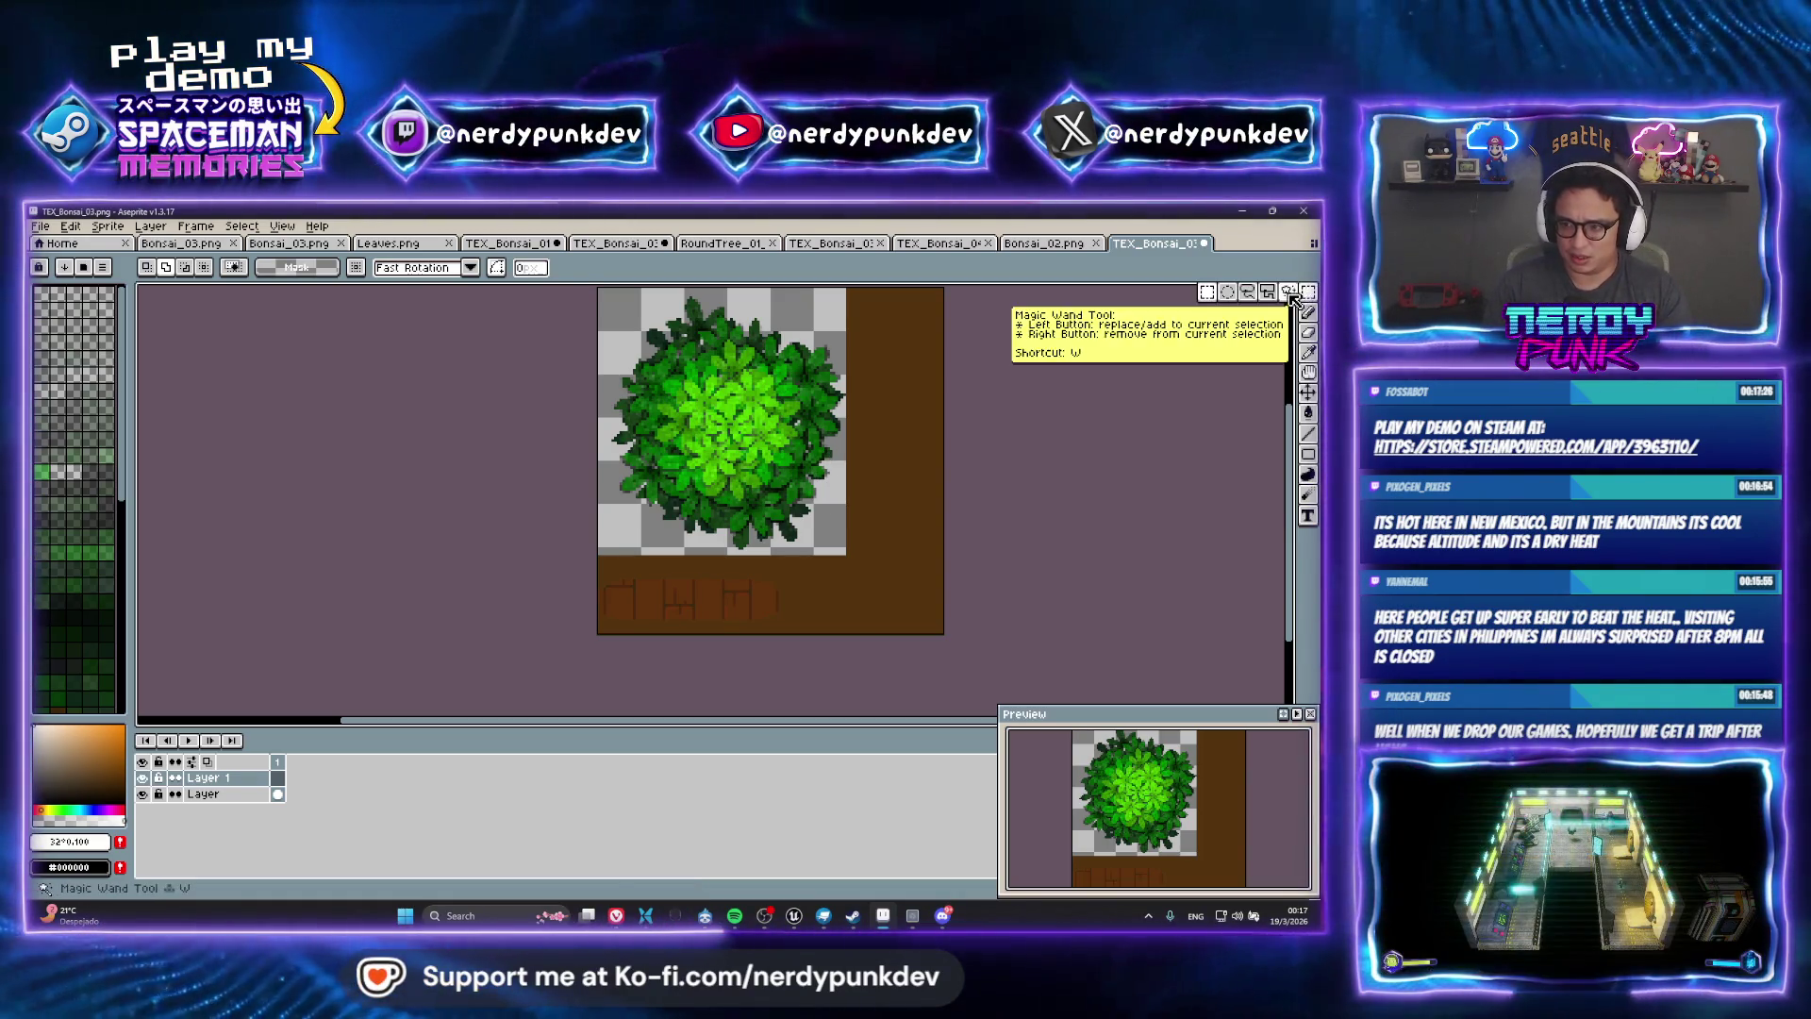
click(830, 553)
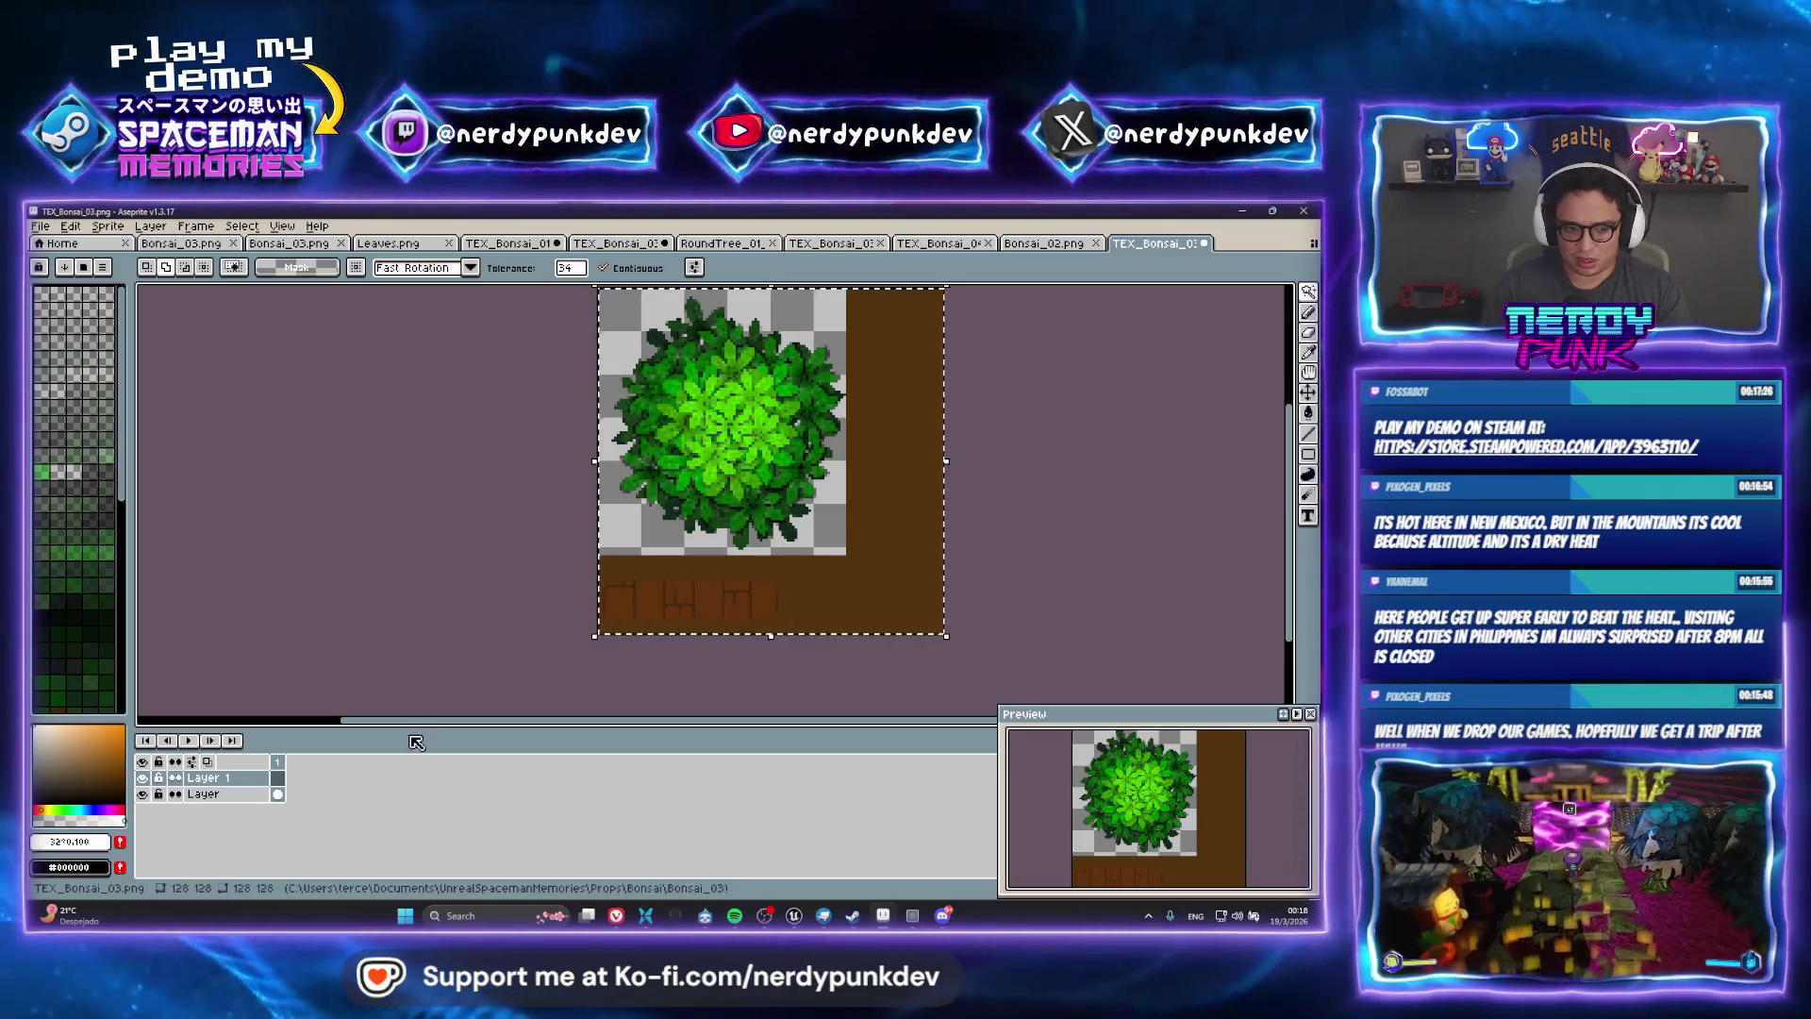
click(239, 797)
click(815, 540)
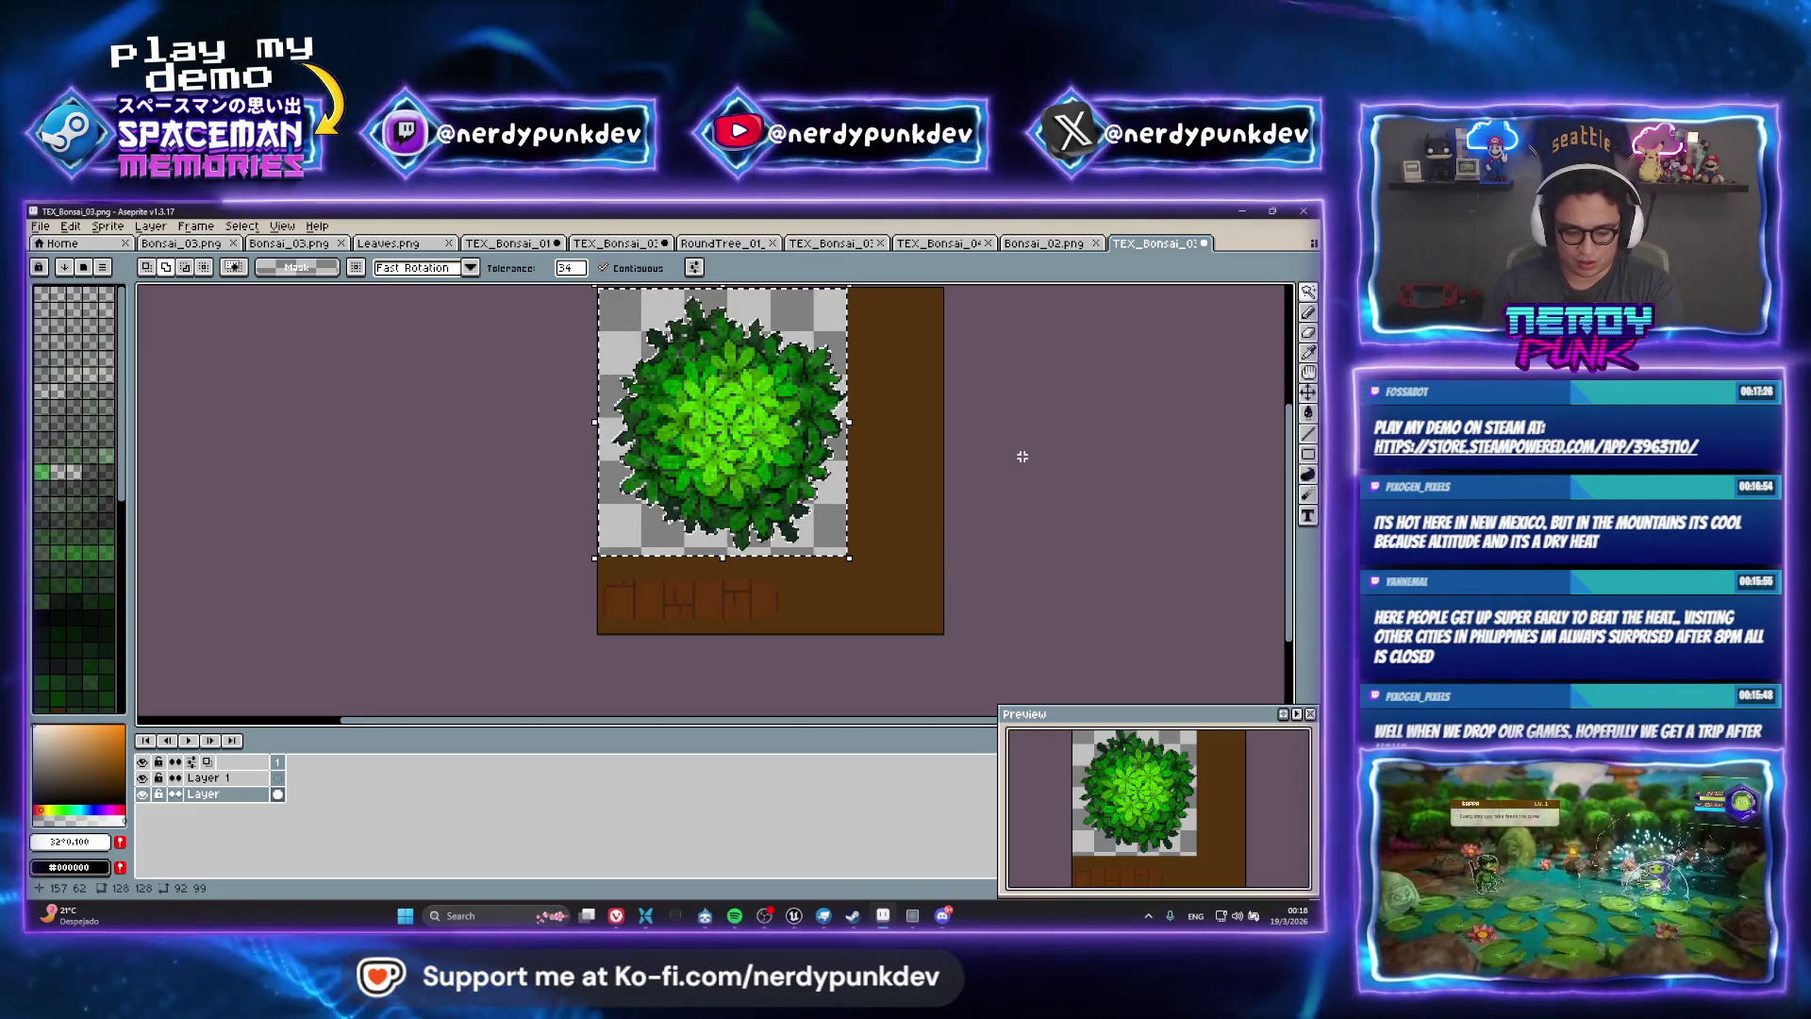
key(ctrl+d)
Fill Layer 1 with a white rectangle covering the whole canvas, then hide Layer 1
click(223, 779)
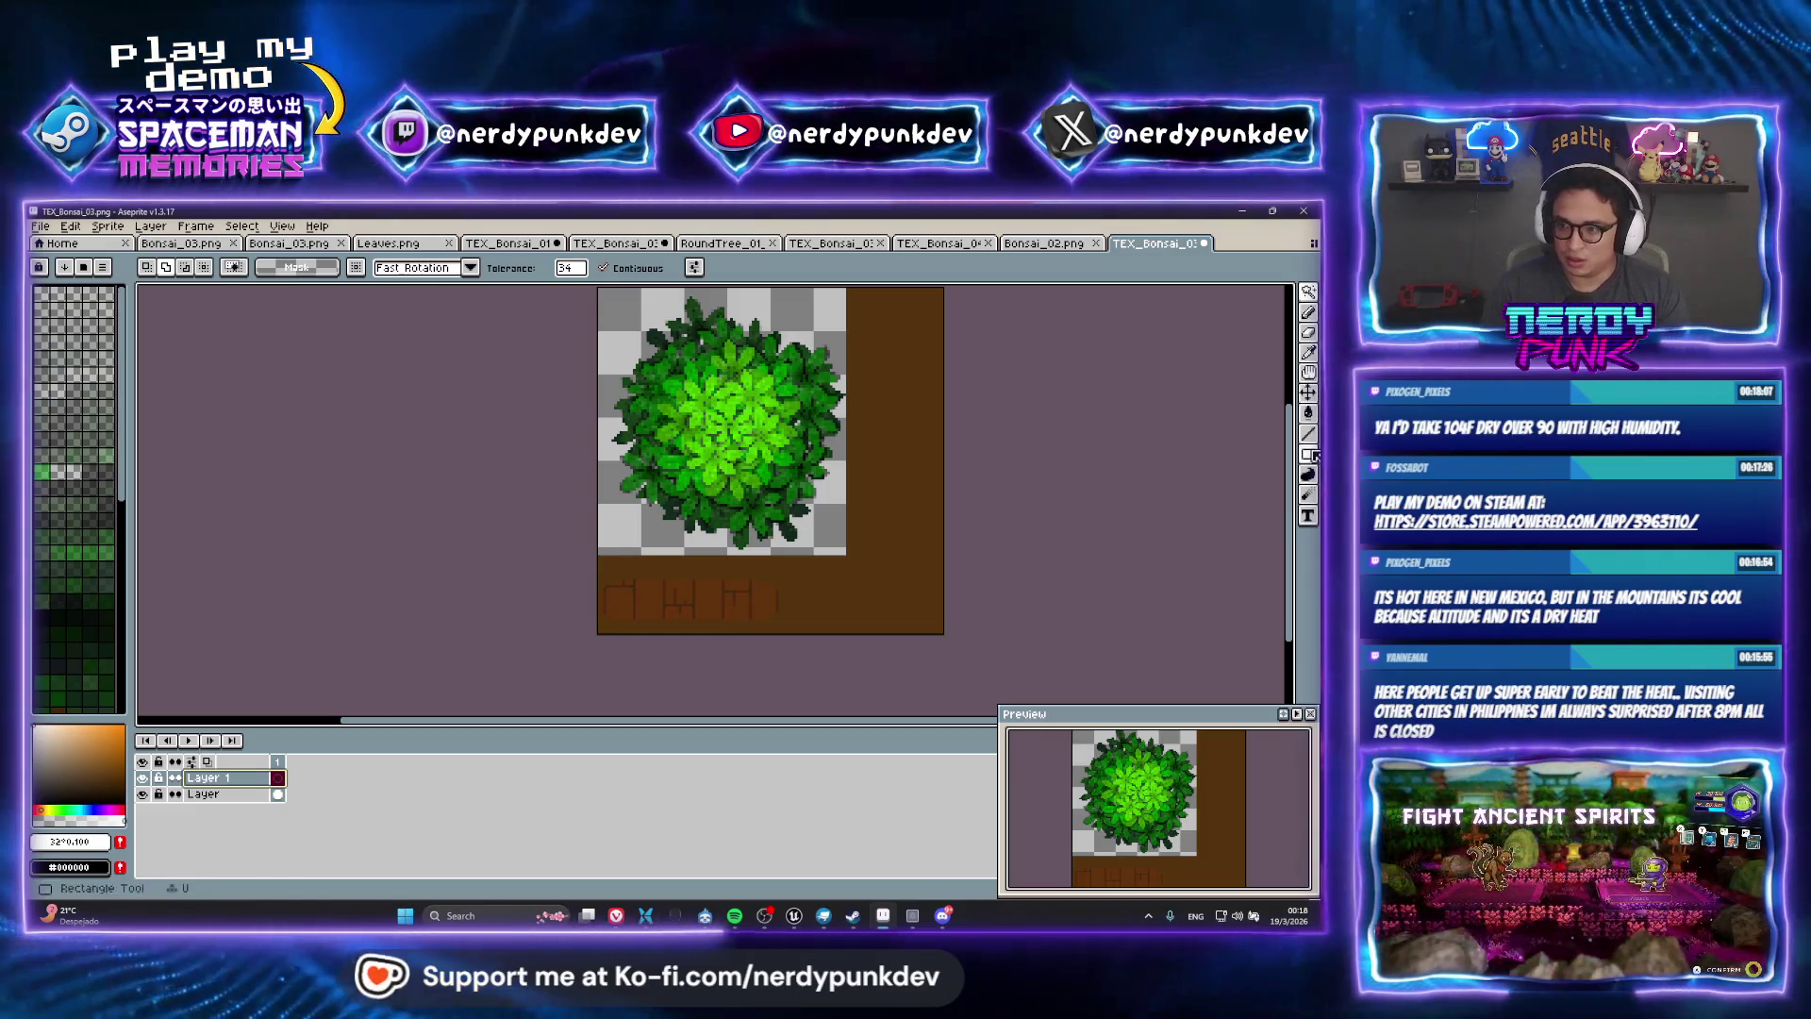
click(1307, 453)
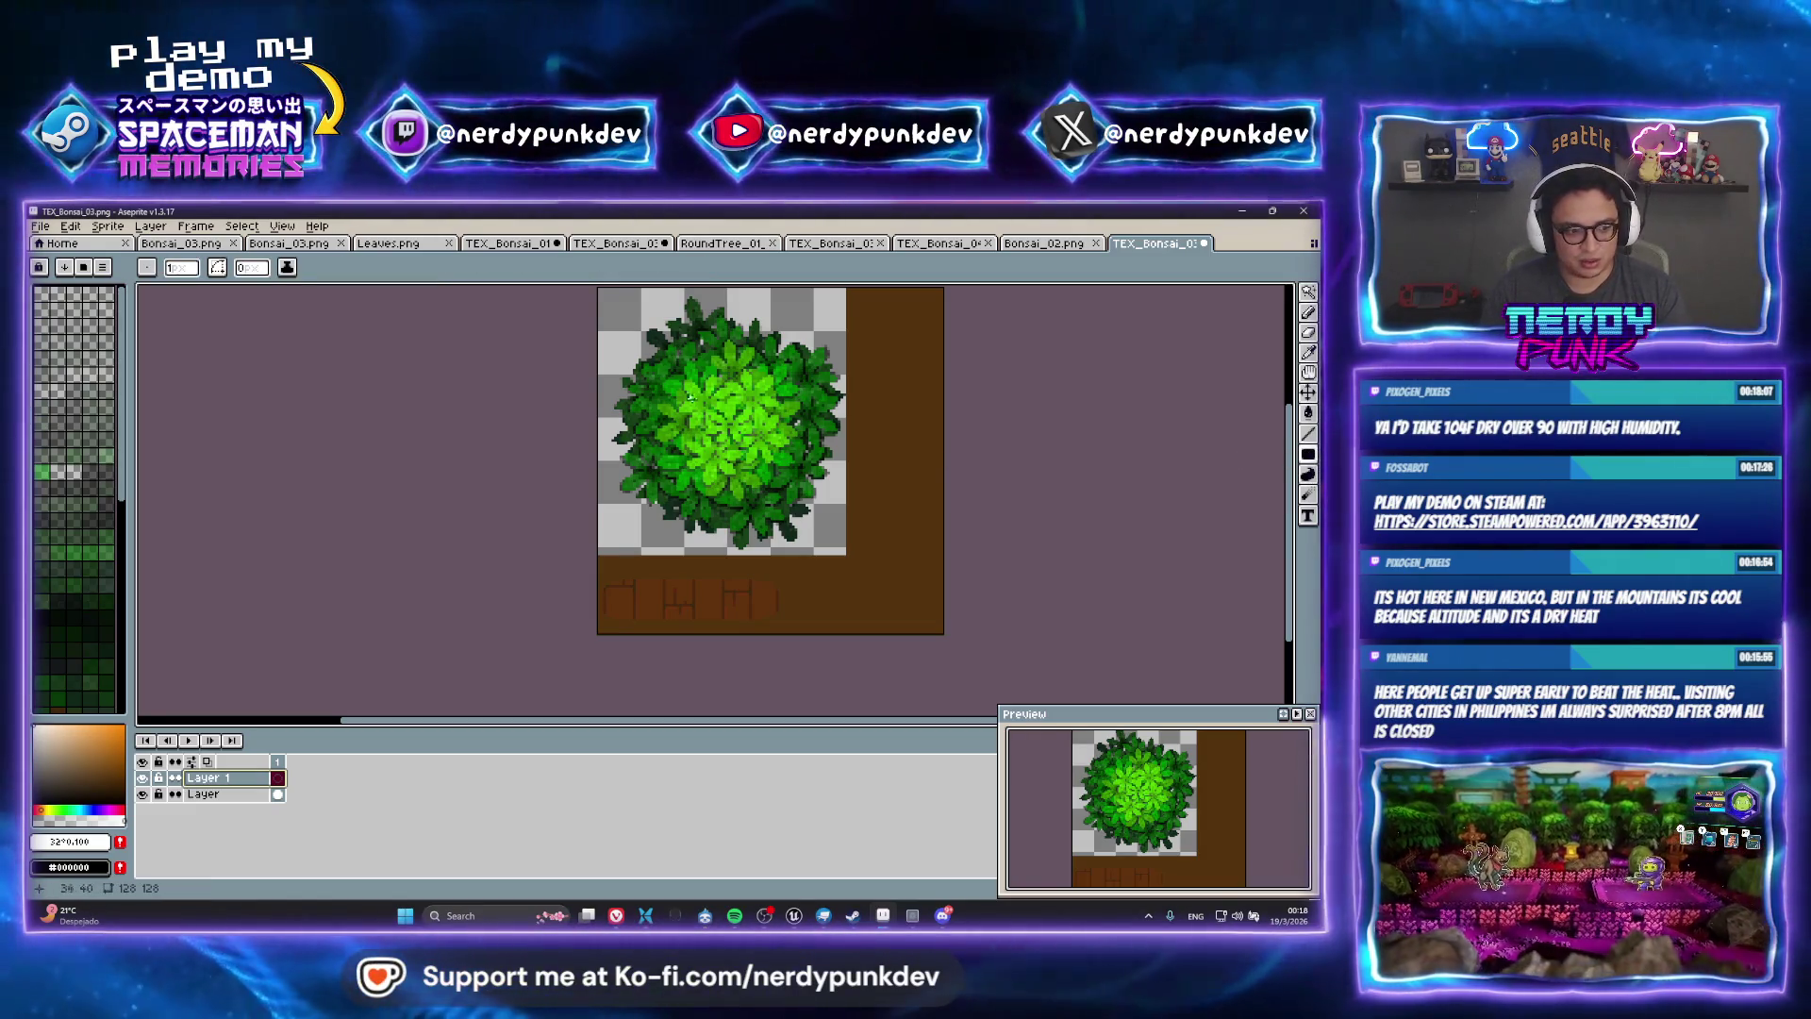
drag(596, 278, 546, 324)
drag(931, 692, 931, 692)
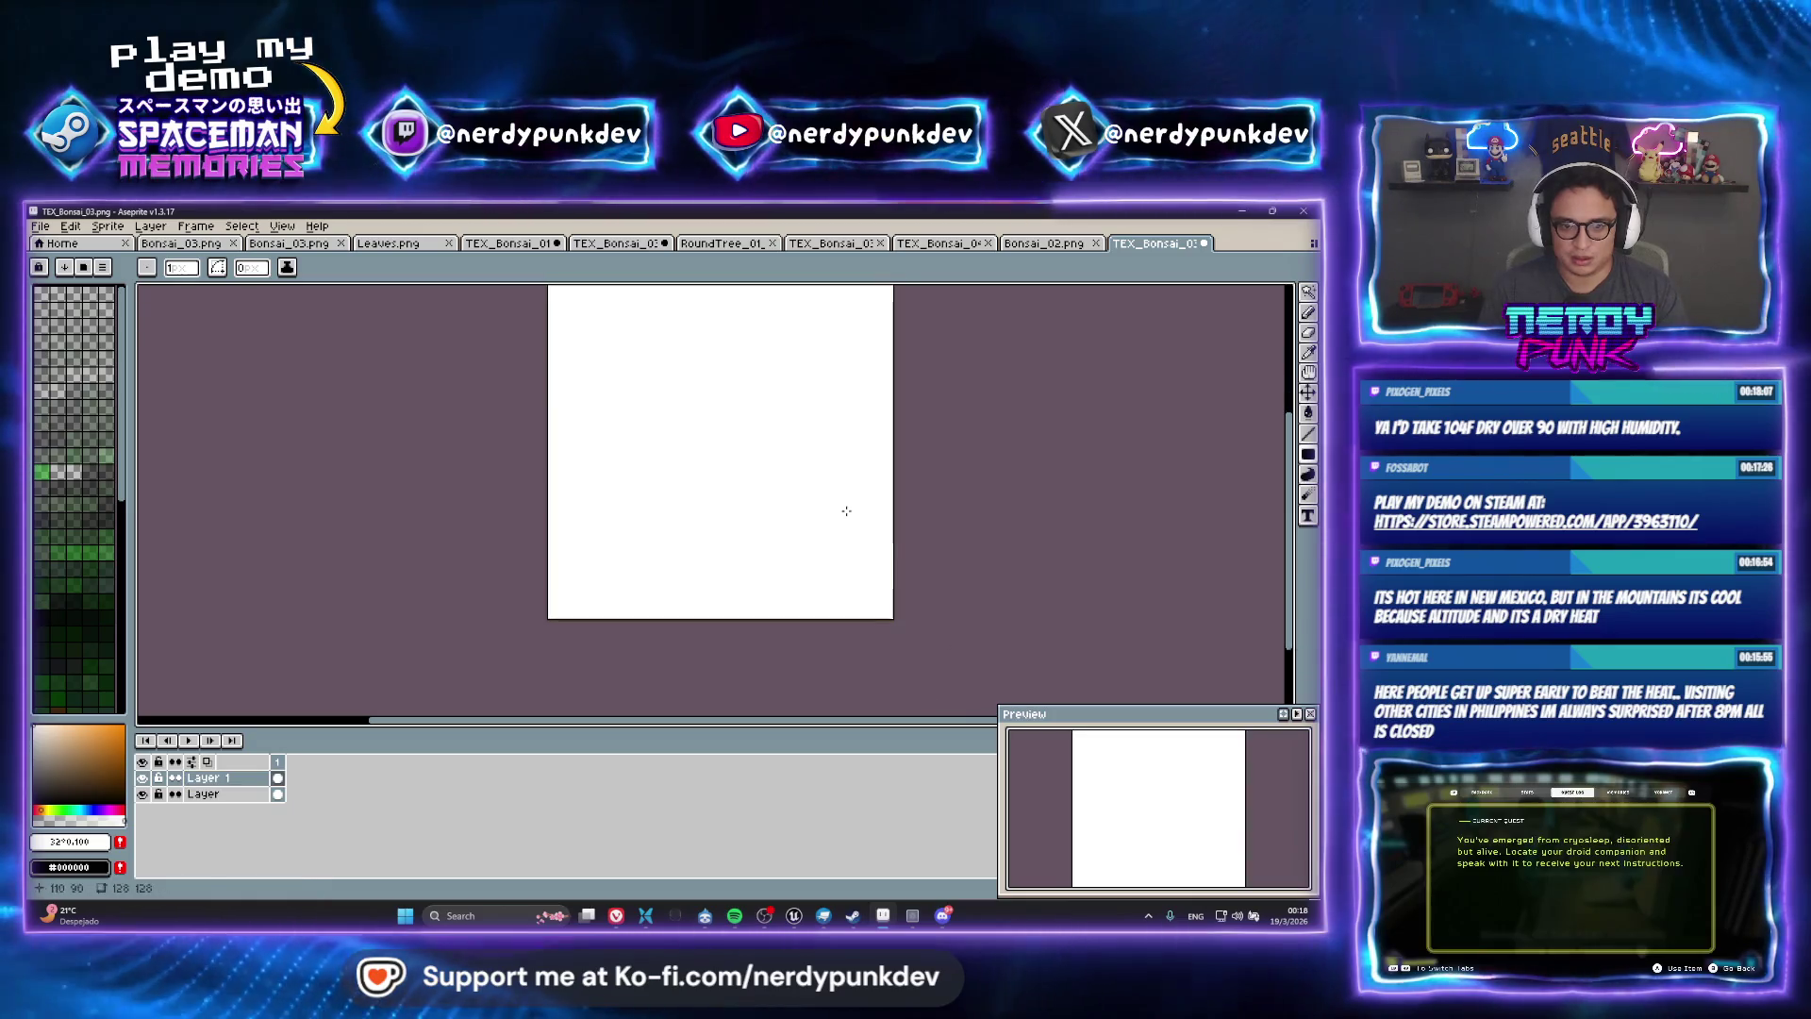
click(143, 779)
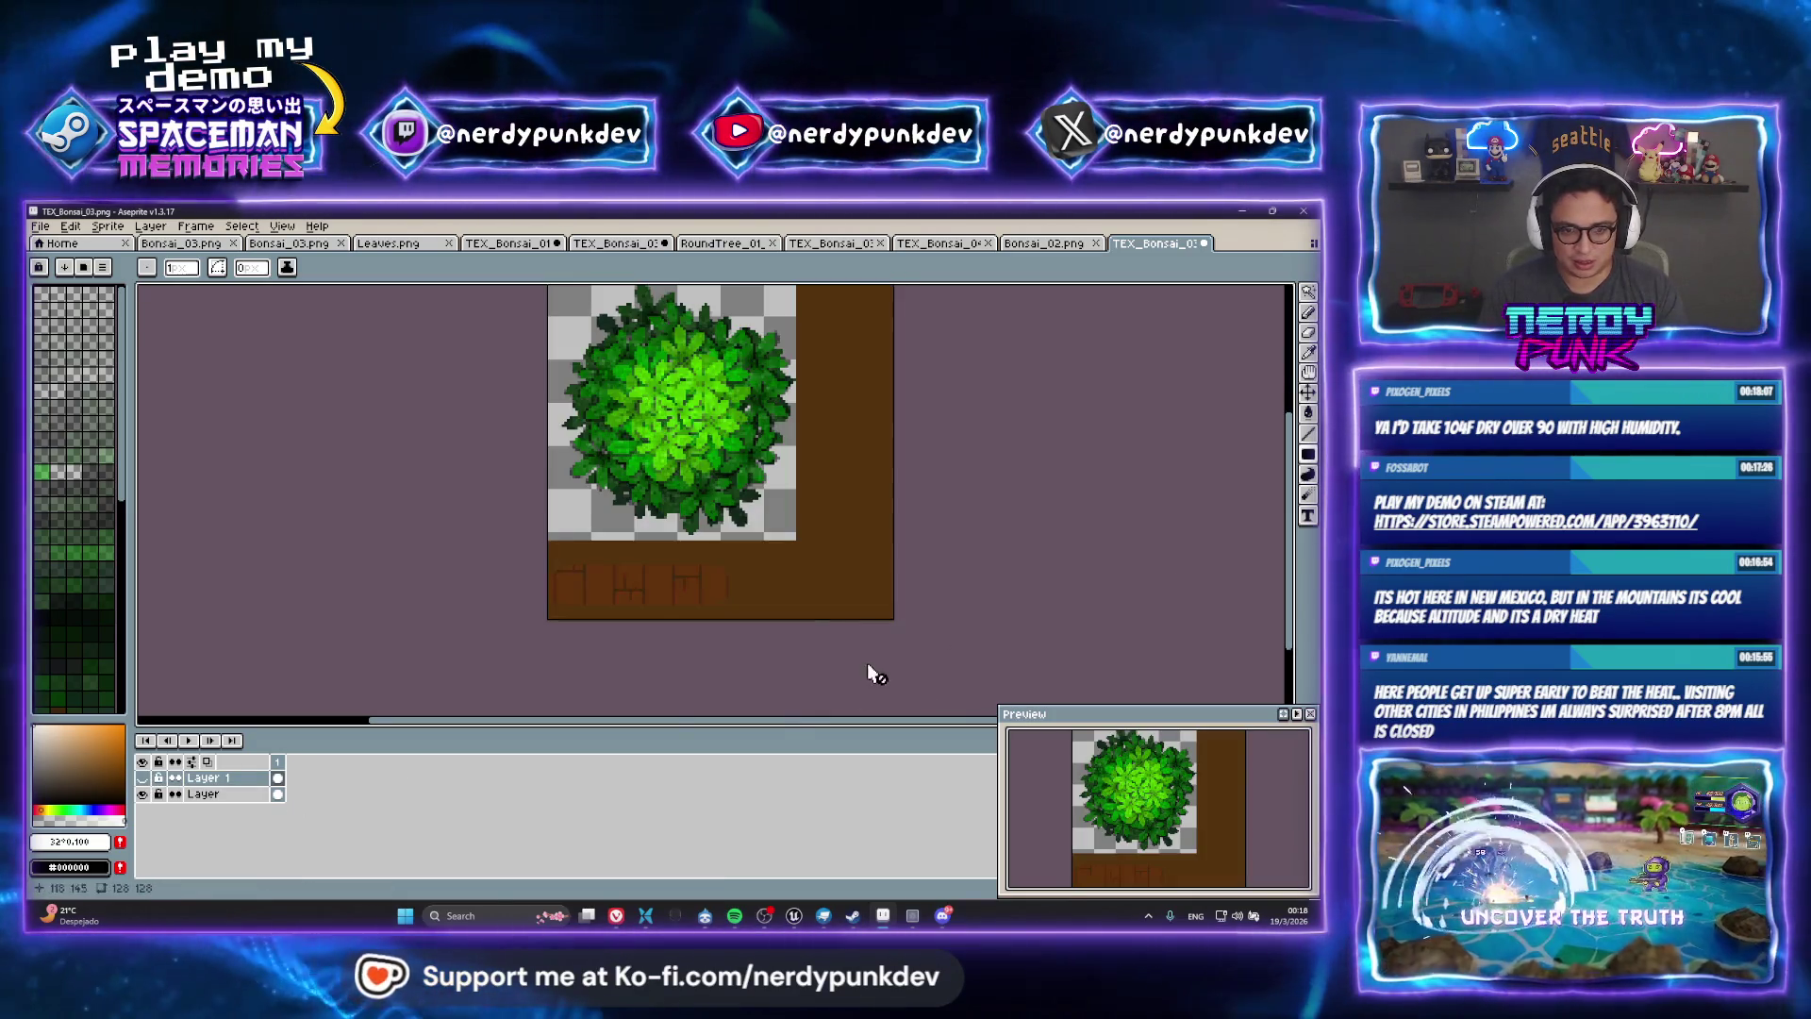
On the bottom layer, magic-wand select the transparent area around the bush
click(240, 795)
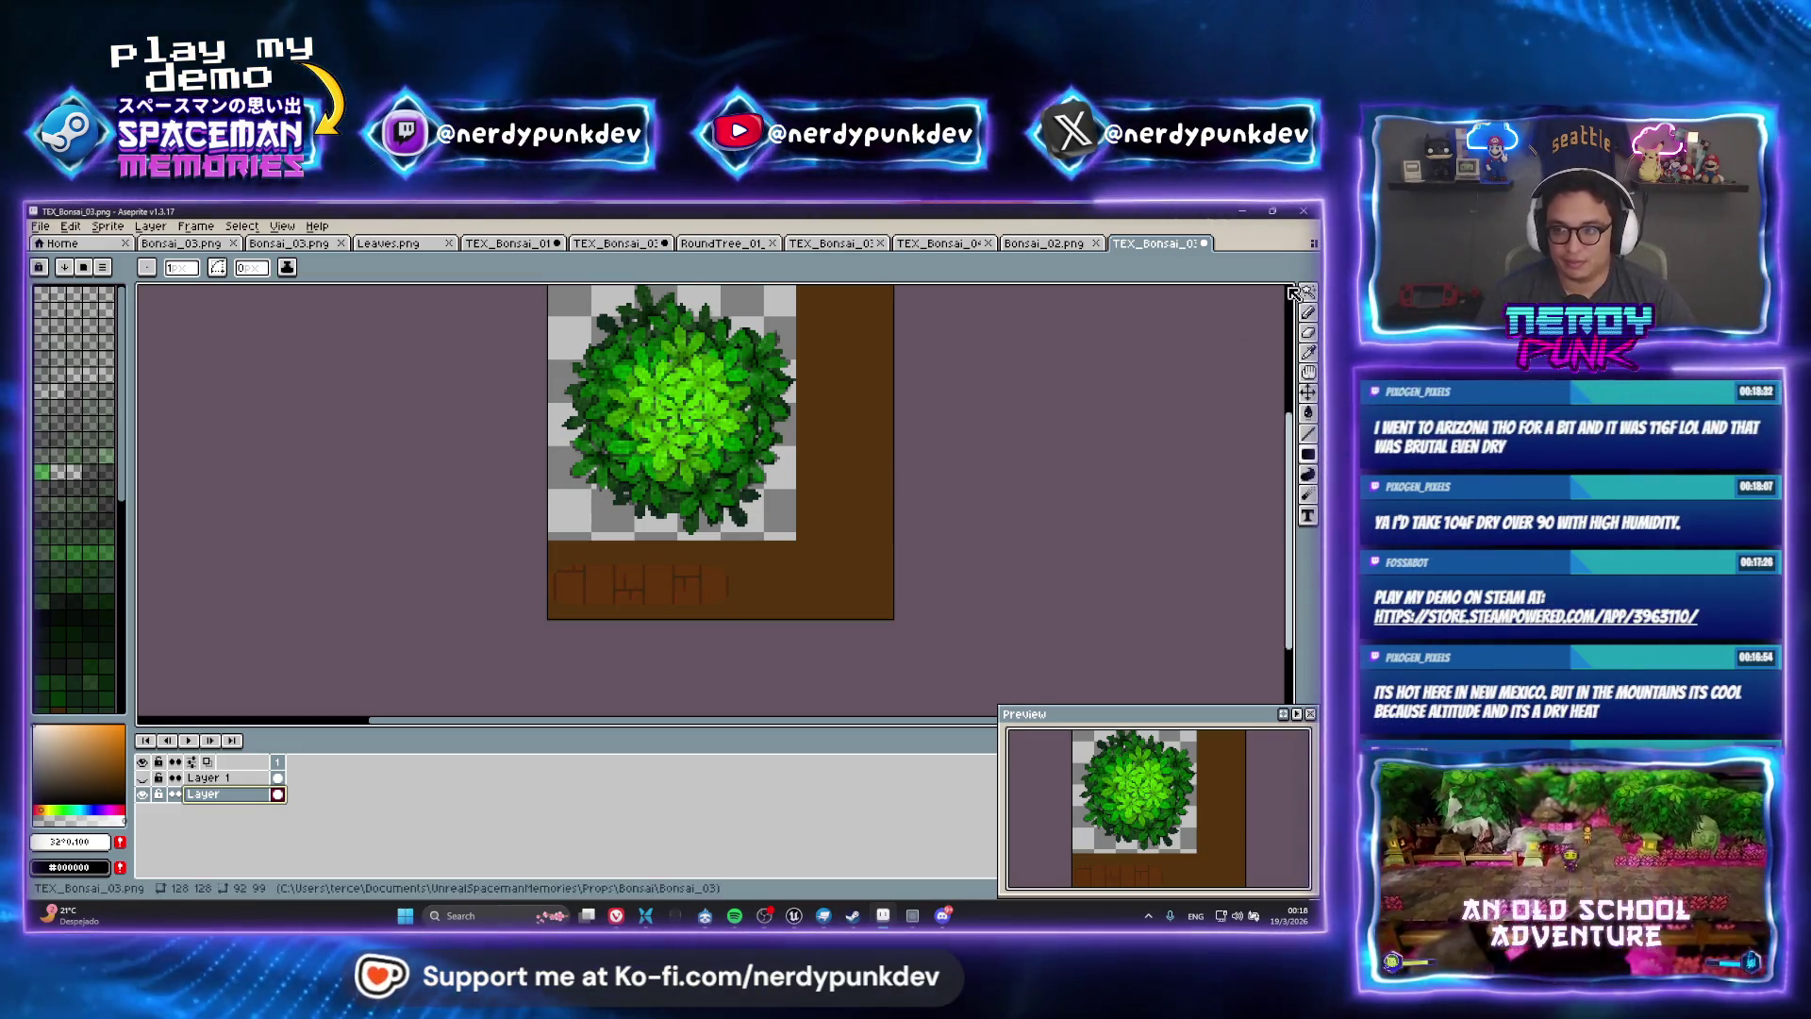
click(1311, 289)
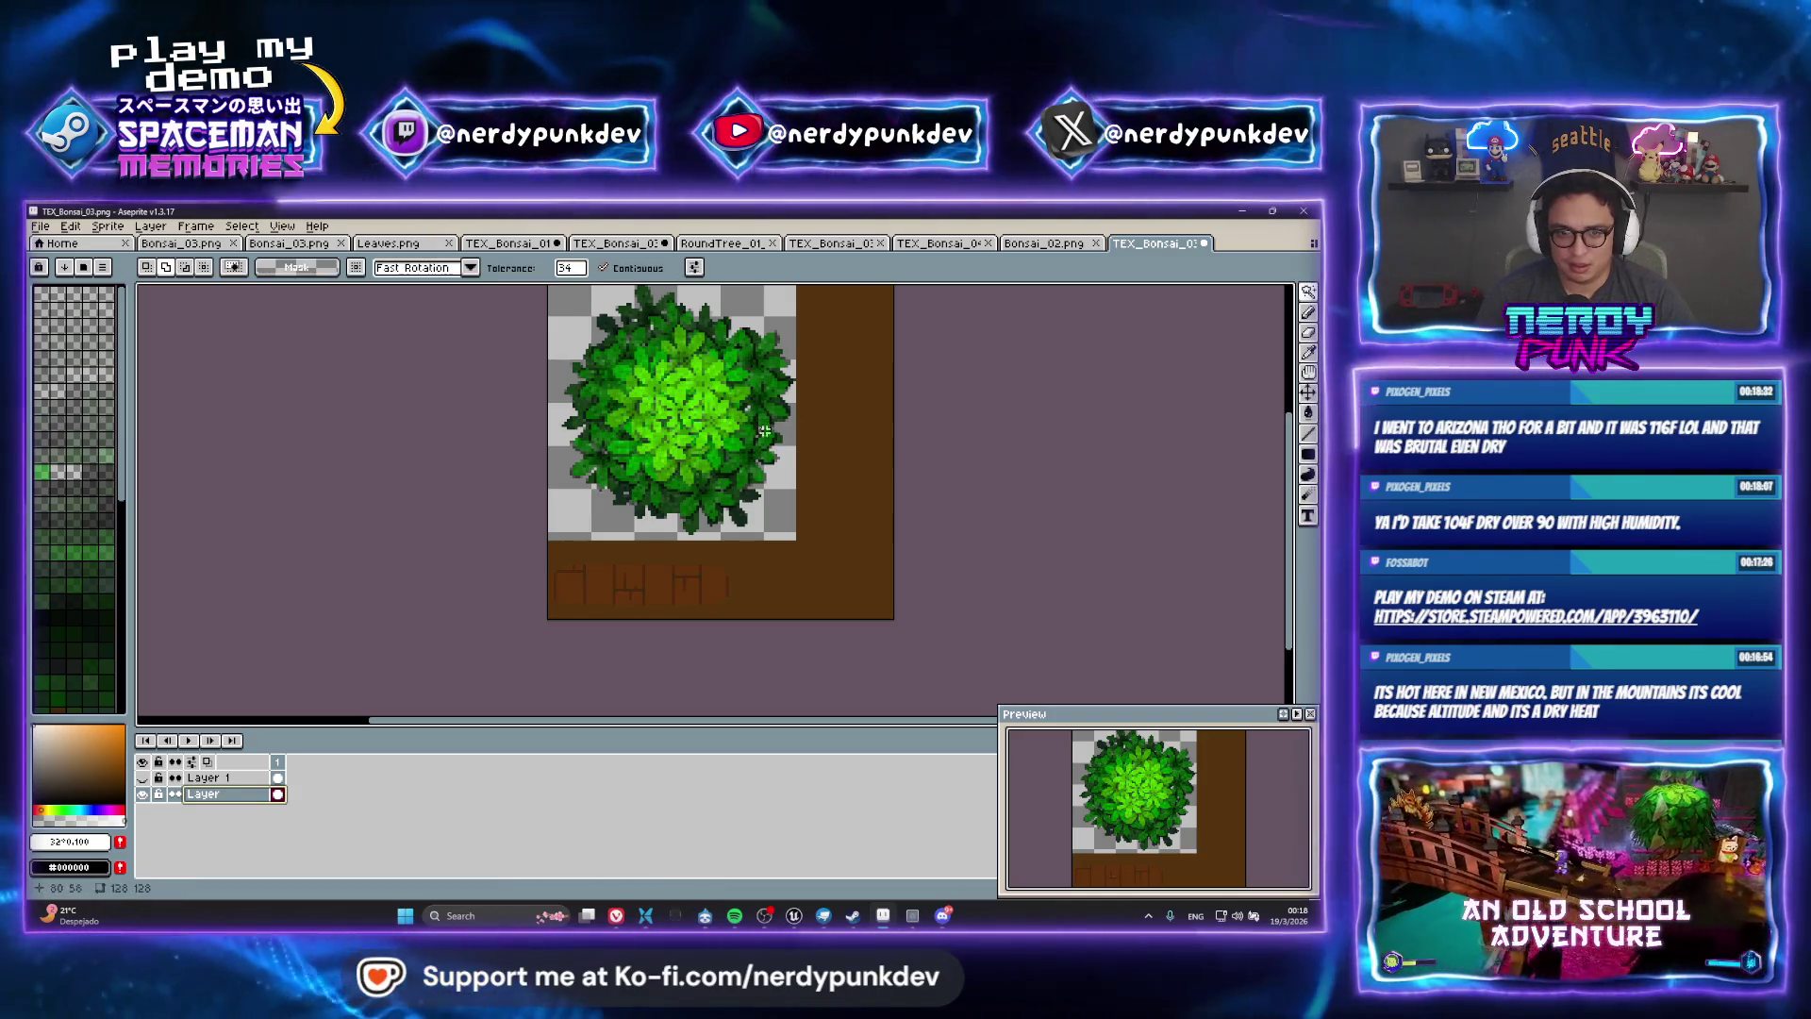
drag(620, 368, 517, 425)
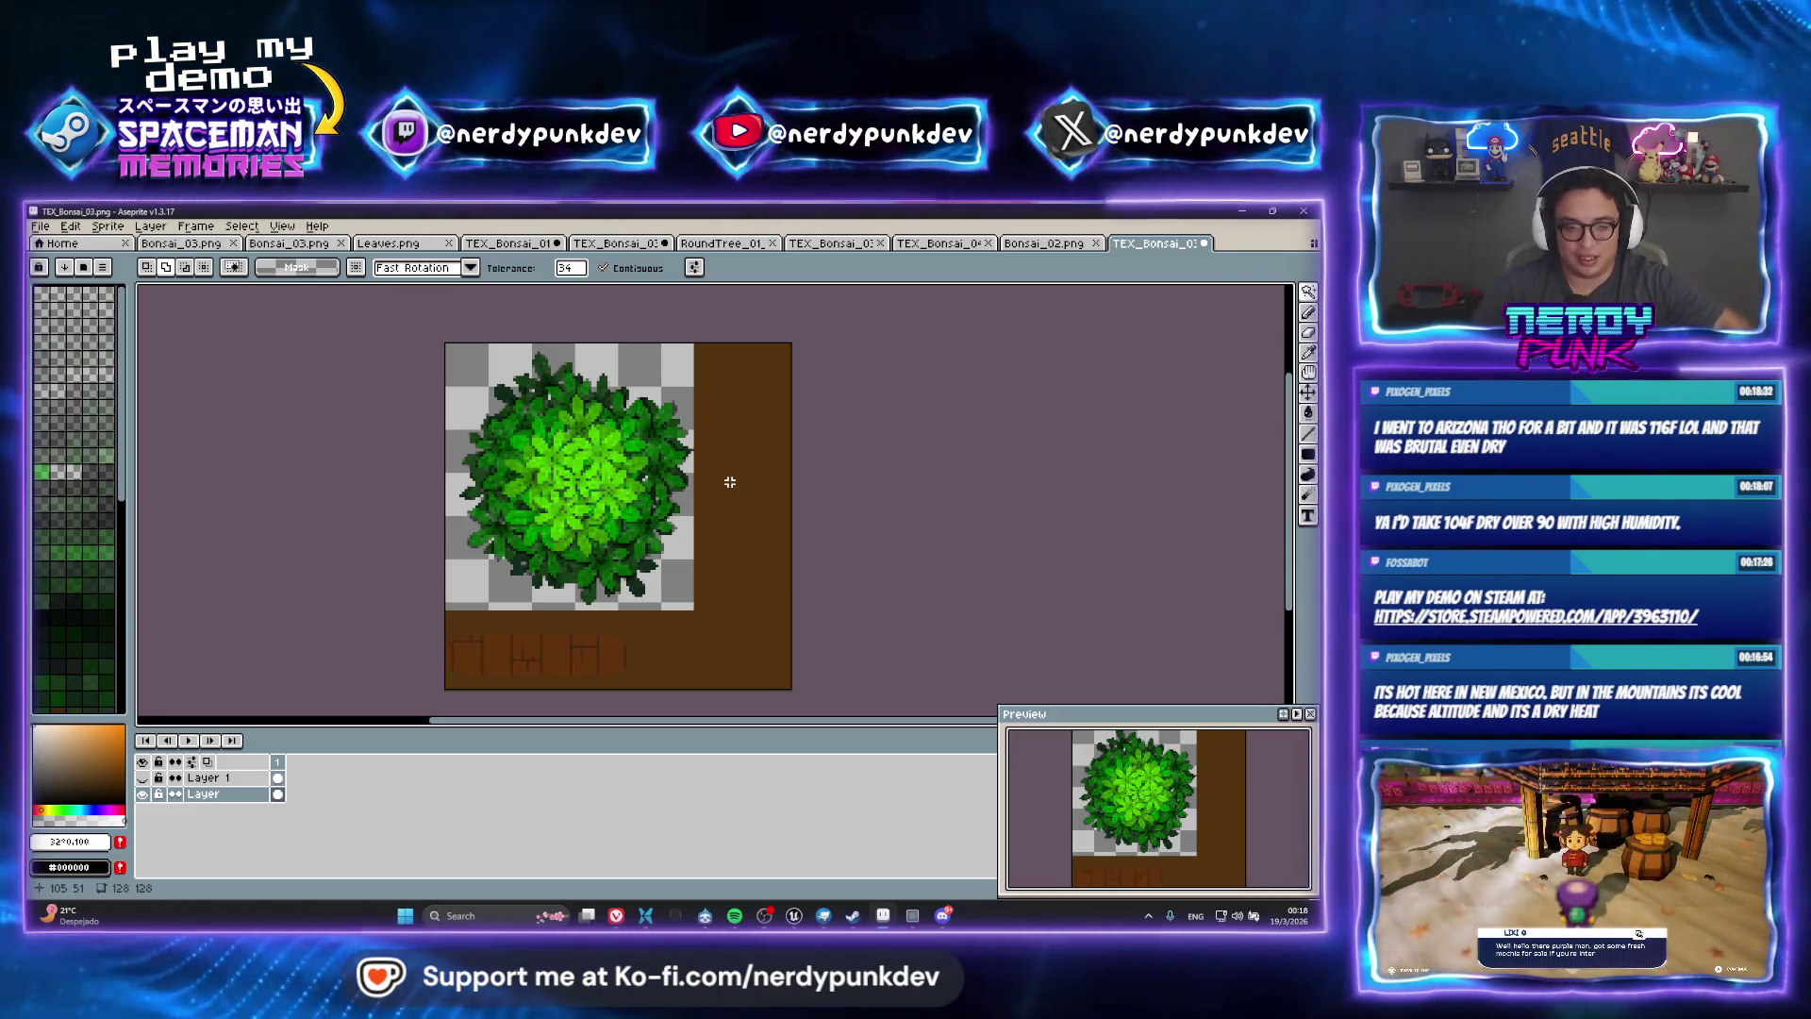
click(637, 425)
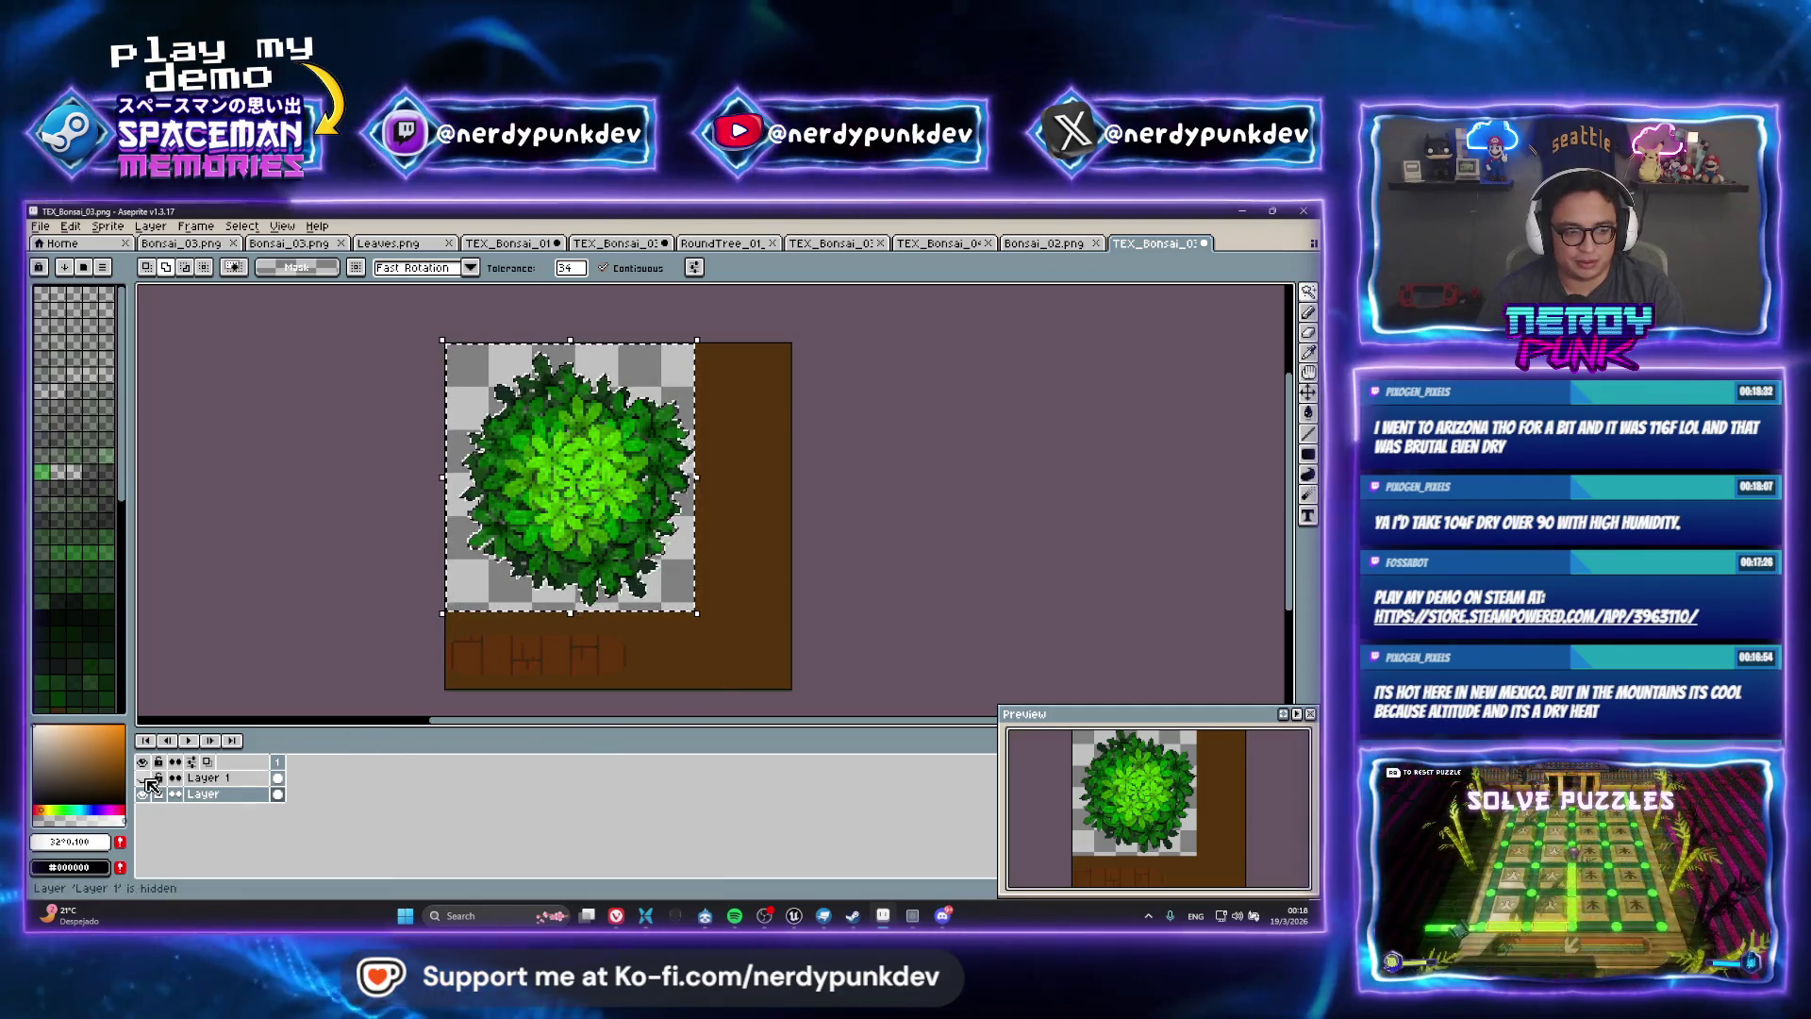
Show Layer 1 and clear its white fill around the bush shape, leaving a foliage mask
click(142, 777)
key(ctrl+shift+i)
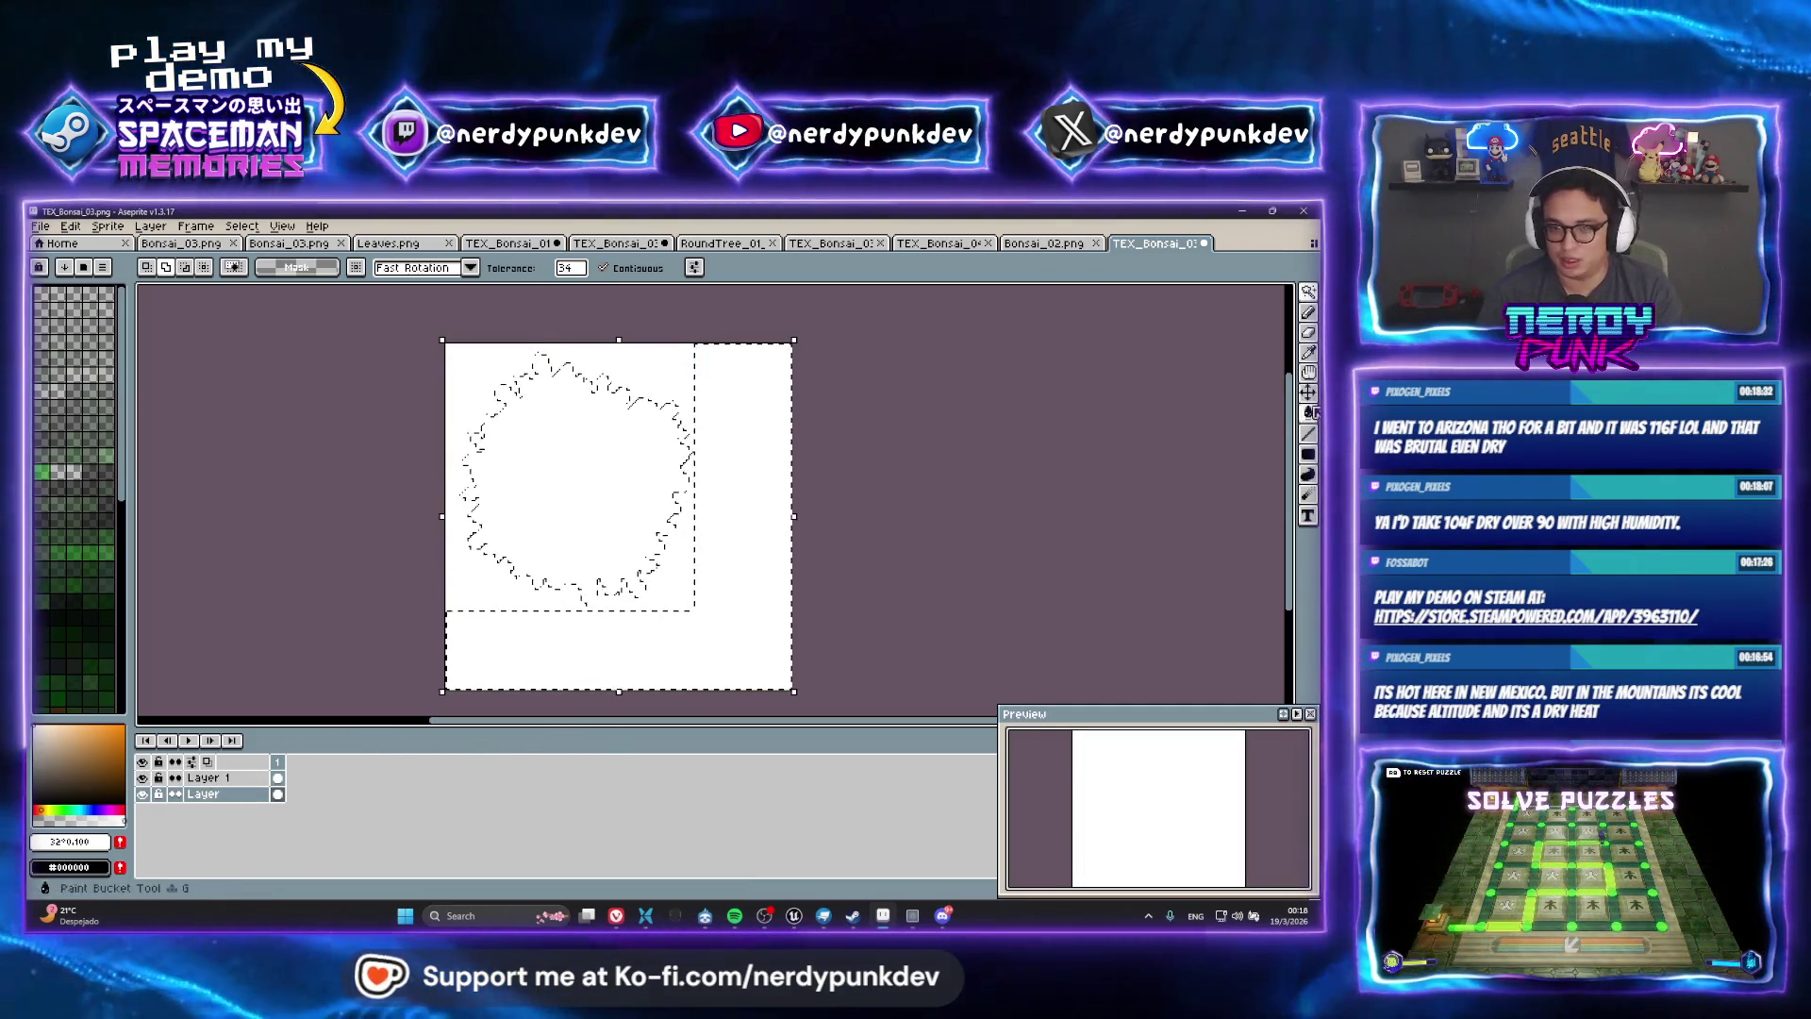
key(Delete)
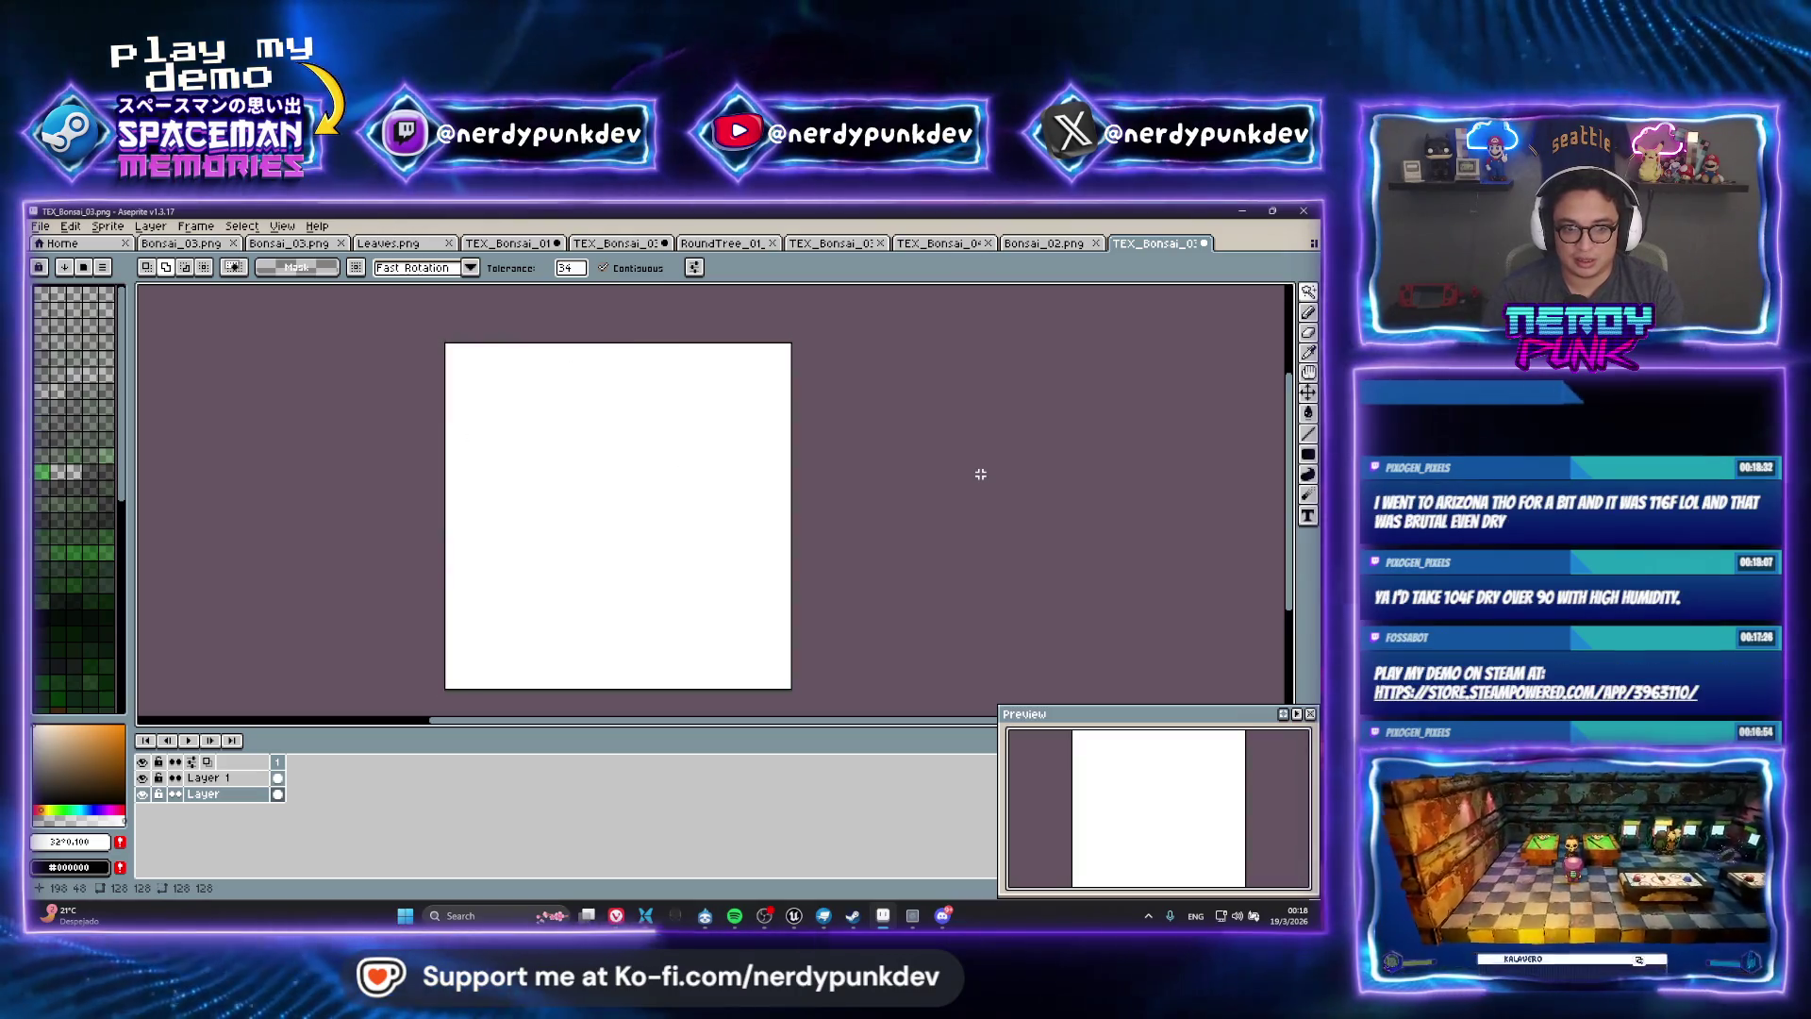
key(ctrl+z)
click(256, 779)
key(Delete)
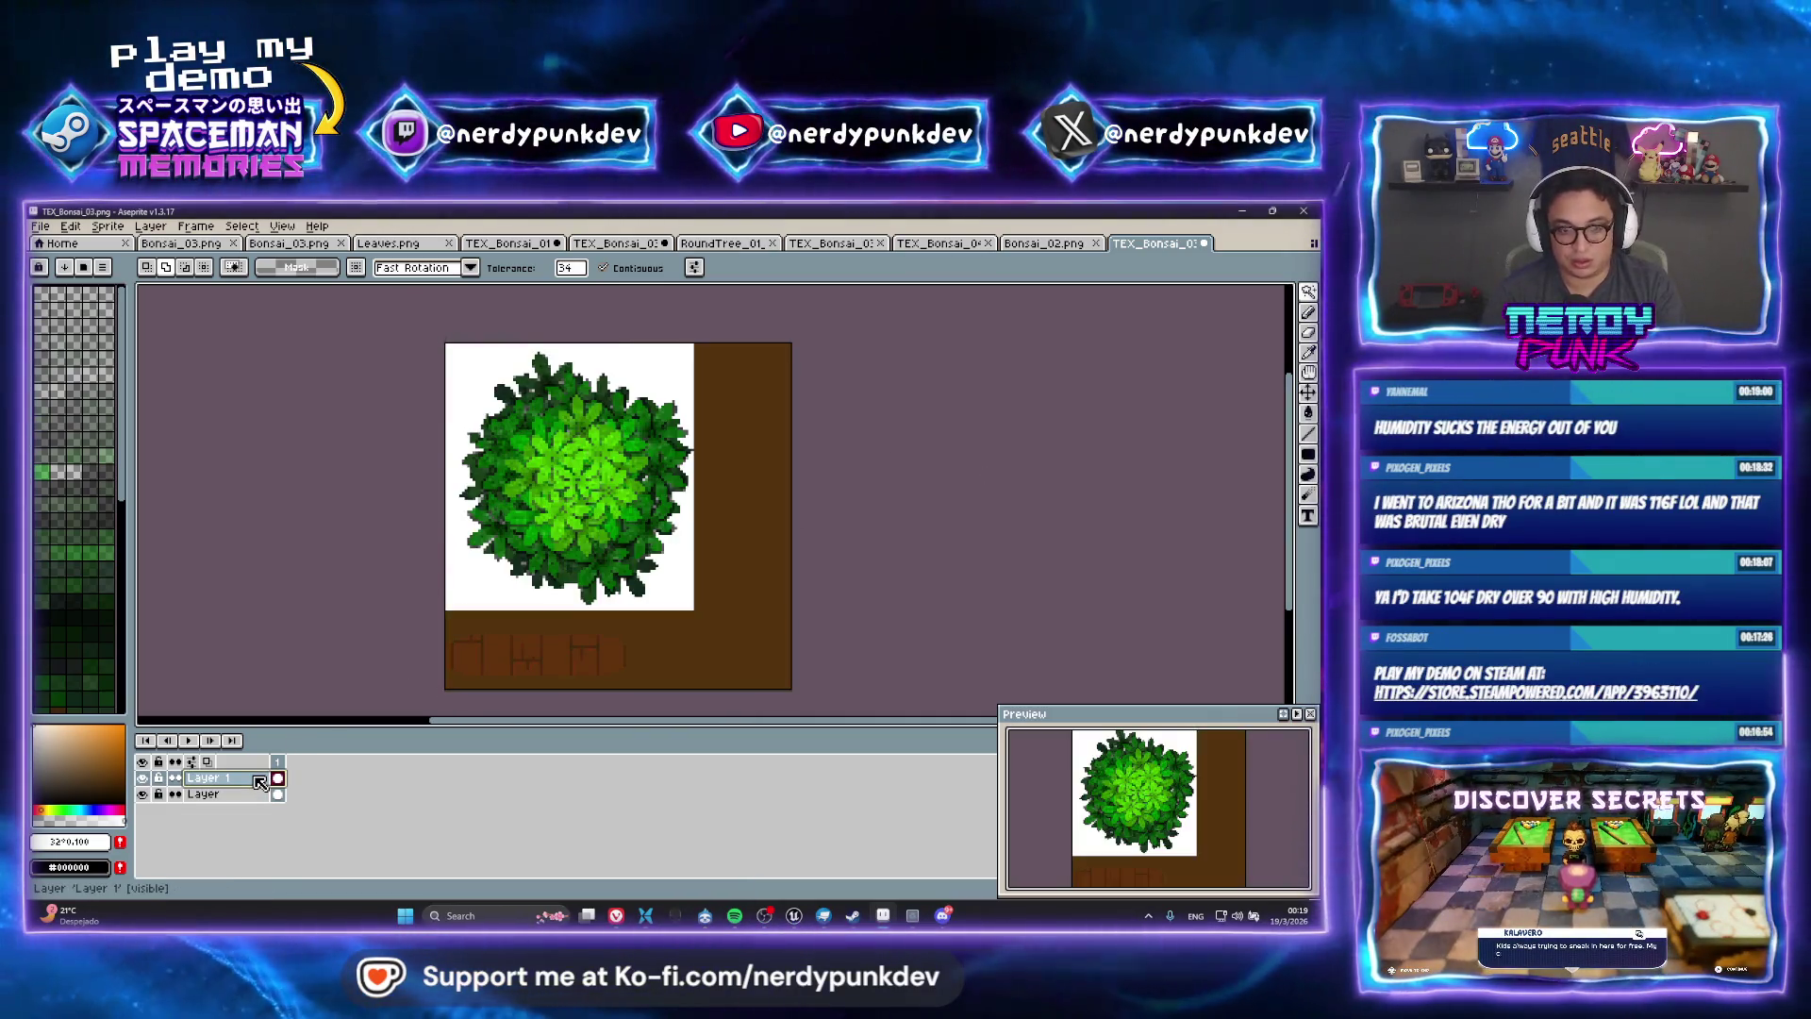
key(ctrl+z)
key(ctrl+z)
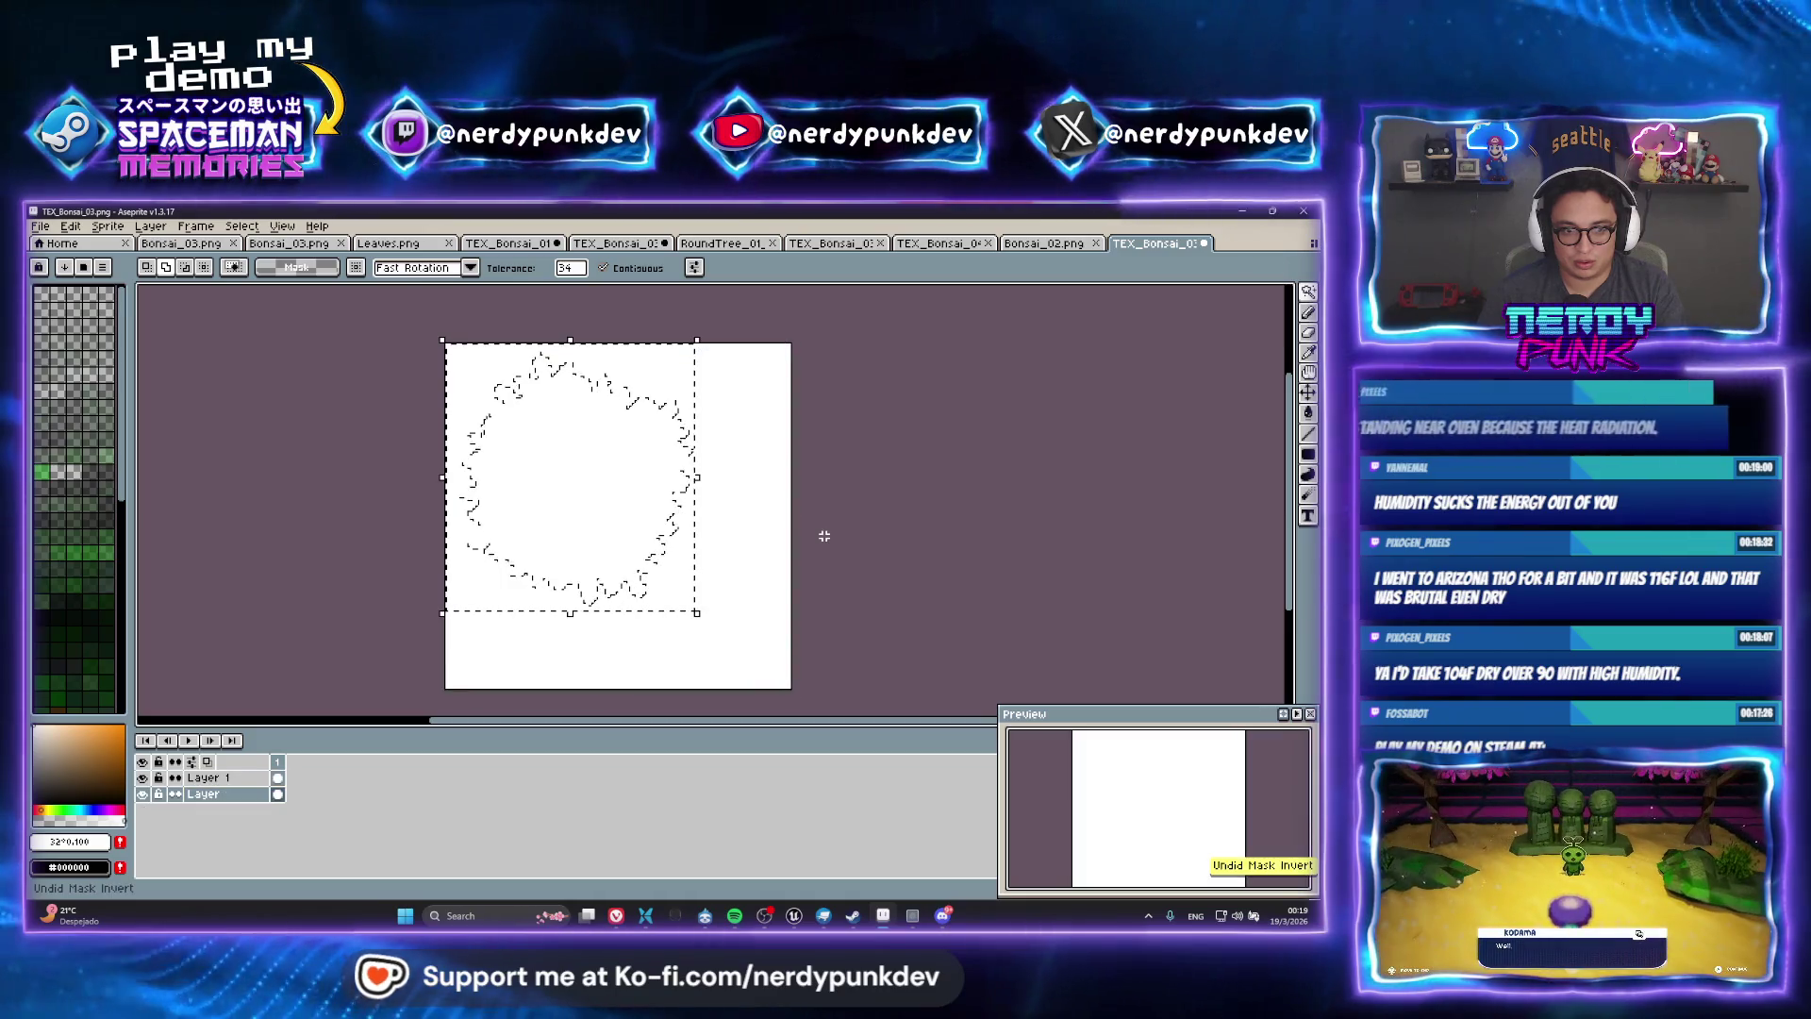
click(247, 779)
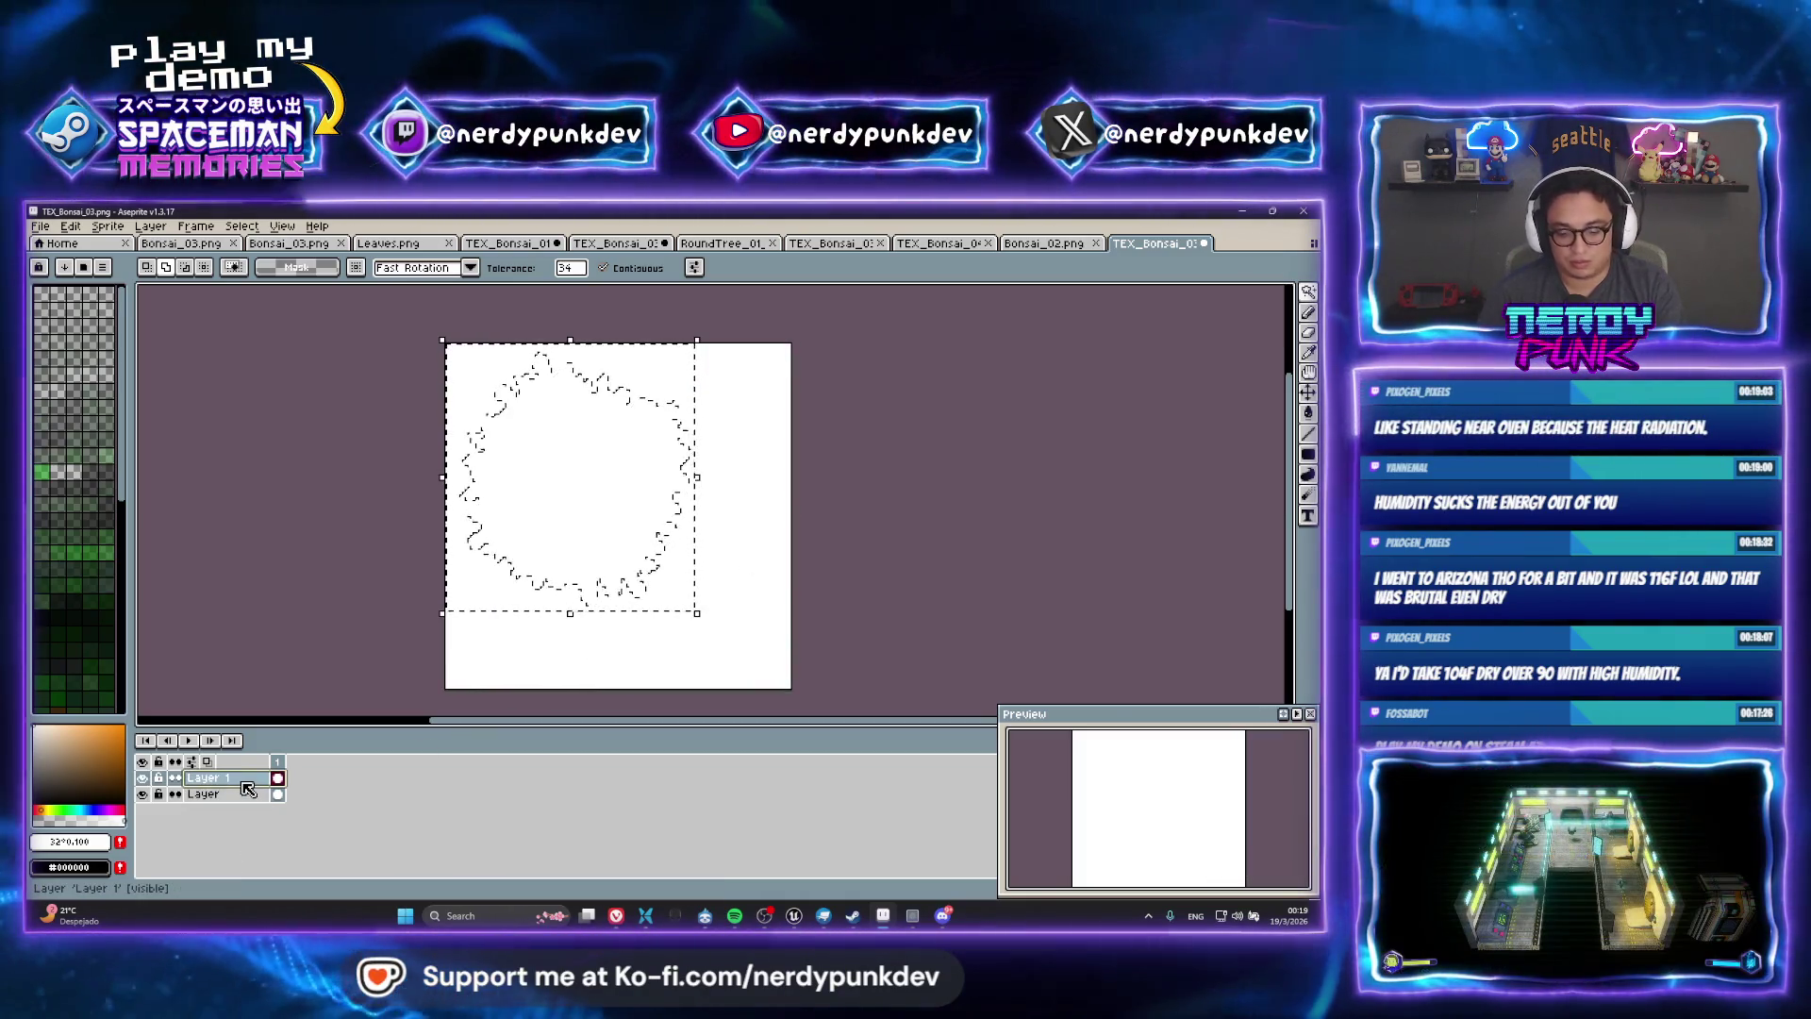
key(Delete)
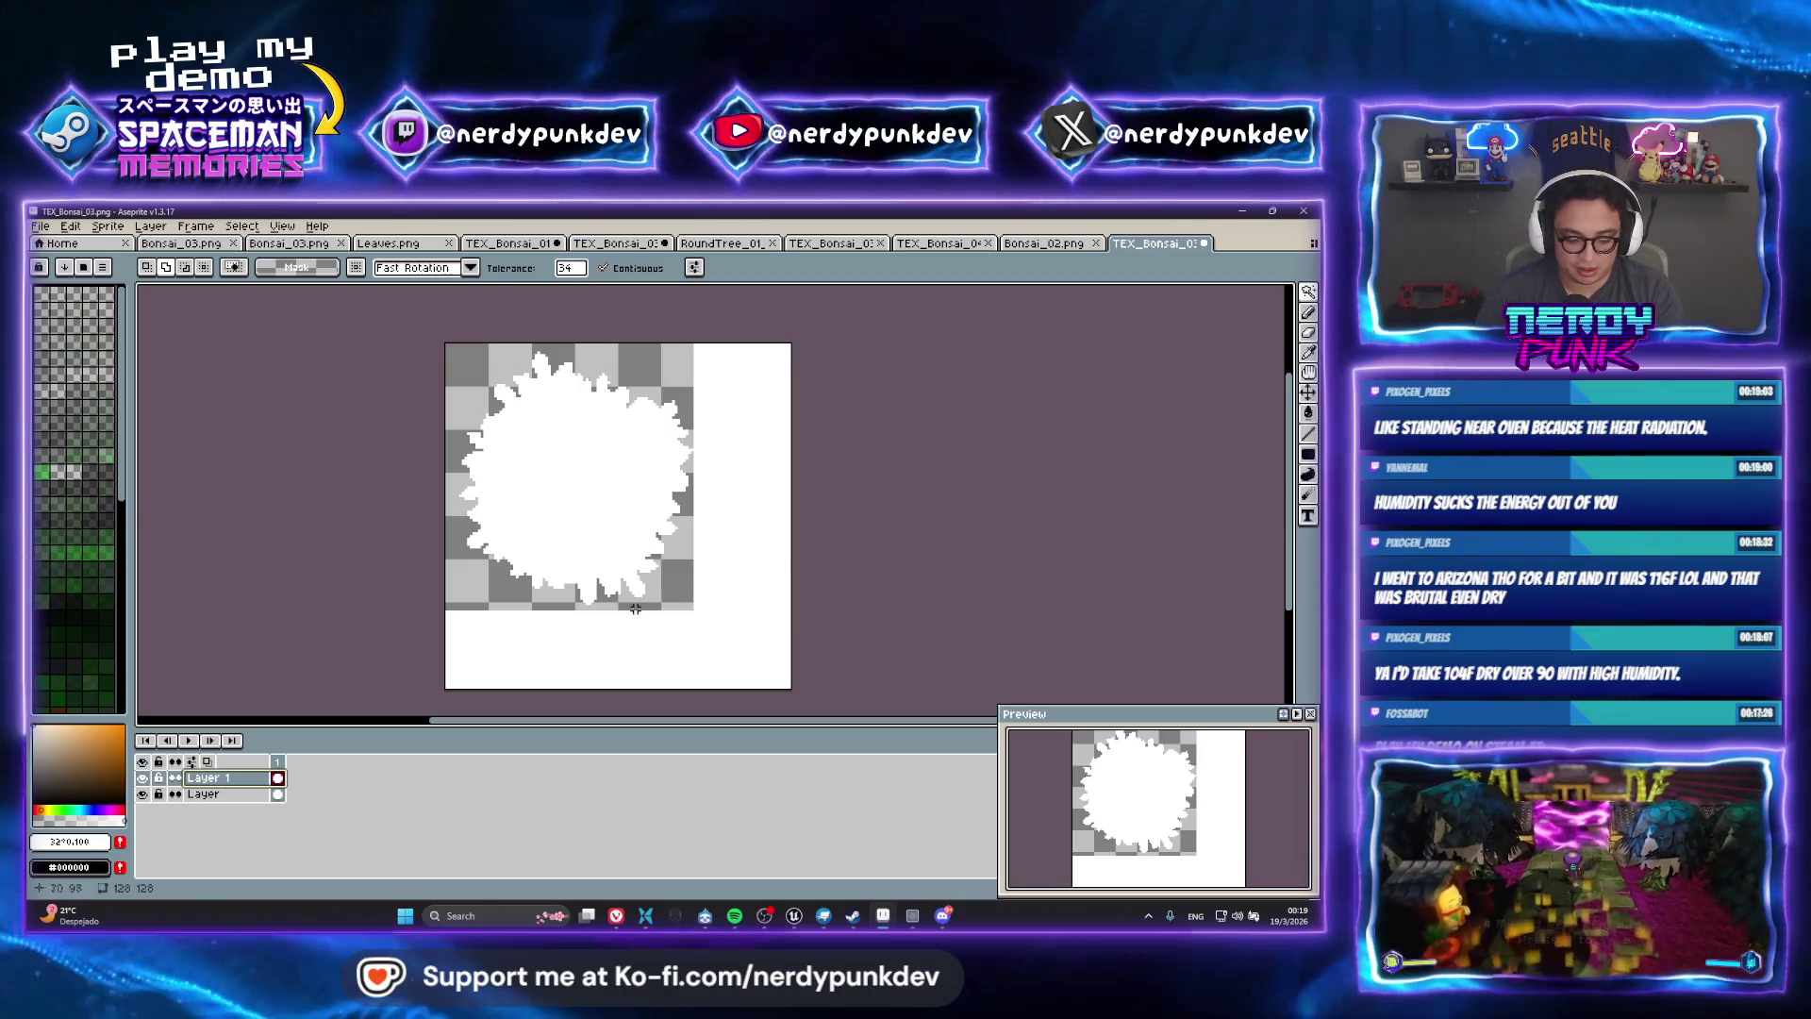
Magic-wand the white mask areas, then insert Layer 2 directly above the bottom layer
key(m)
drag(592, 673, 794, 685)
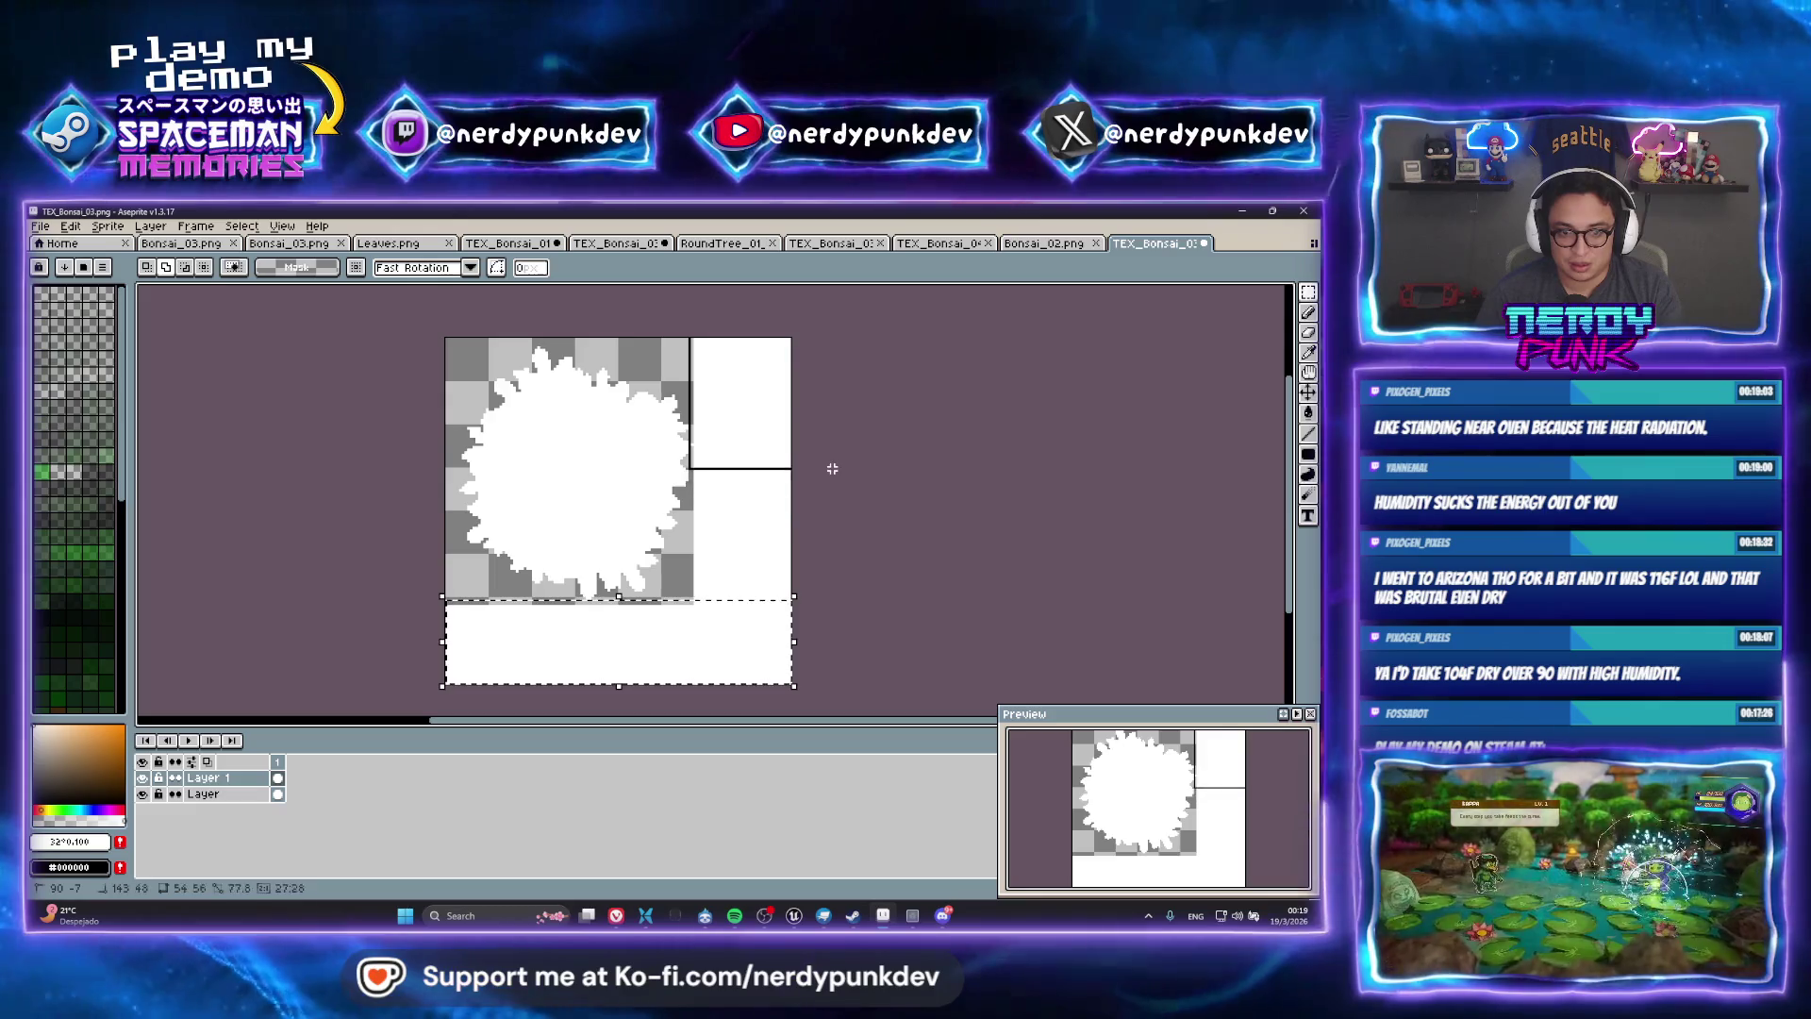
click(694, 341)
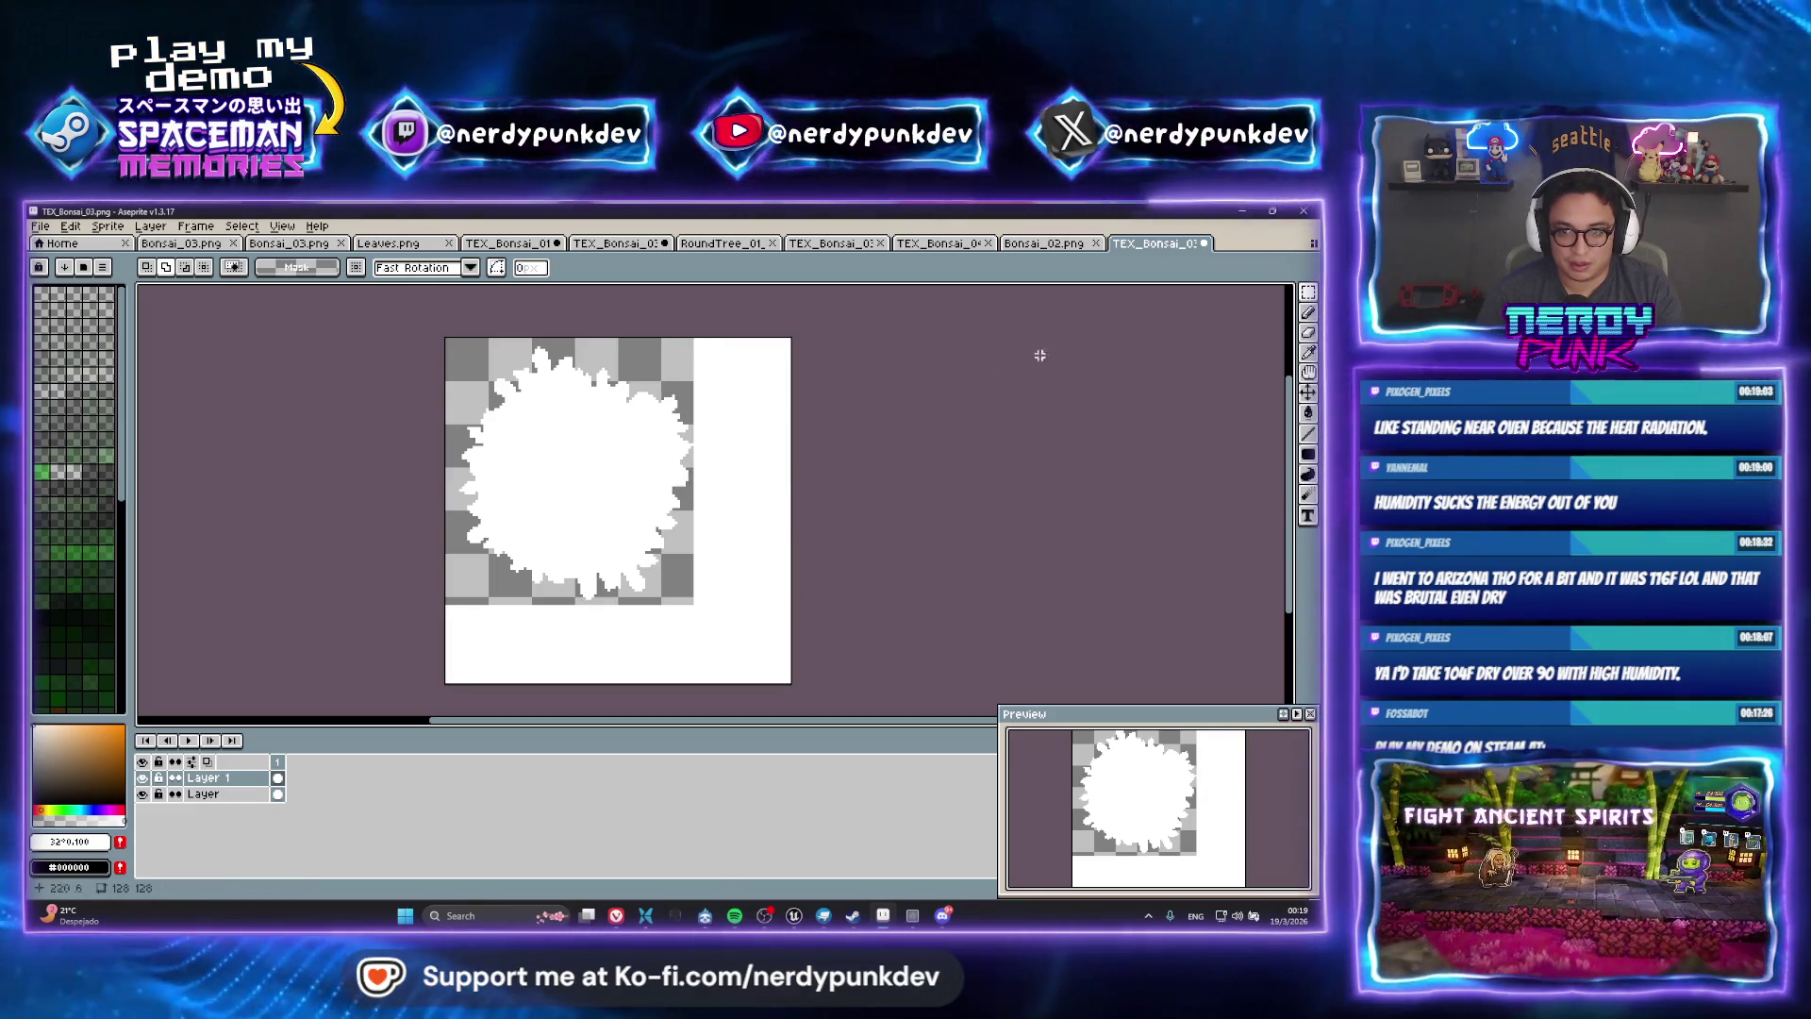
key(w)
click(727, 639)
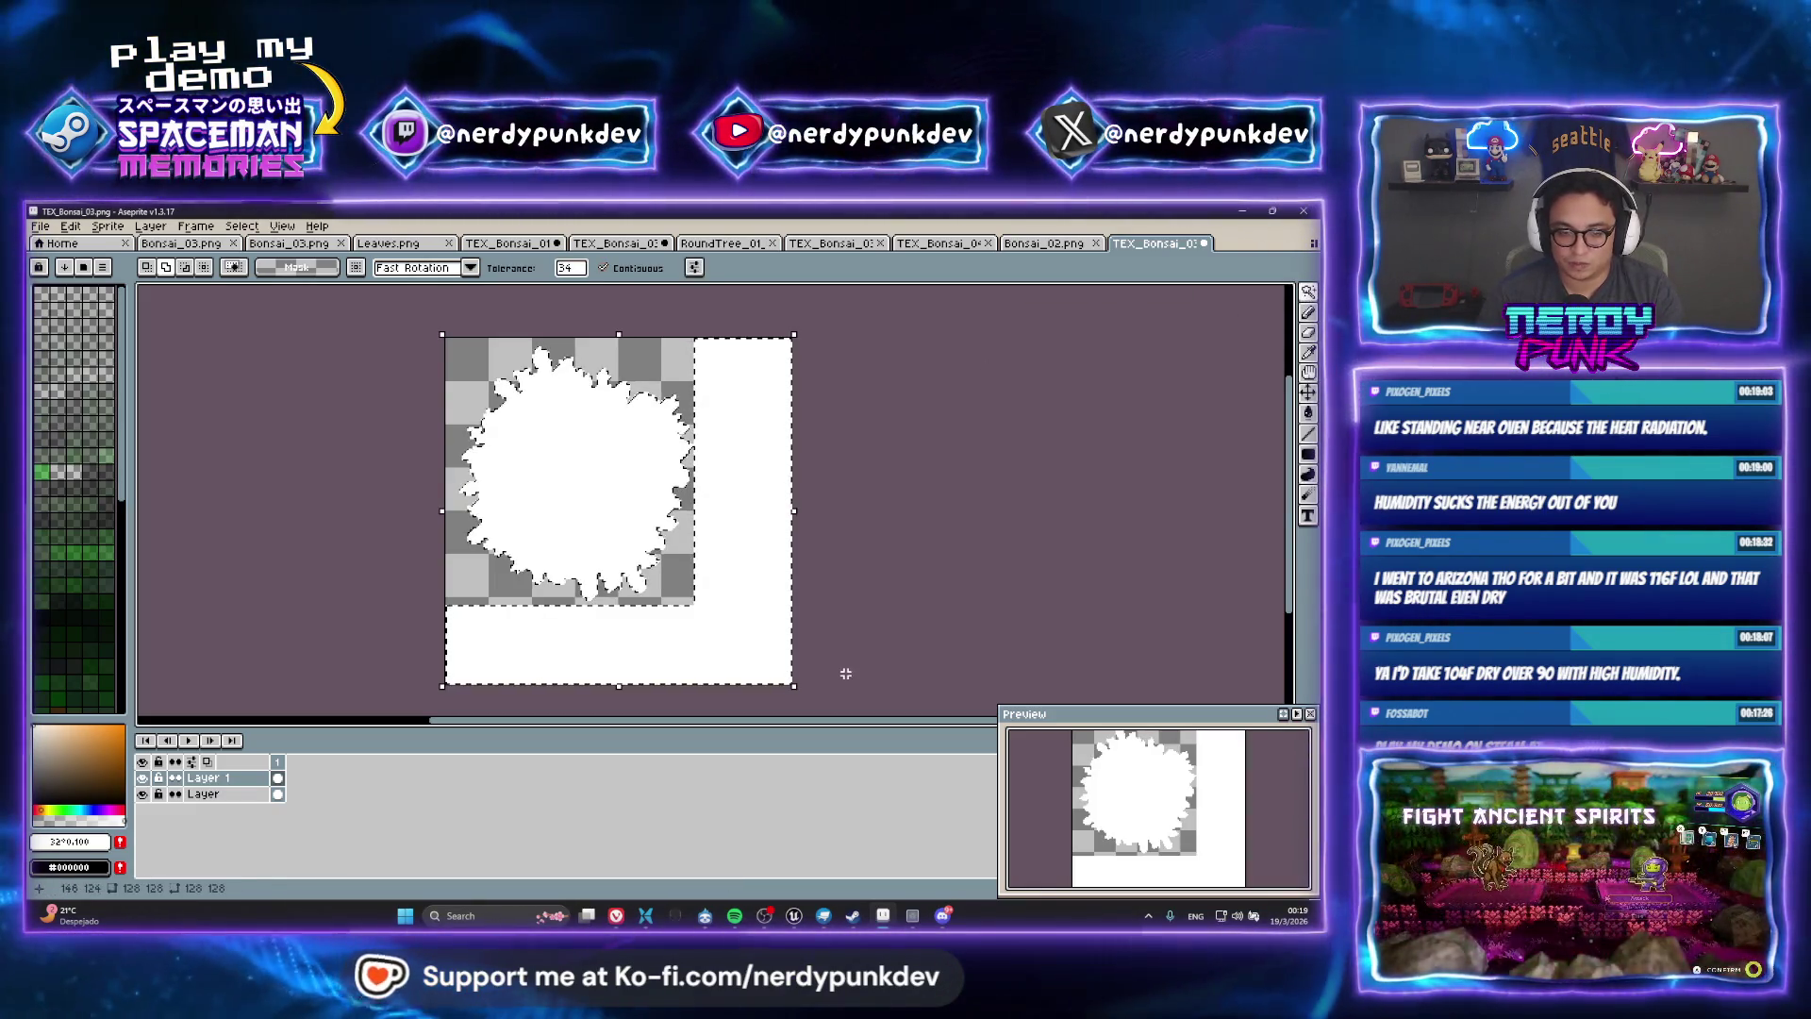
click(198, 797)
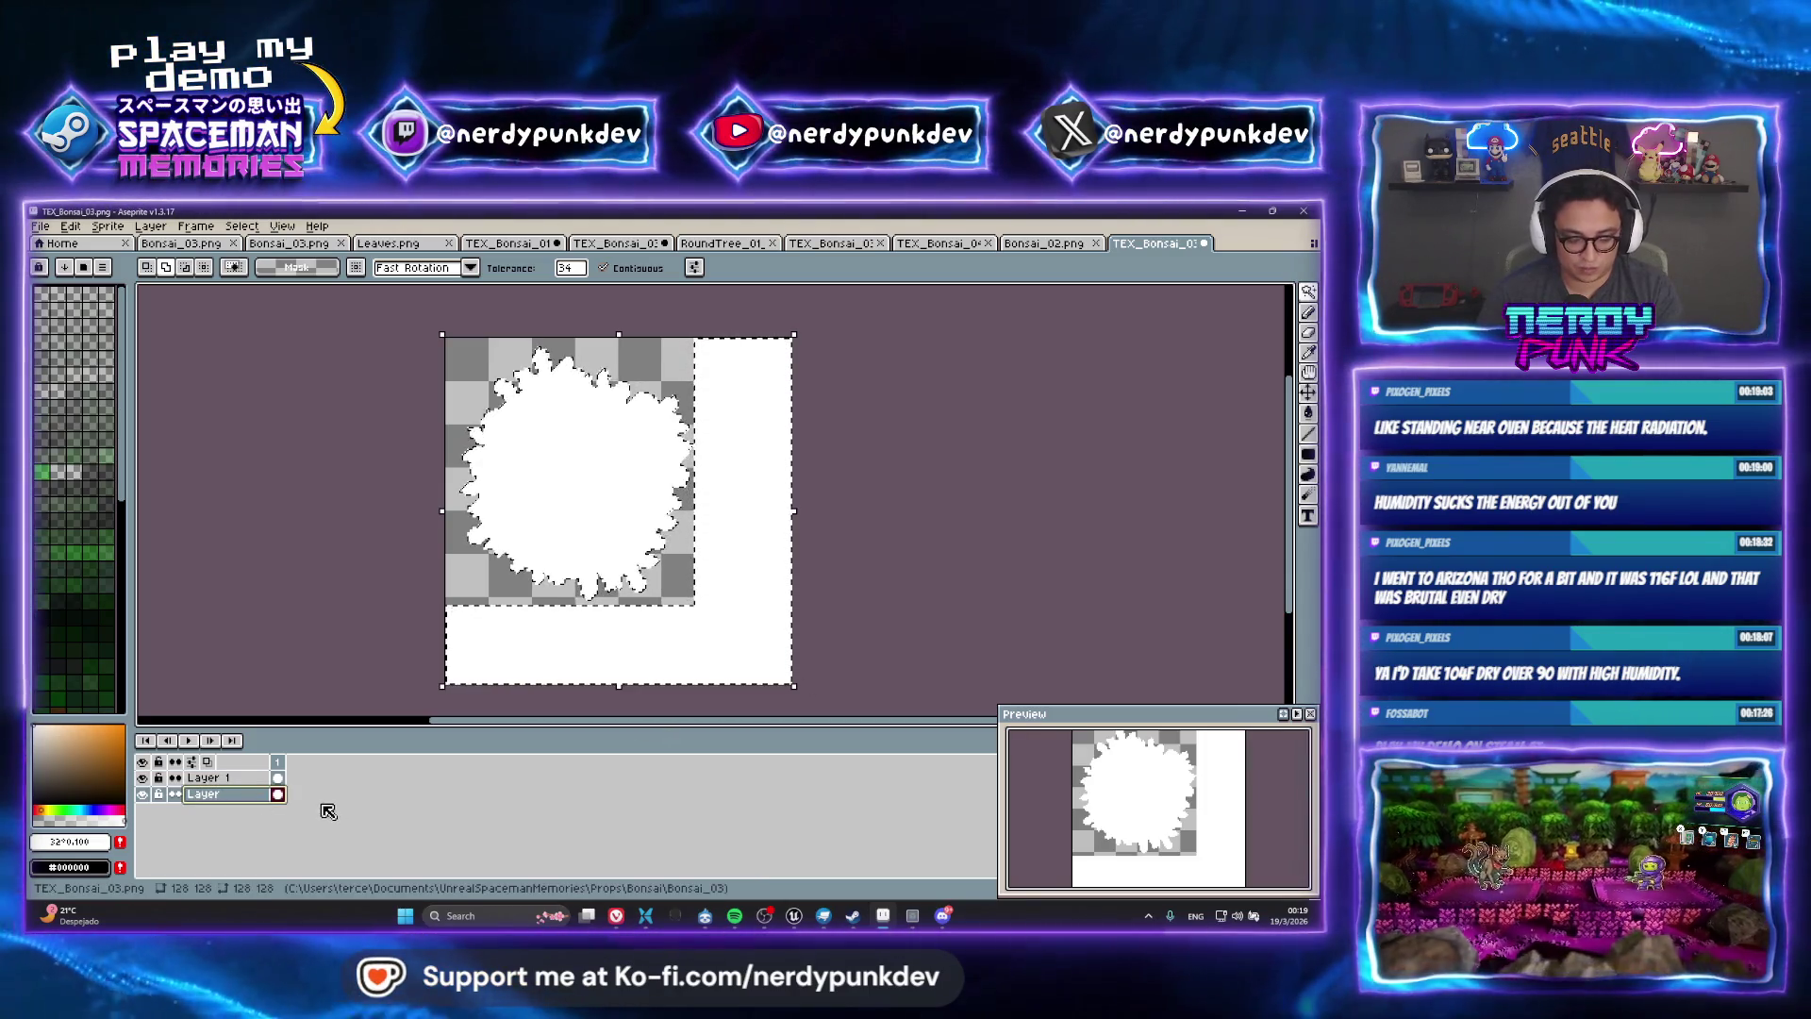
key(shift+n)
key(g)
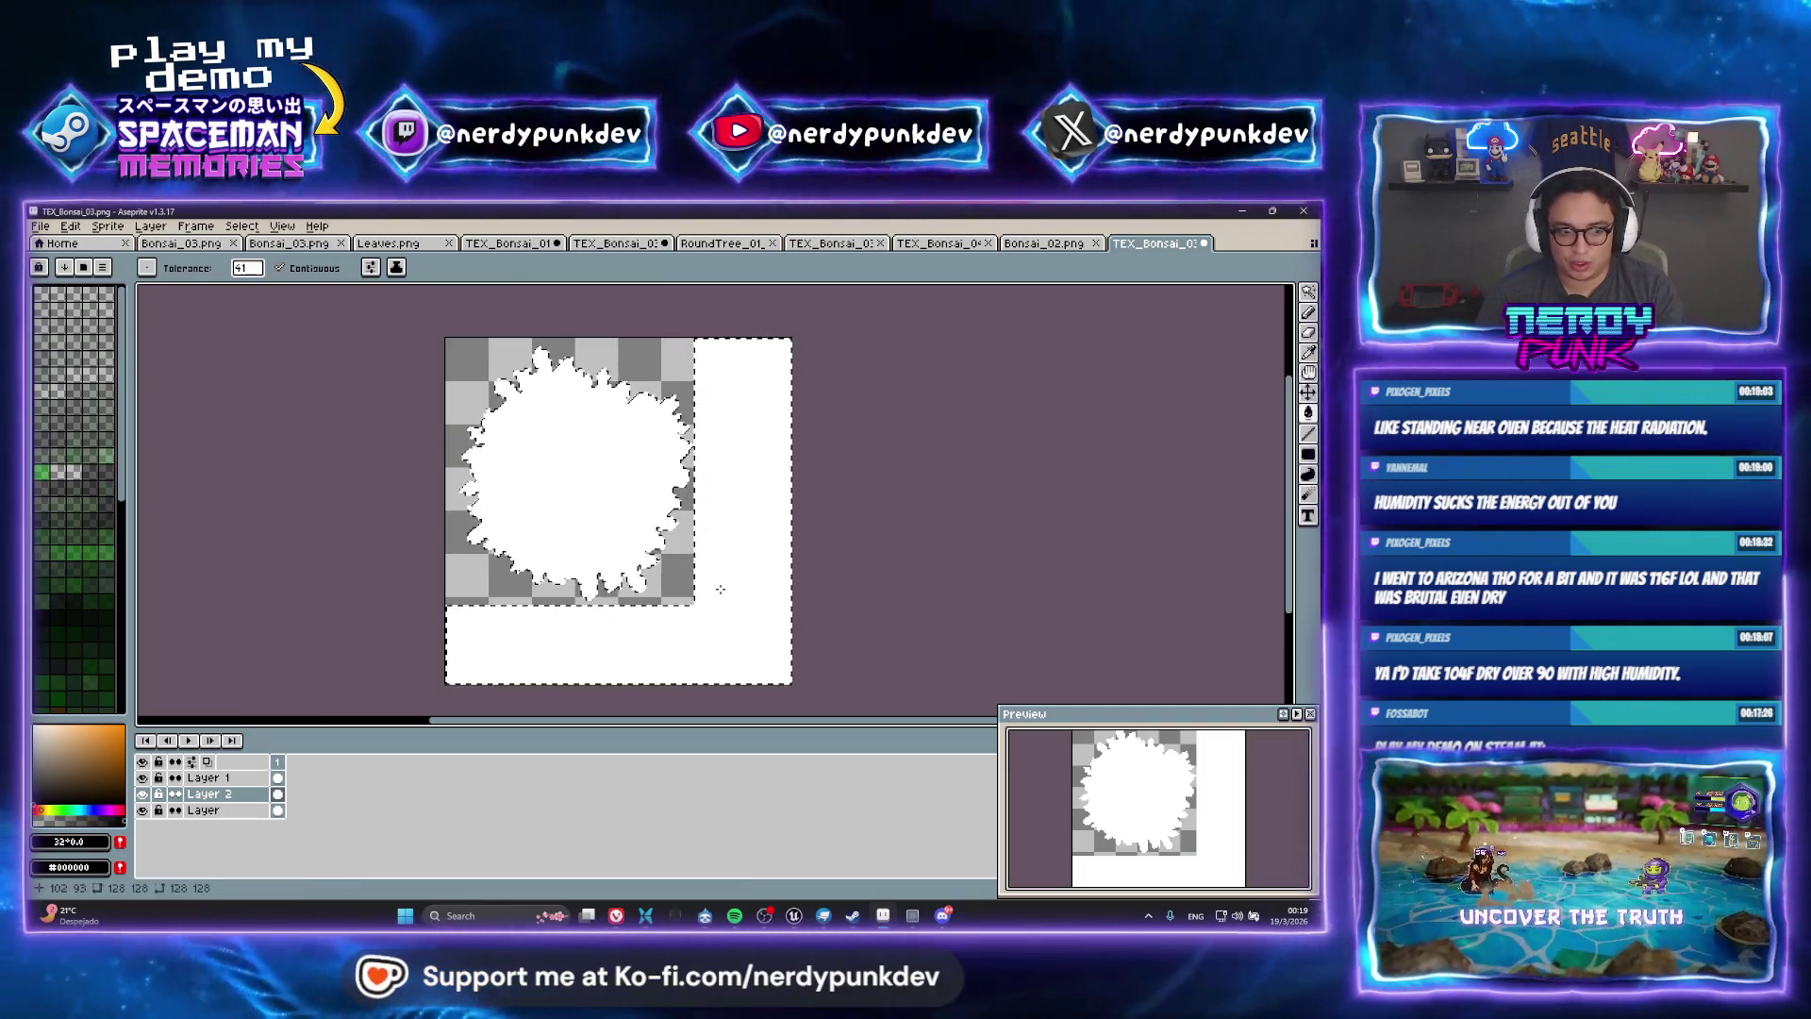
key(g)
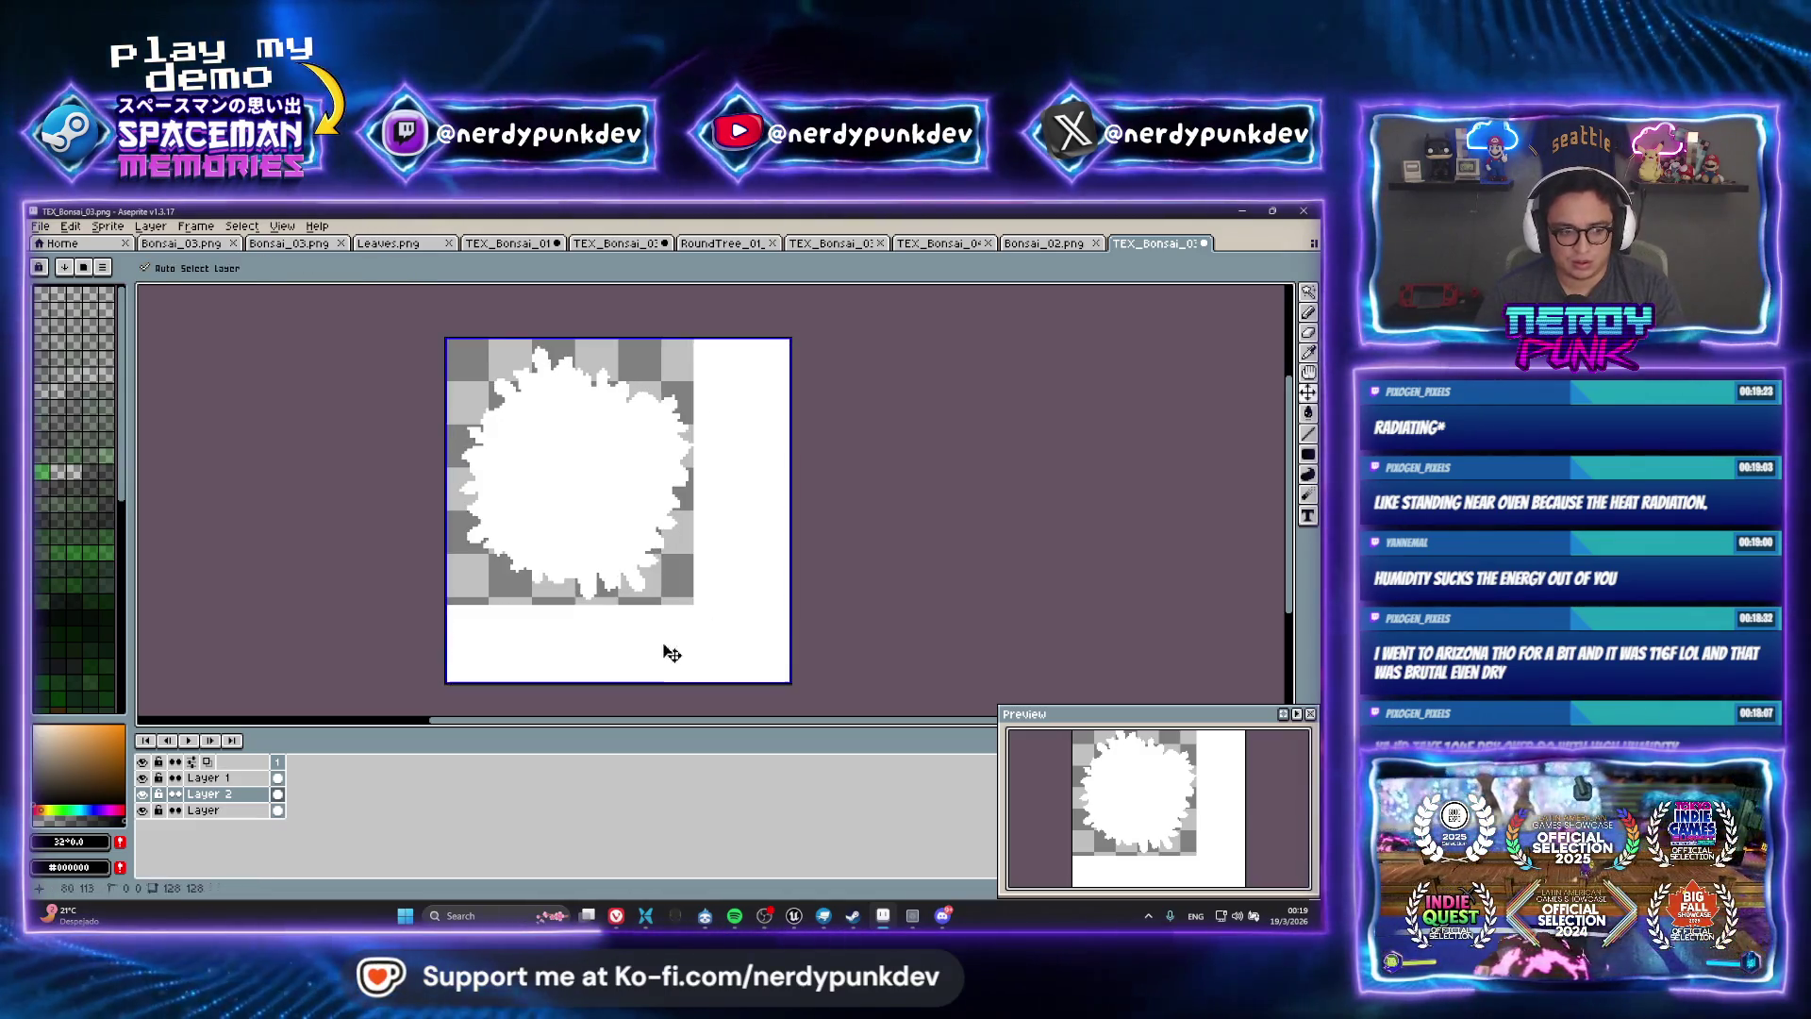
Deselect, switch to the Pencil, and toggle Layer 1 off to reveal the black foliage mask
key(ctrl+d)
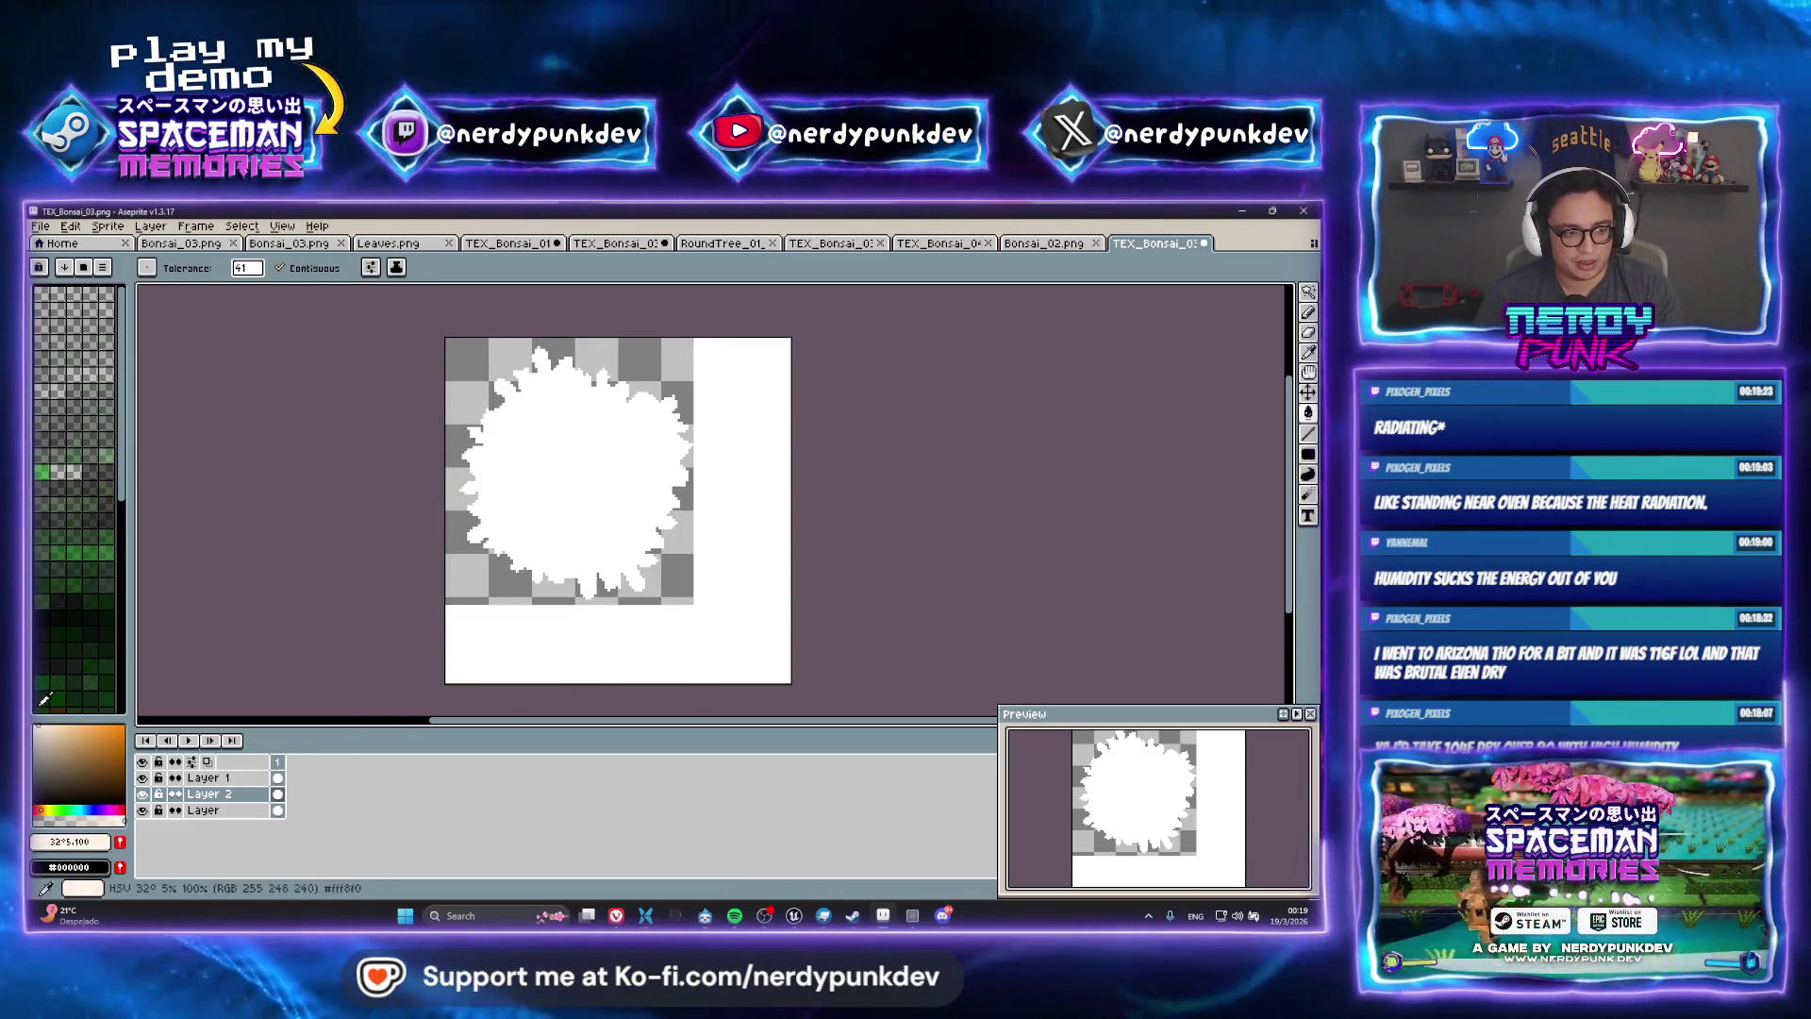
key(b)
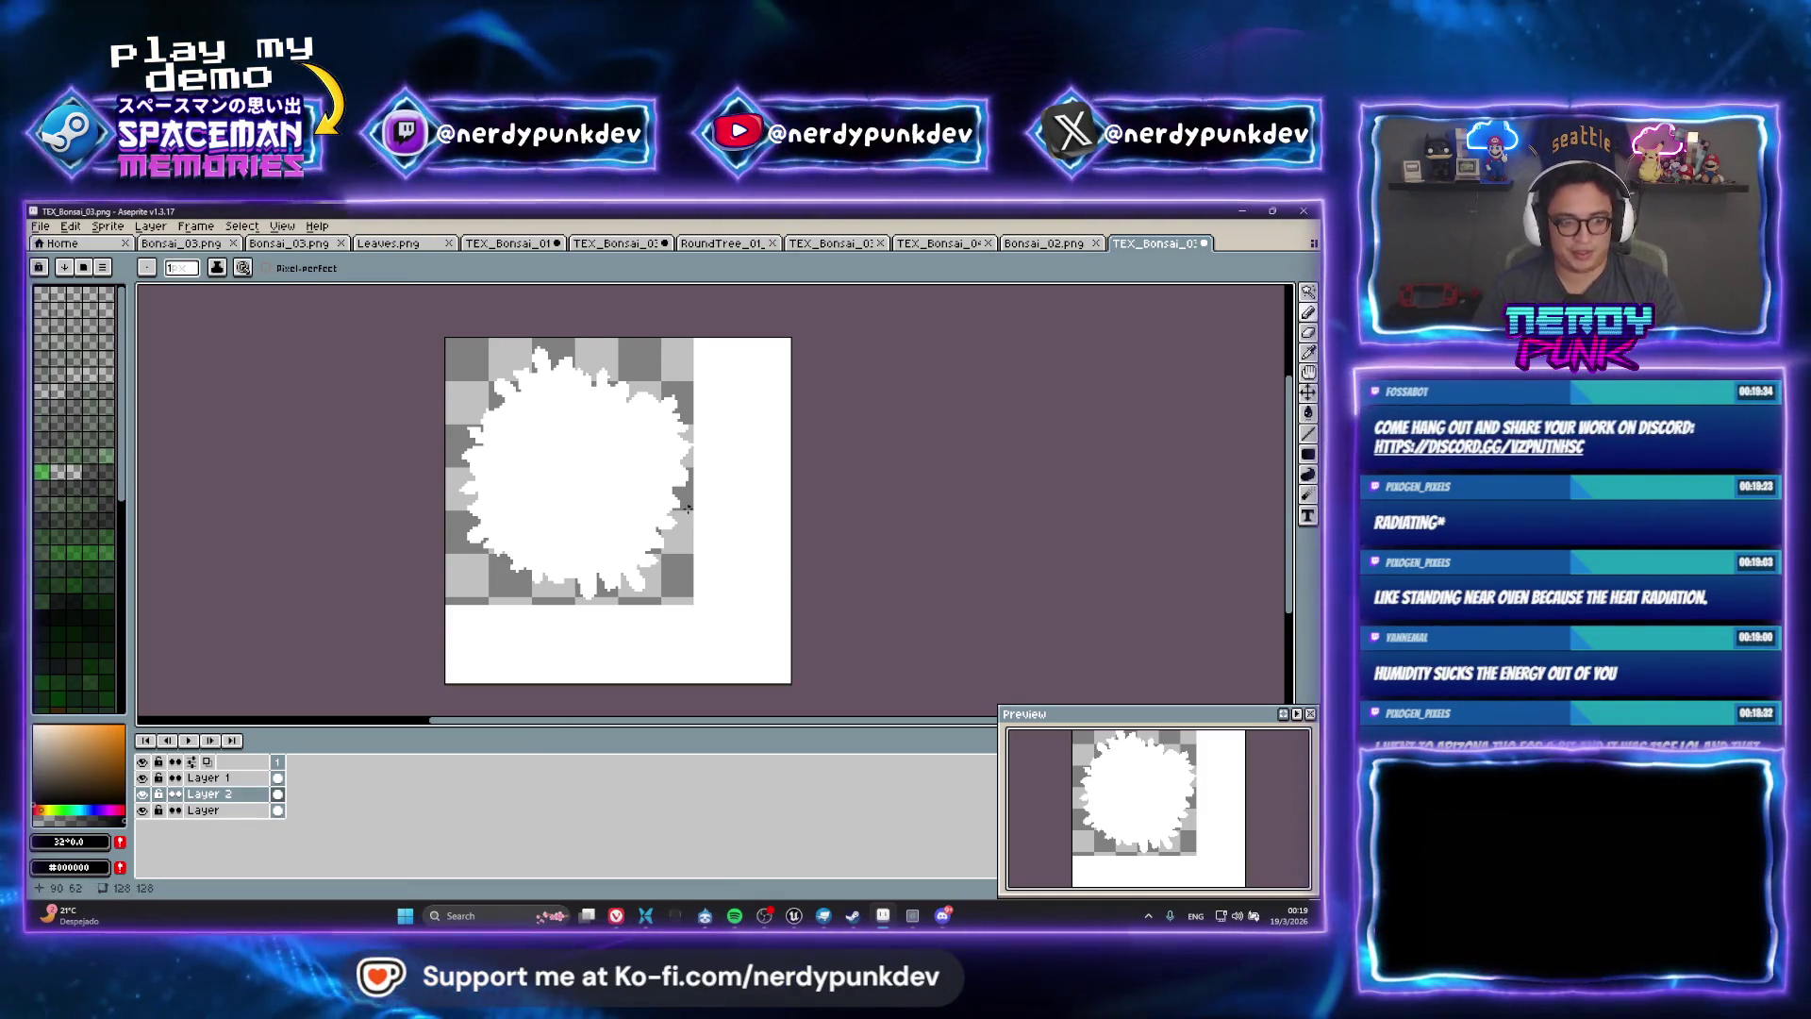
click(144, 779)
click(143, 778)
click(143, 778)
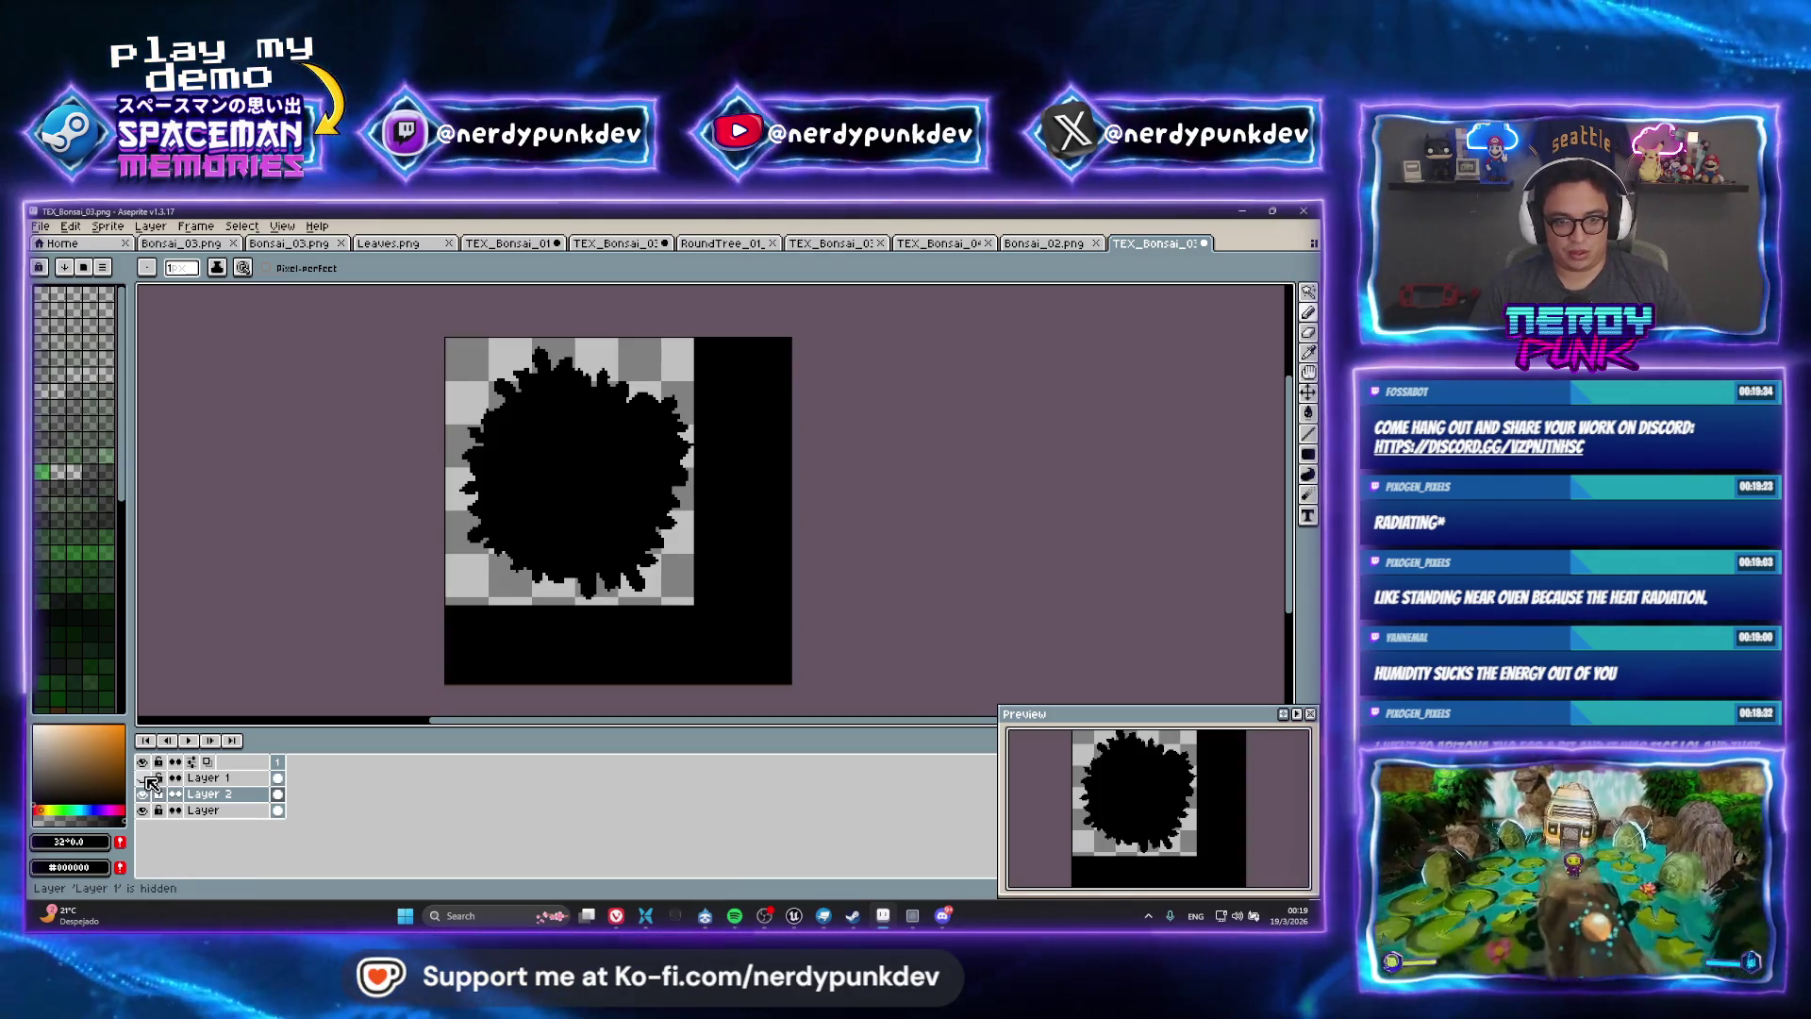
click(144, 778)
click(143, 778)
click(143, 778)
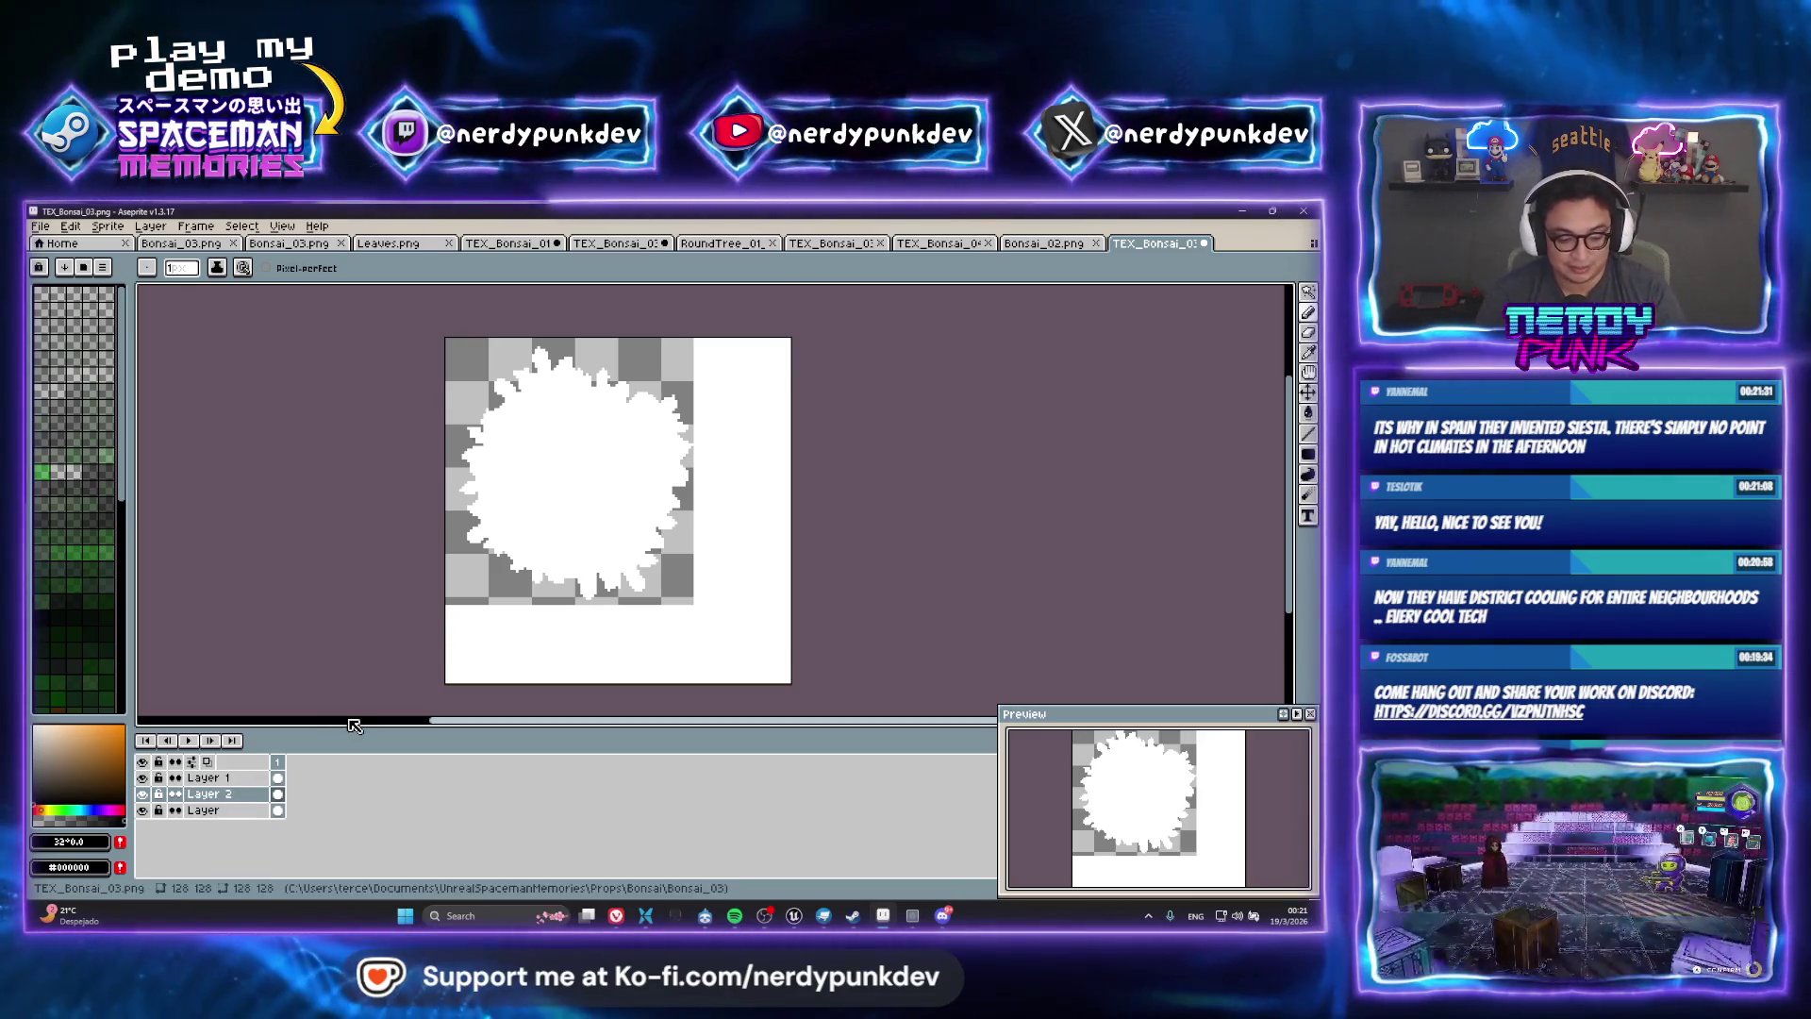
Hide Layer 2 and show Layer 1's white mask over the canvas
click(172, 779)
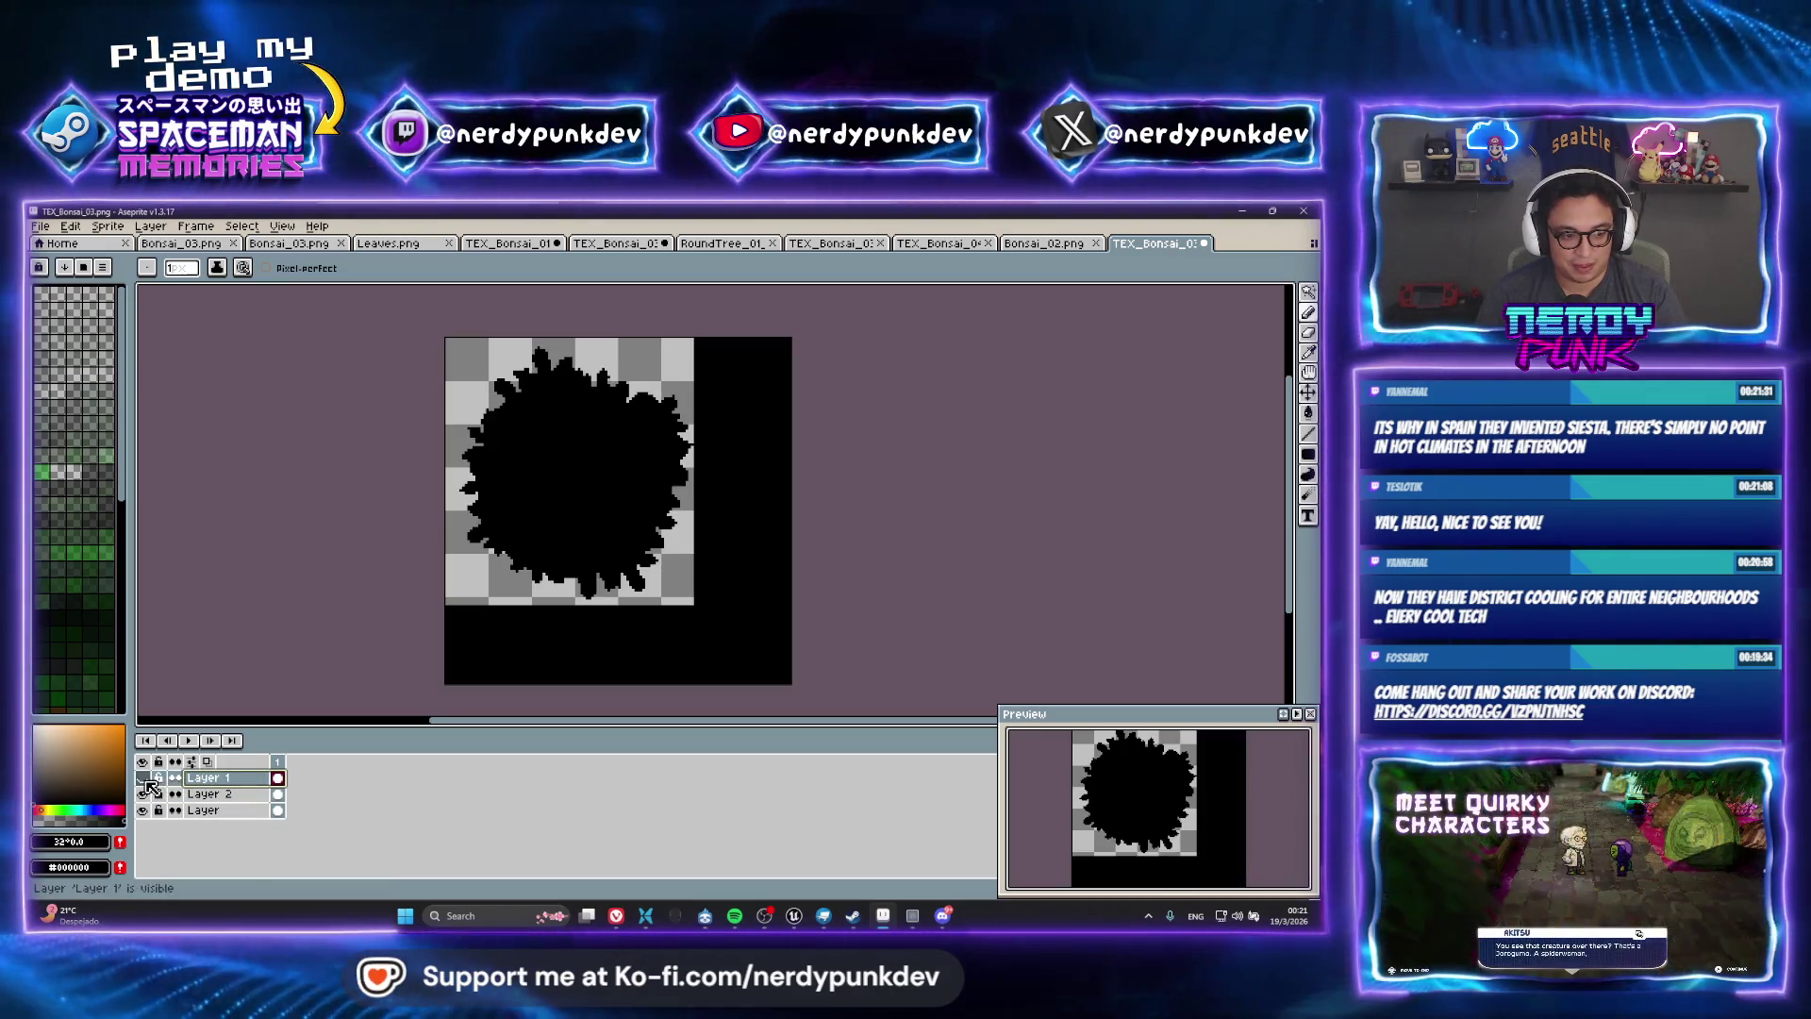
click(142, 777)
click(144, 793)
click(144, 794)
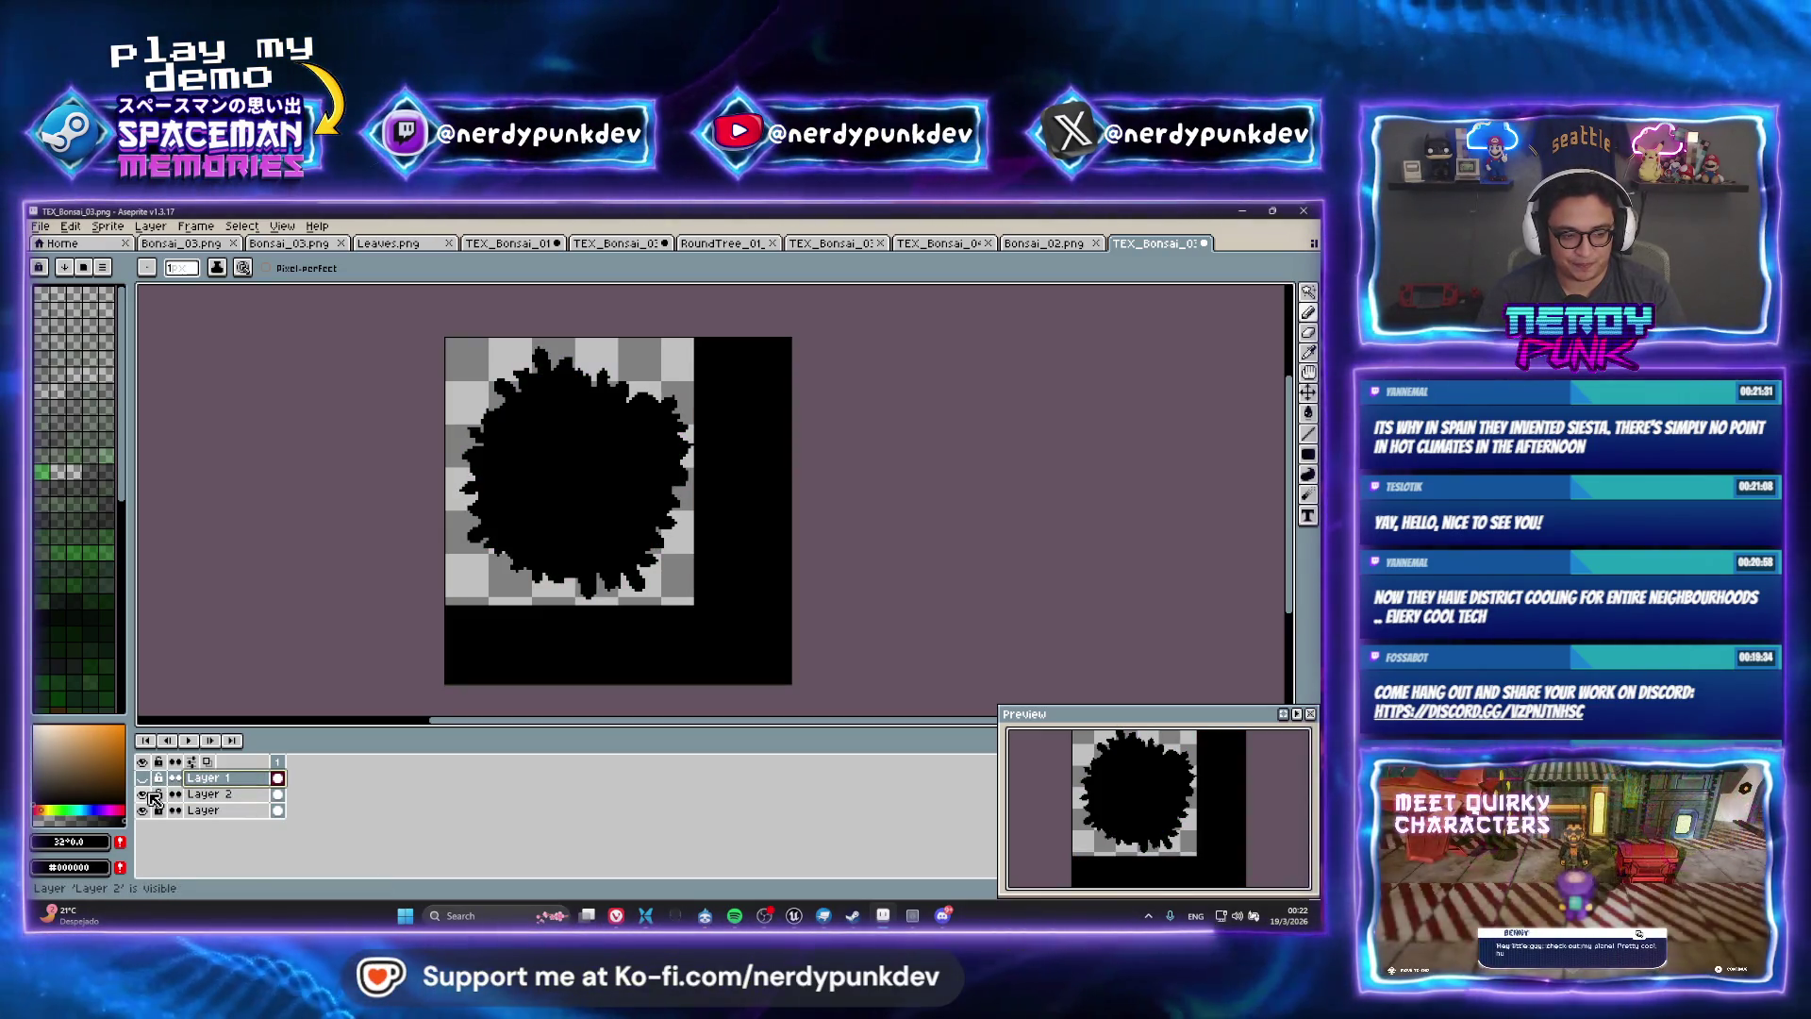
click(146, 794)
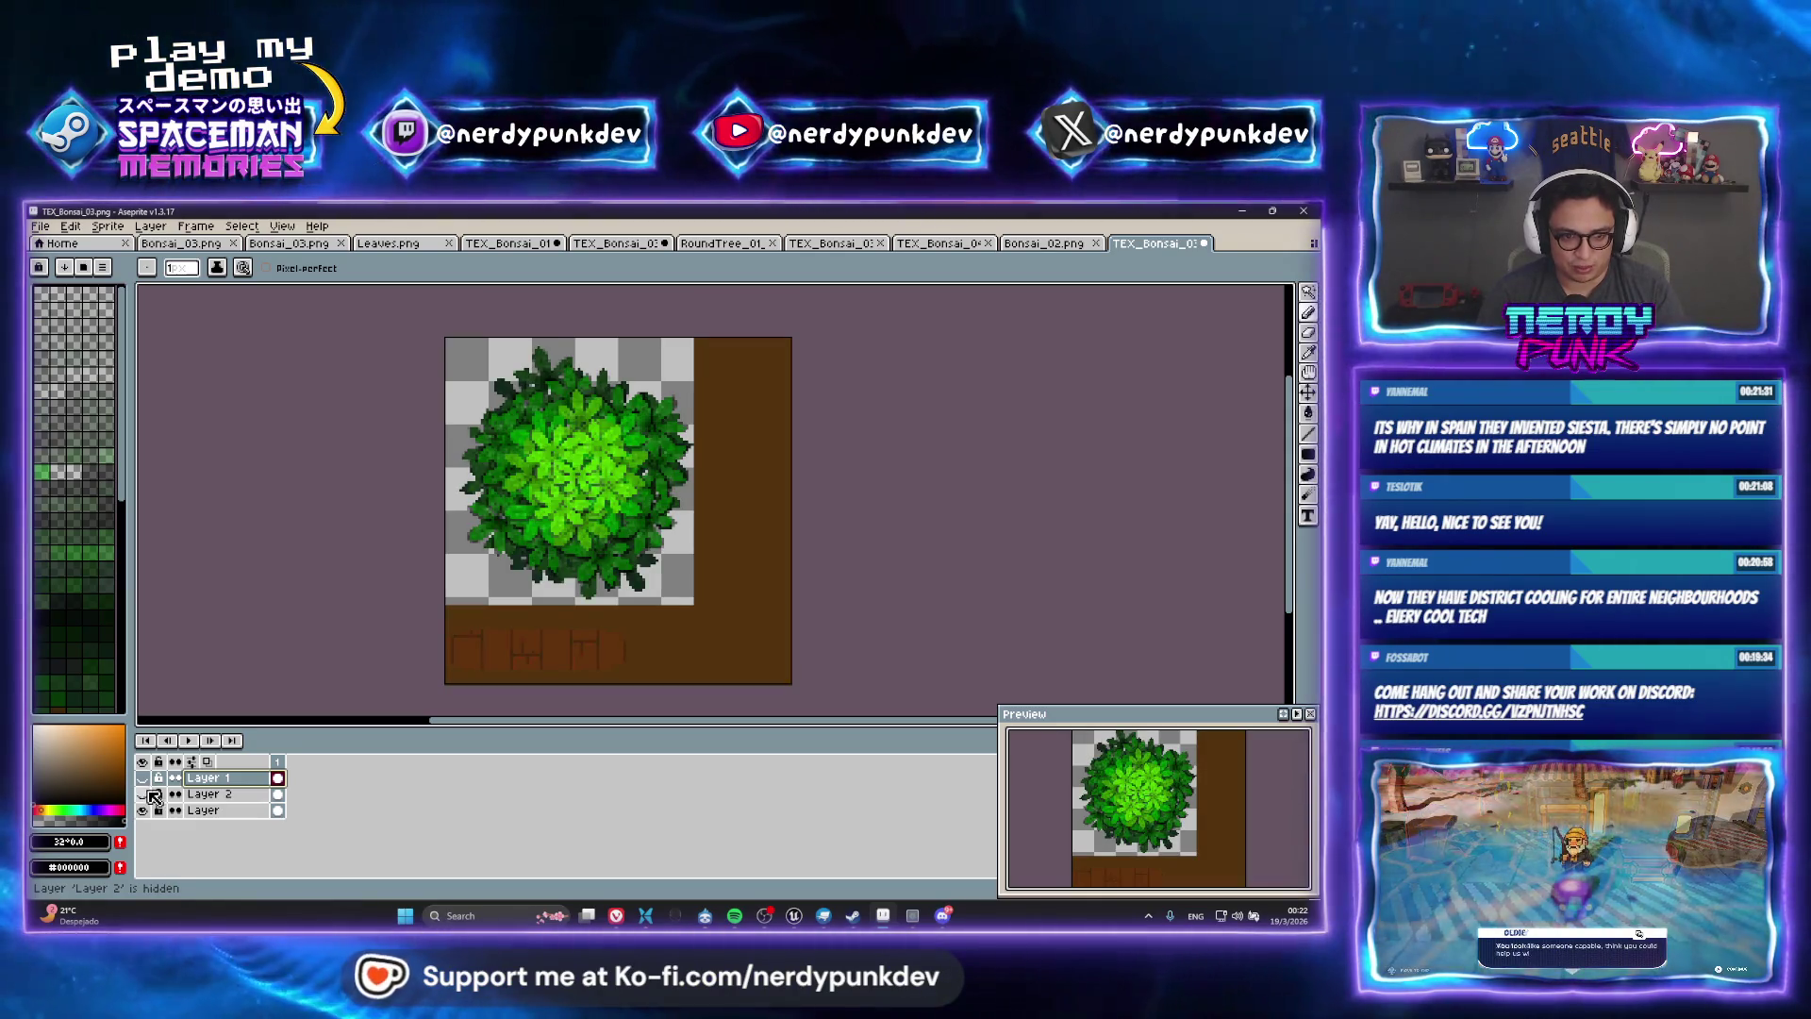
click(143, 778)
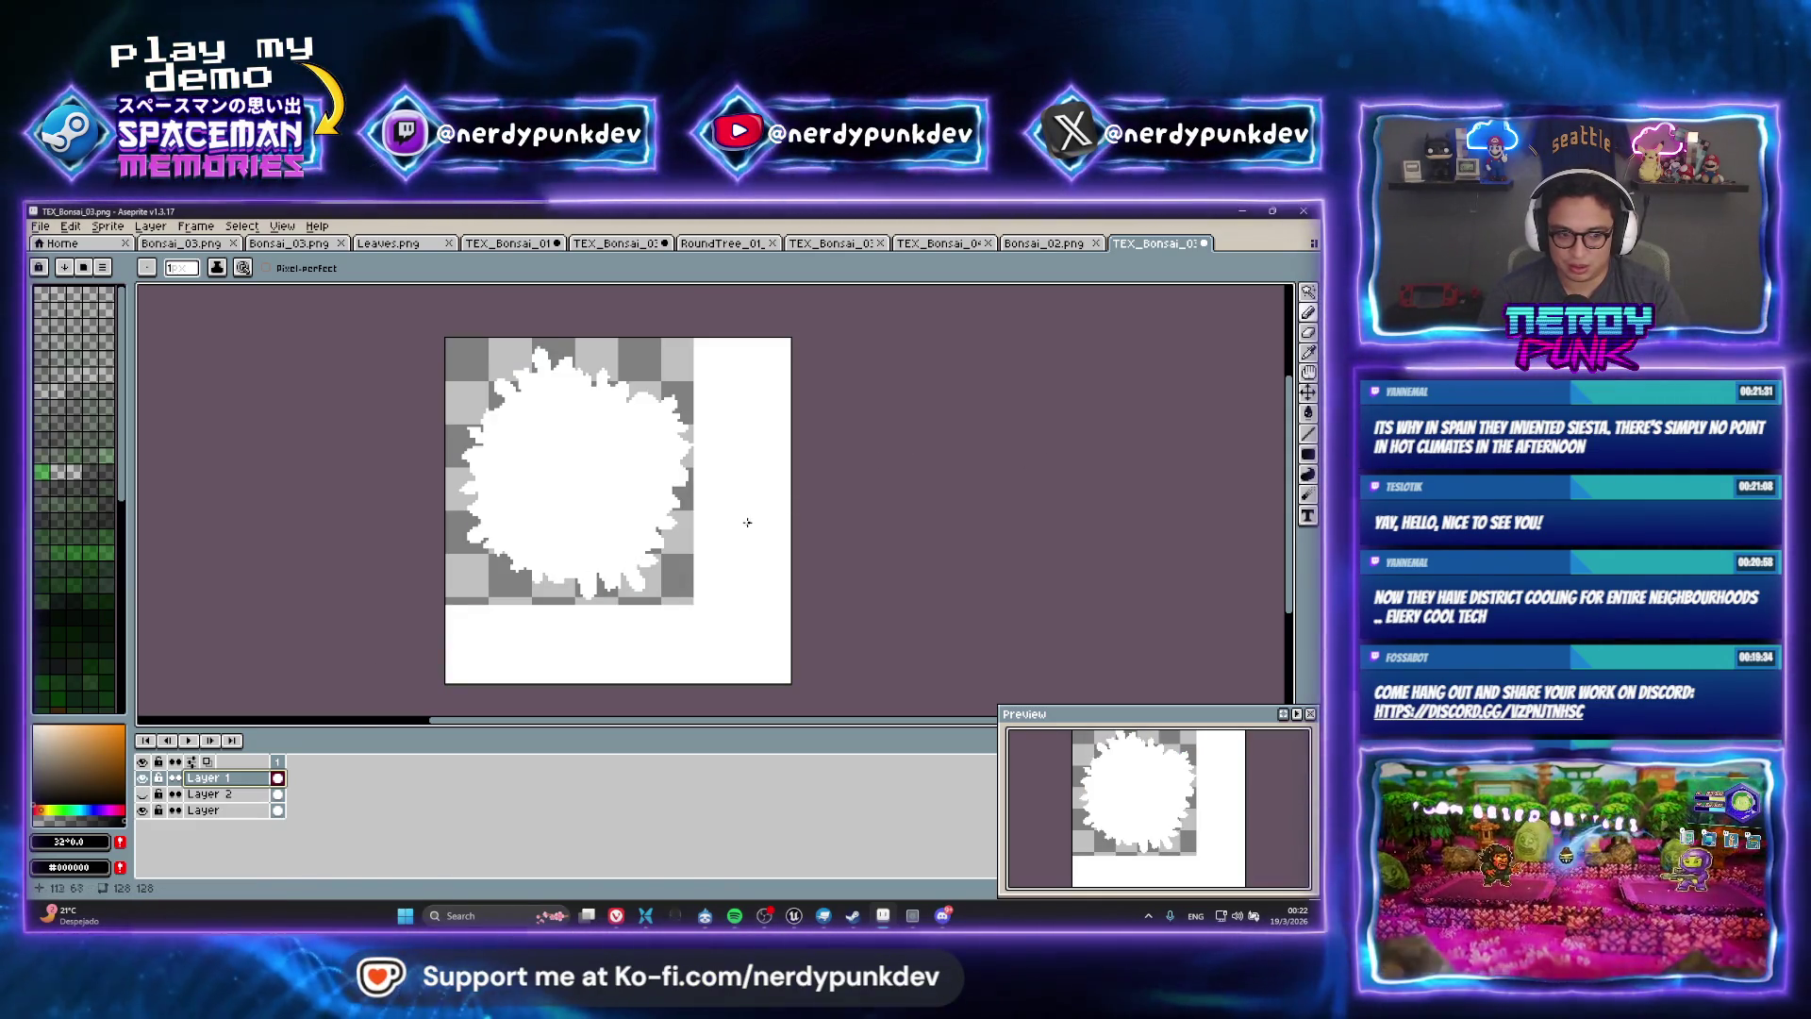
Try several black Paint Bucket fills, including non-contiguous mode, undoing each one
key(g)
click(726, 566)
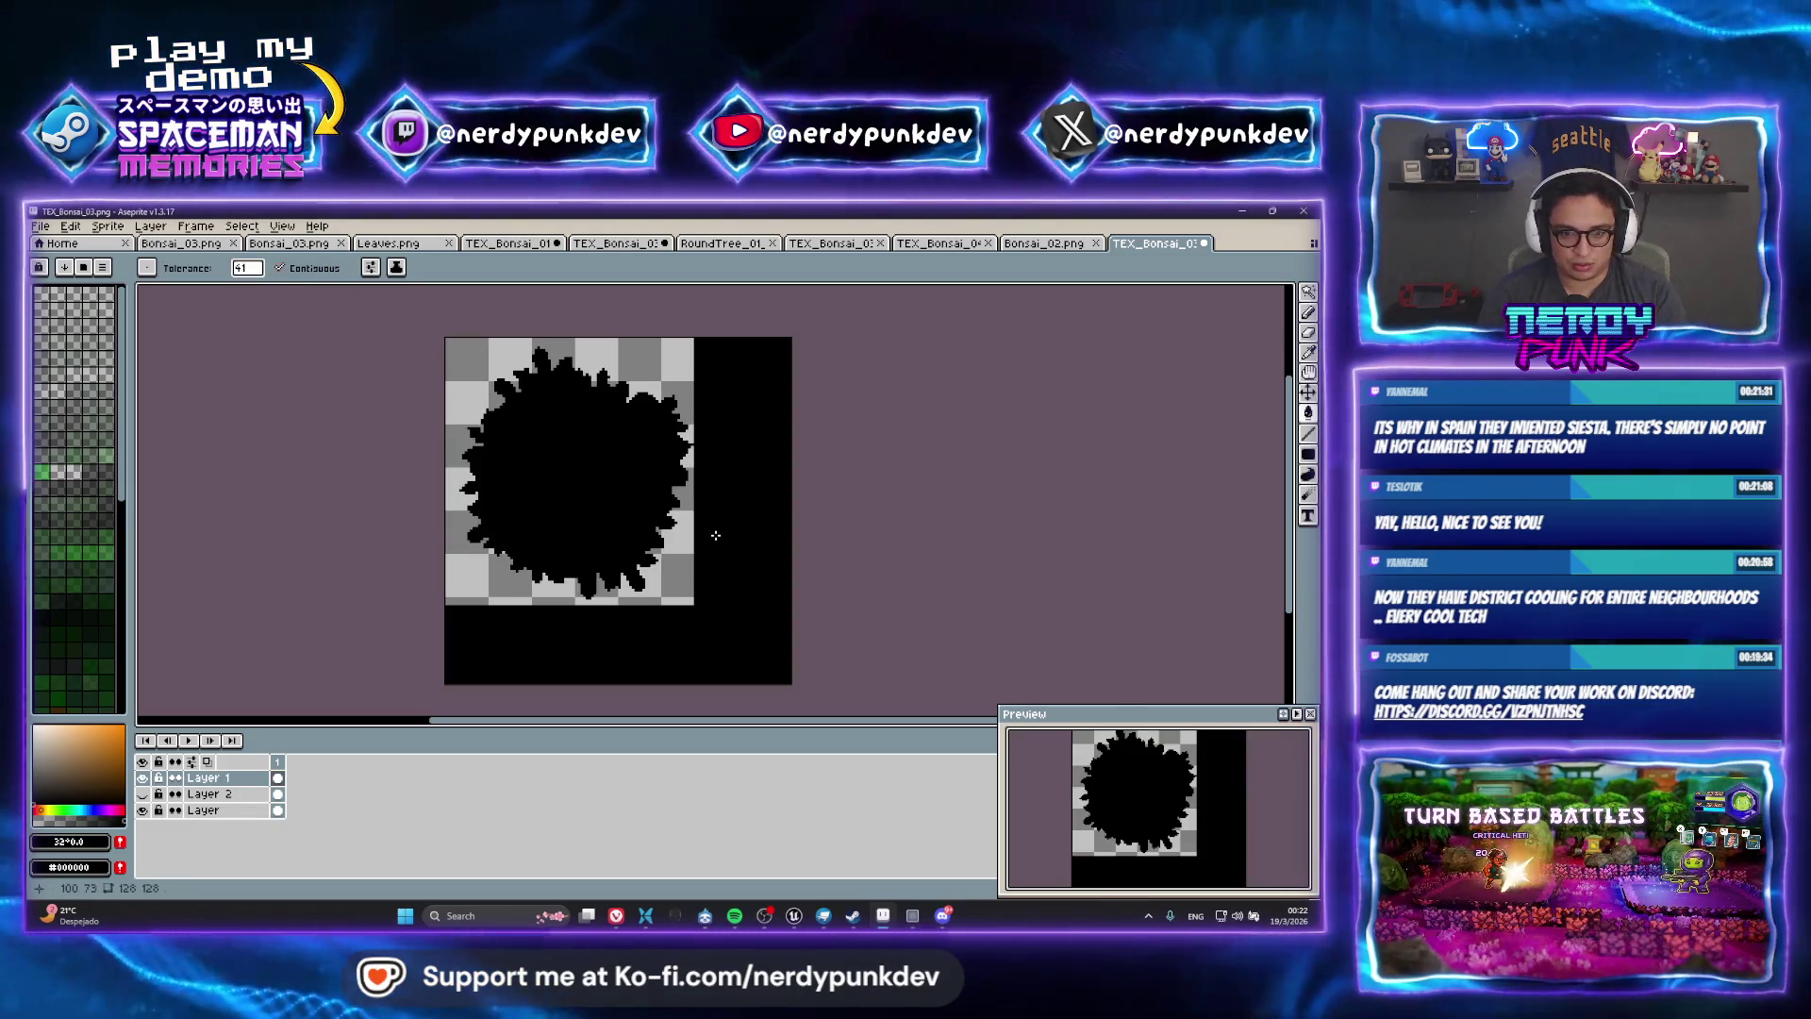
key(ctrl+z)
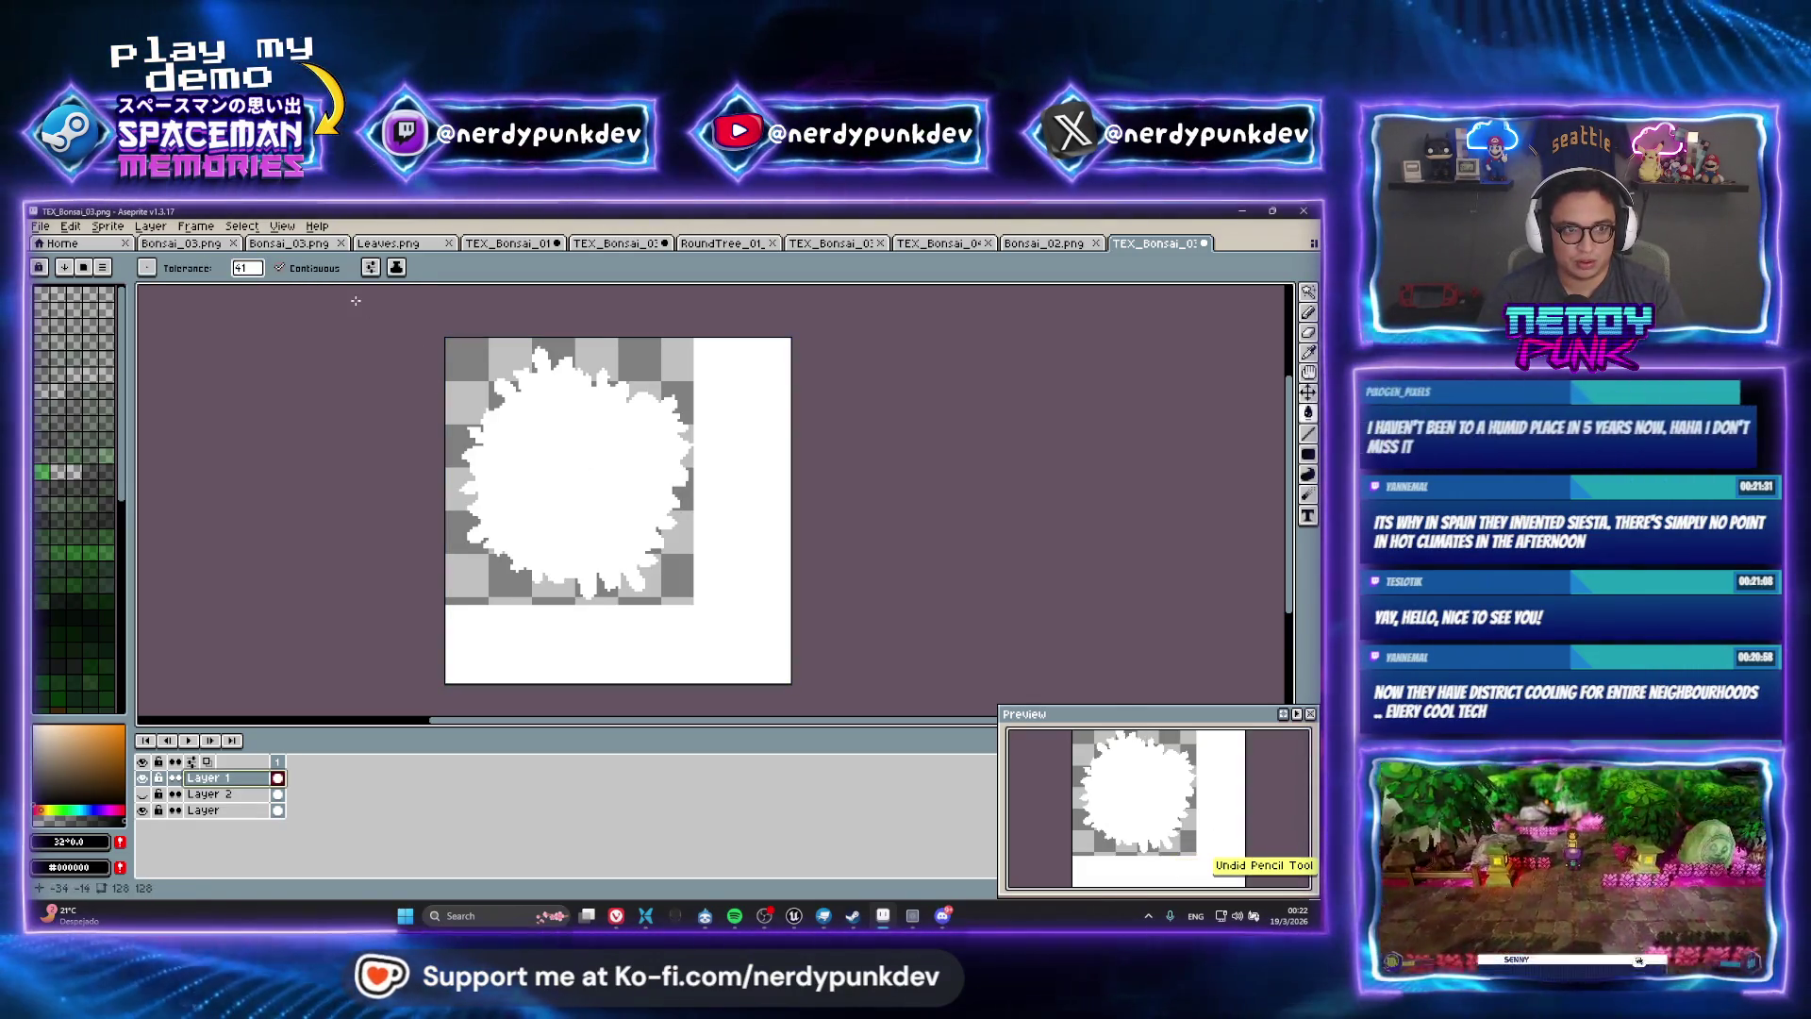
click(279, 268)
click(770, 586)
key(ctrl+z)
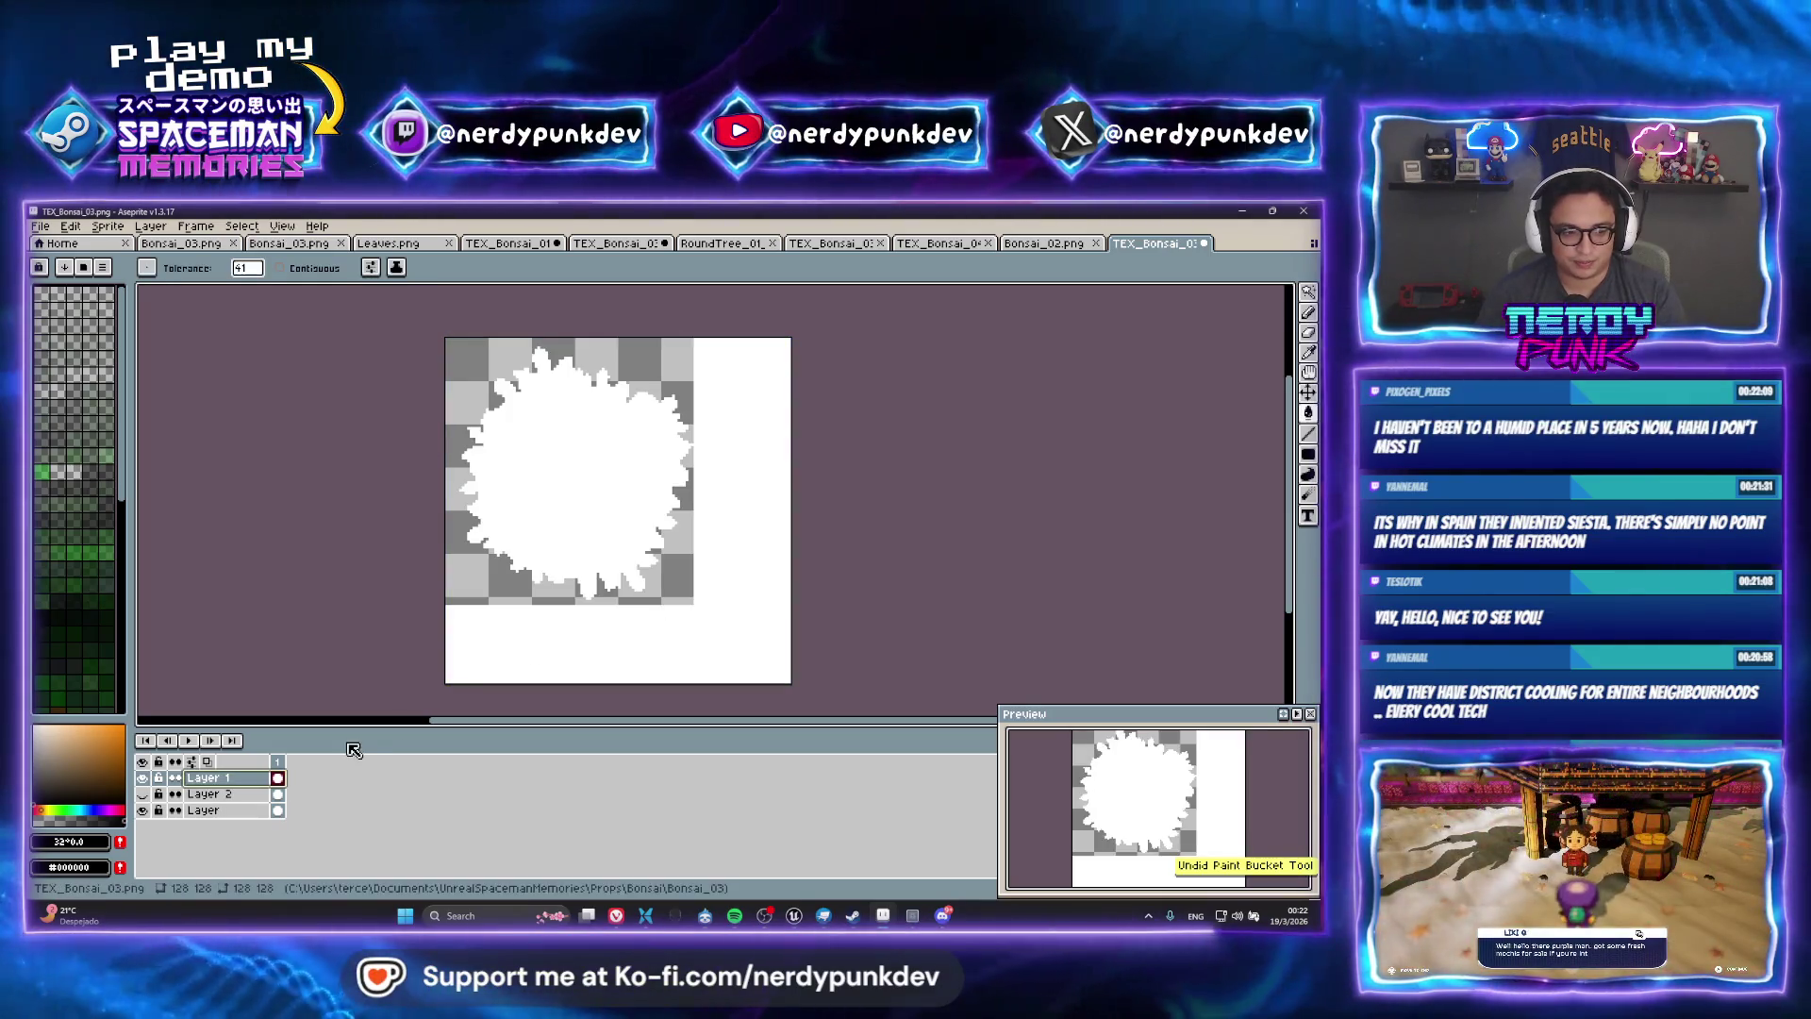
scroll(770, 587, up, 1)
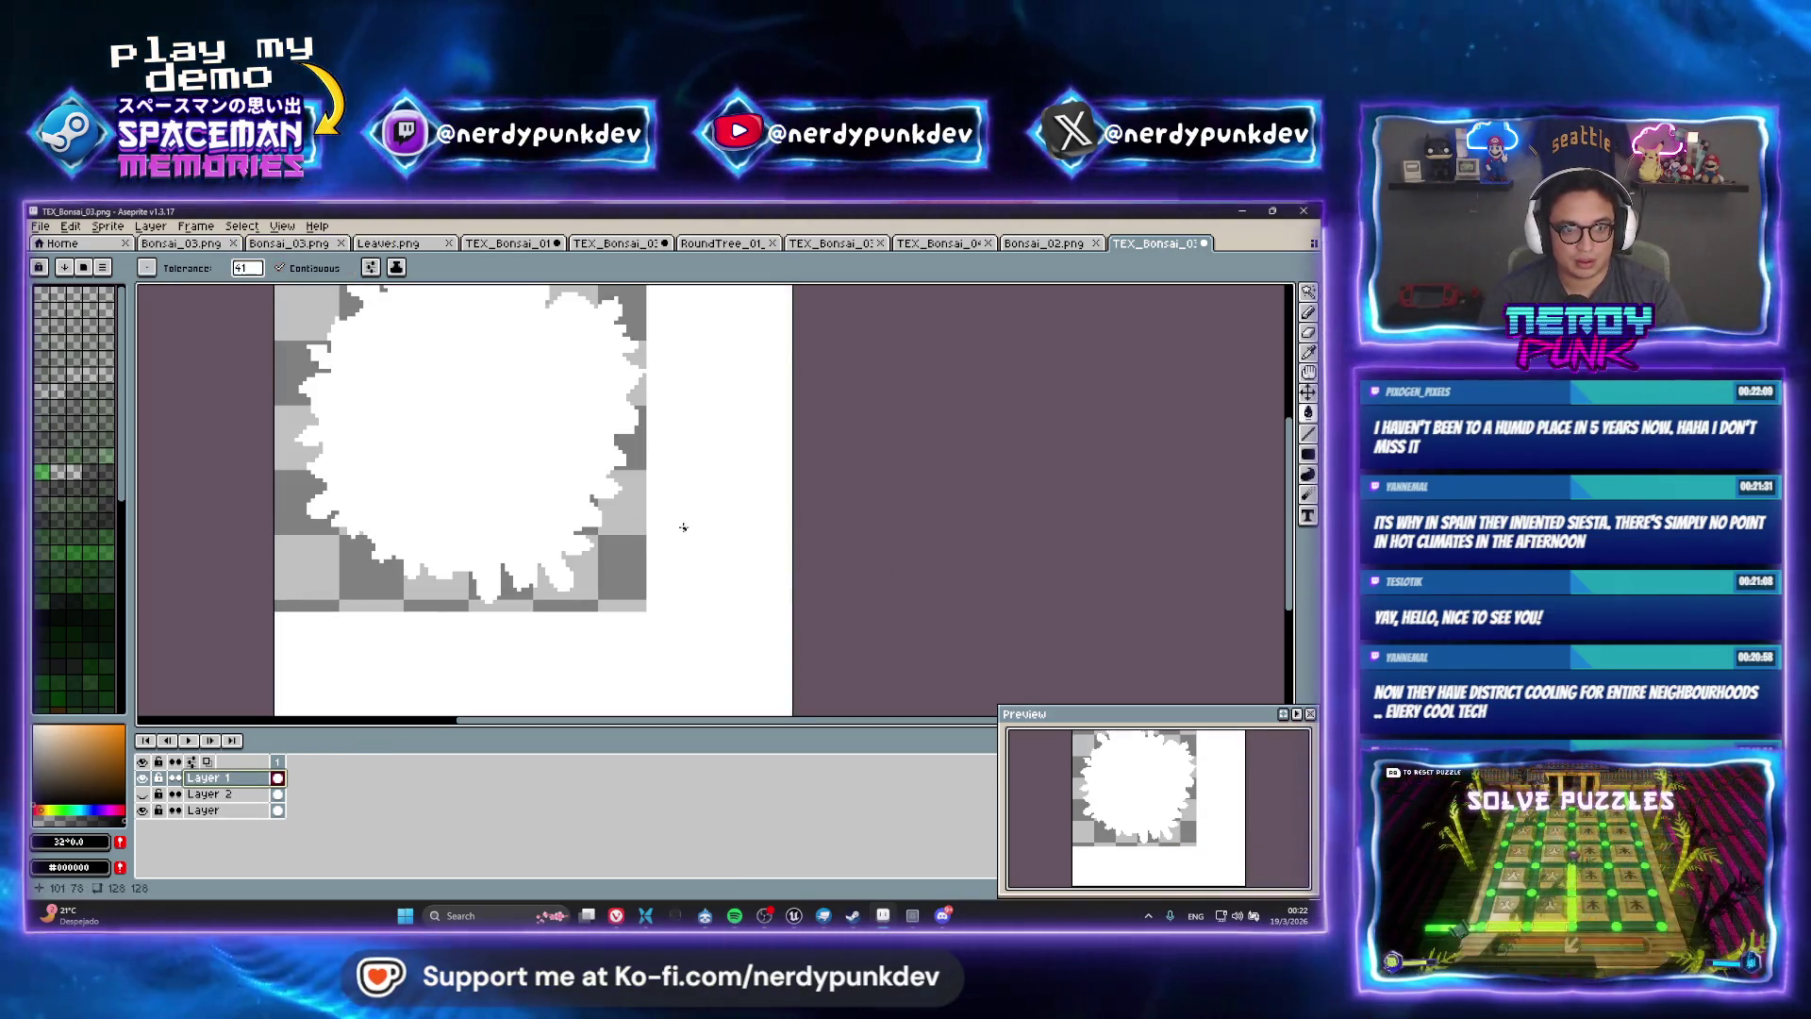
click(684, 527)
key(ctrl+z)
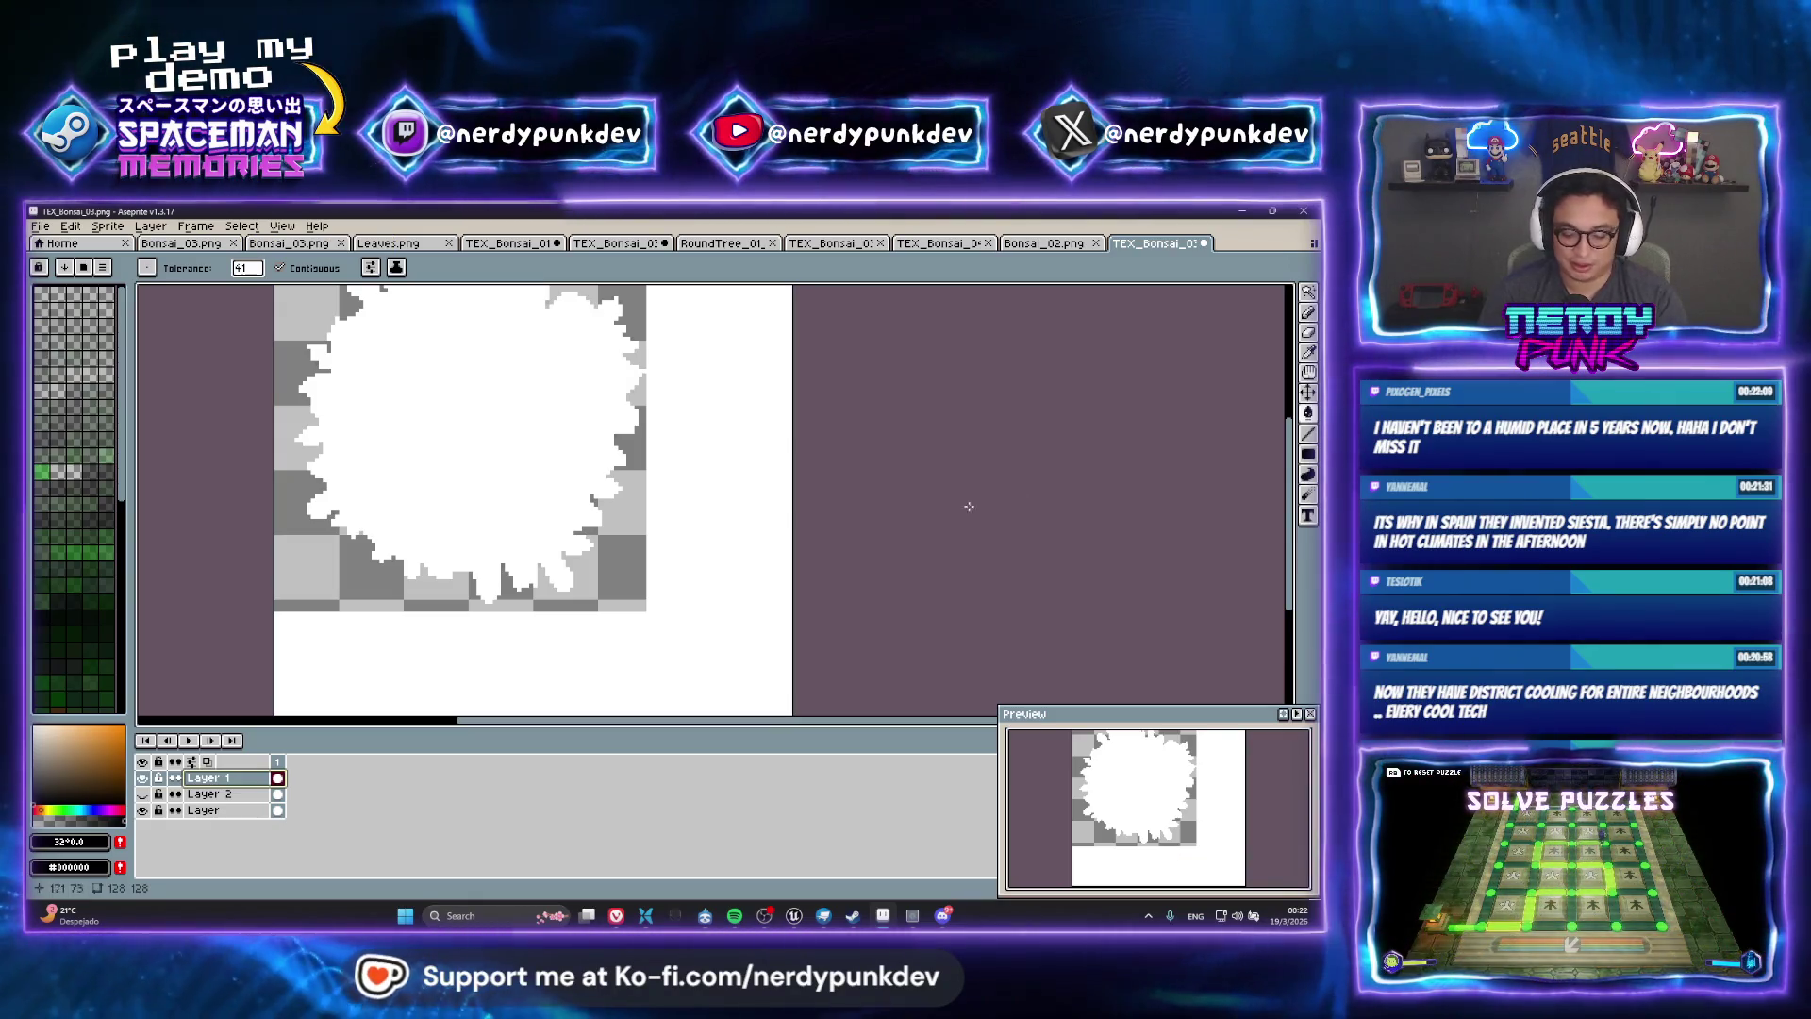
Try a black filled rectangle at the lower right and undo it
click(1307, 454)
scroll(849, 536, down, 1)
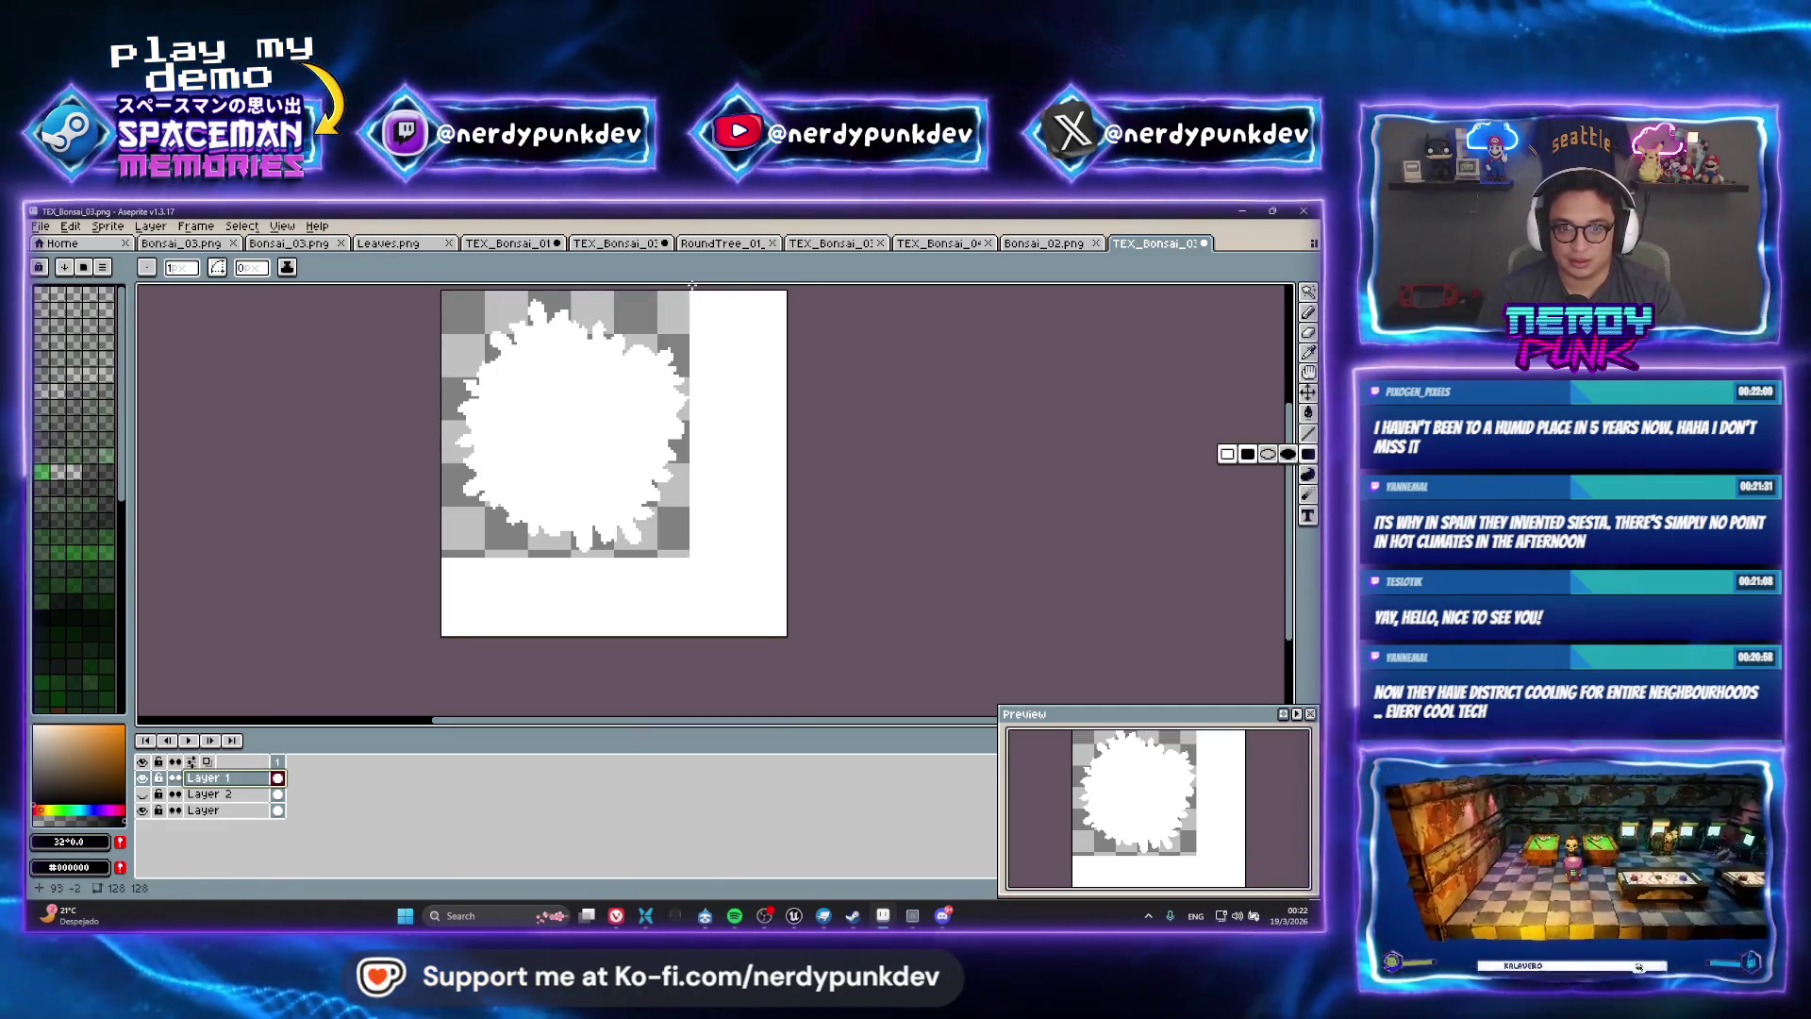
drag(738, 541, 673, 609)
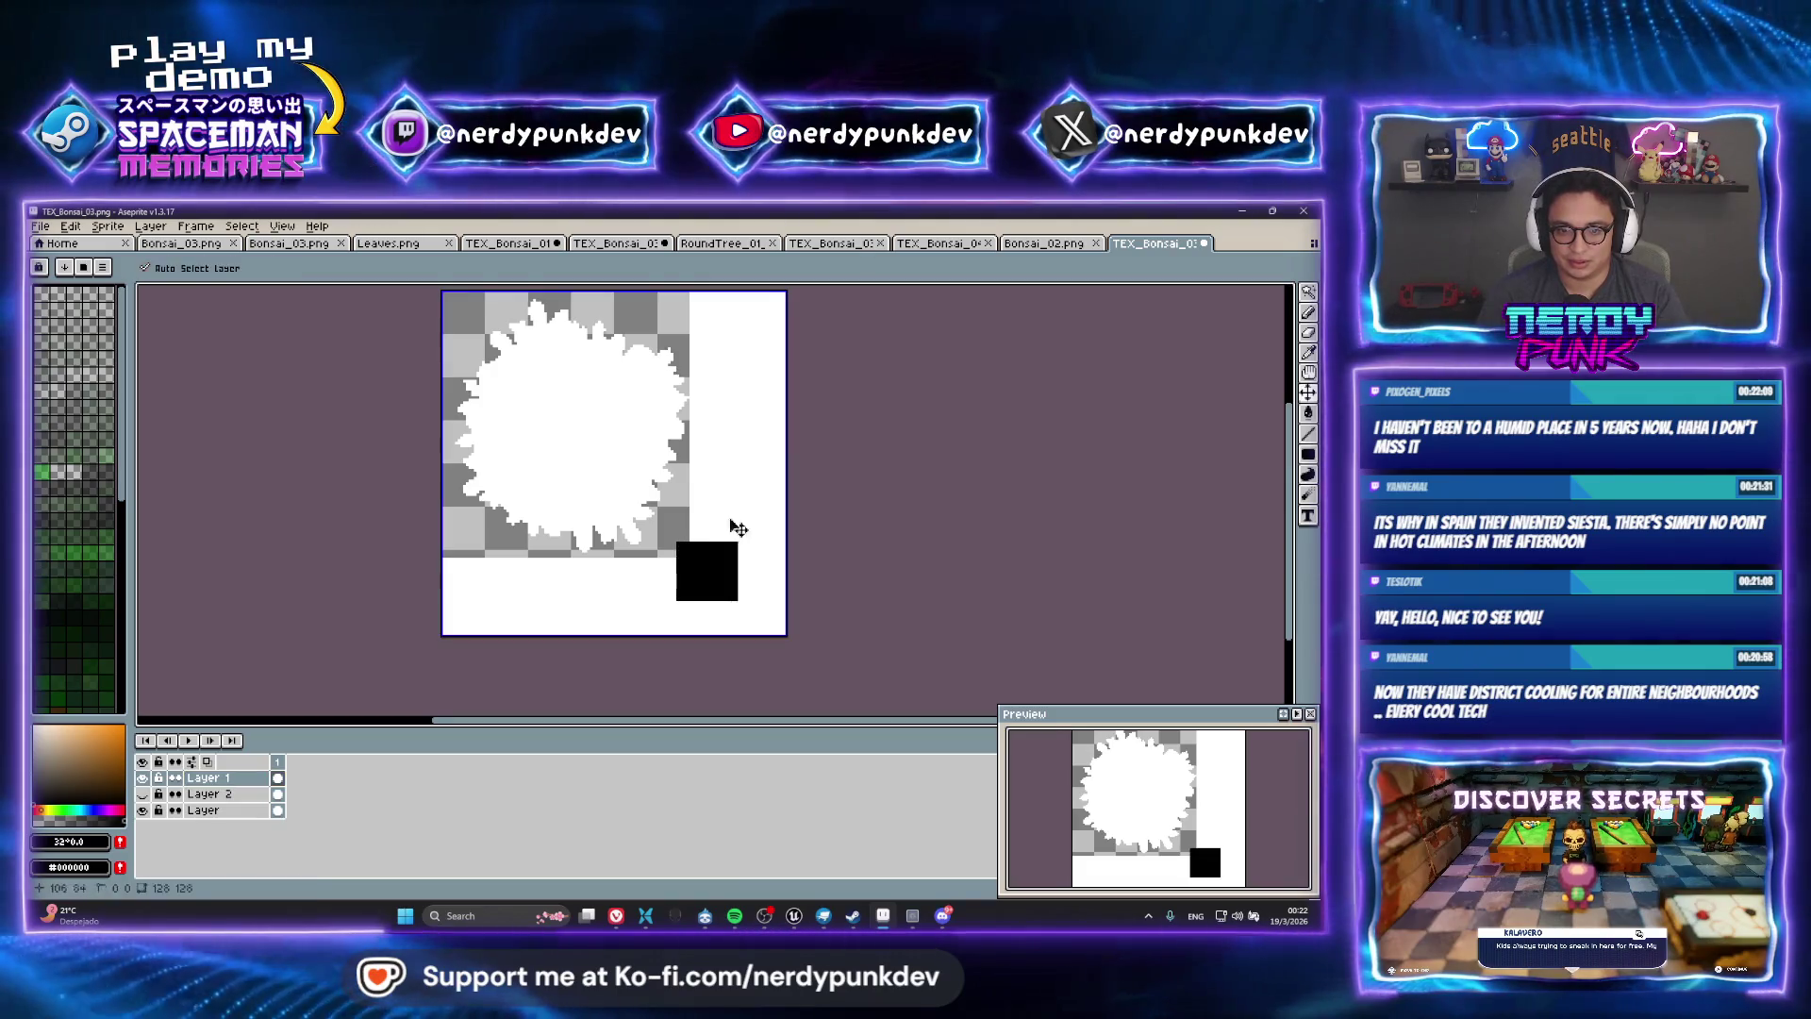
key(ctrl+z)
Draw a filled rectangle, Paint Bucket Layer 2's empty surround black, and bring up Export File
mouse_move(691, 292)
mouse_down()
mouse_move(790, 403)
mouse_move(789, 637)
mouse_move(399, 534)
mouse_up()
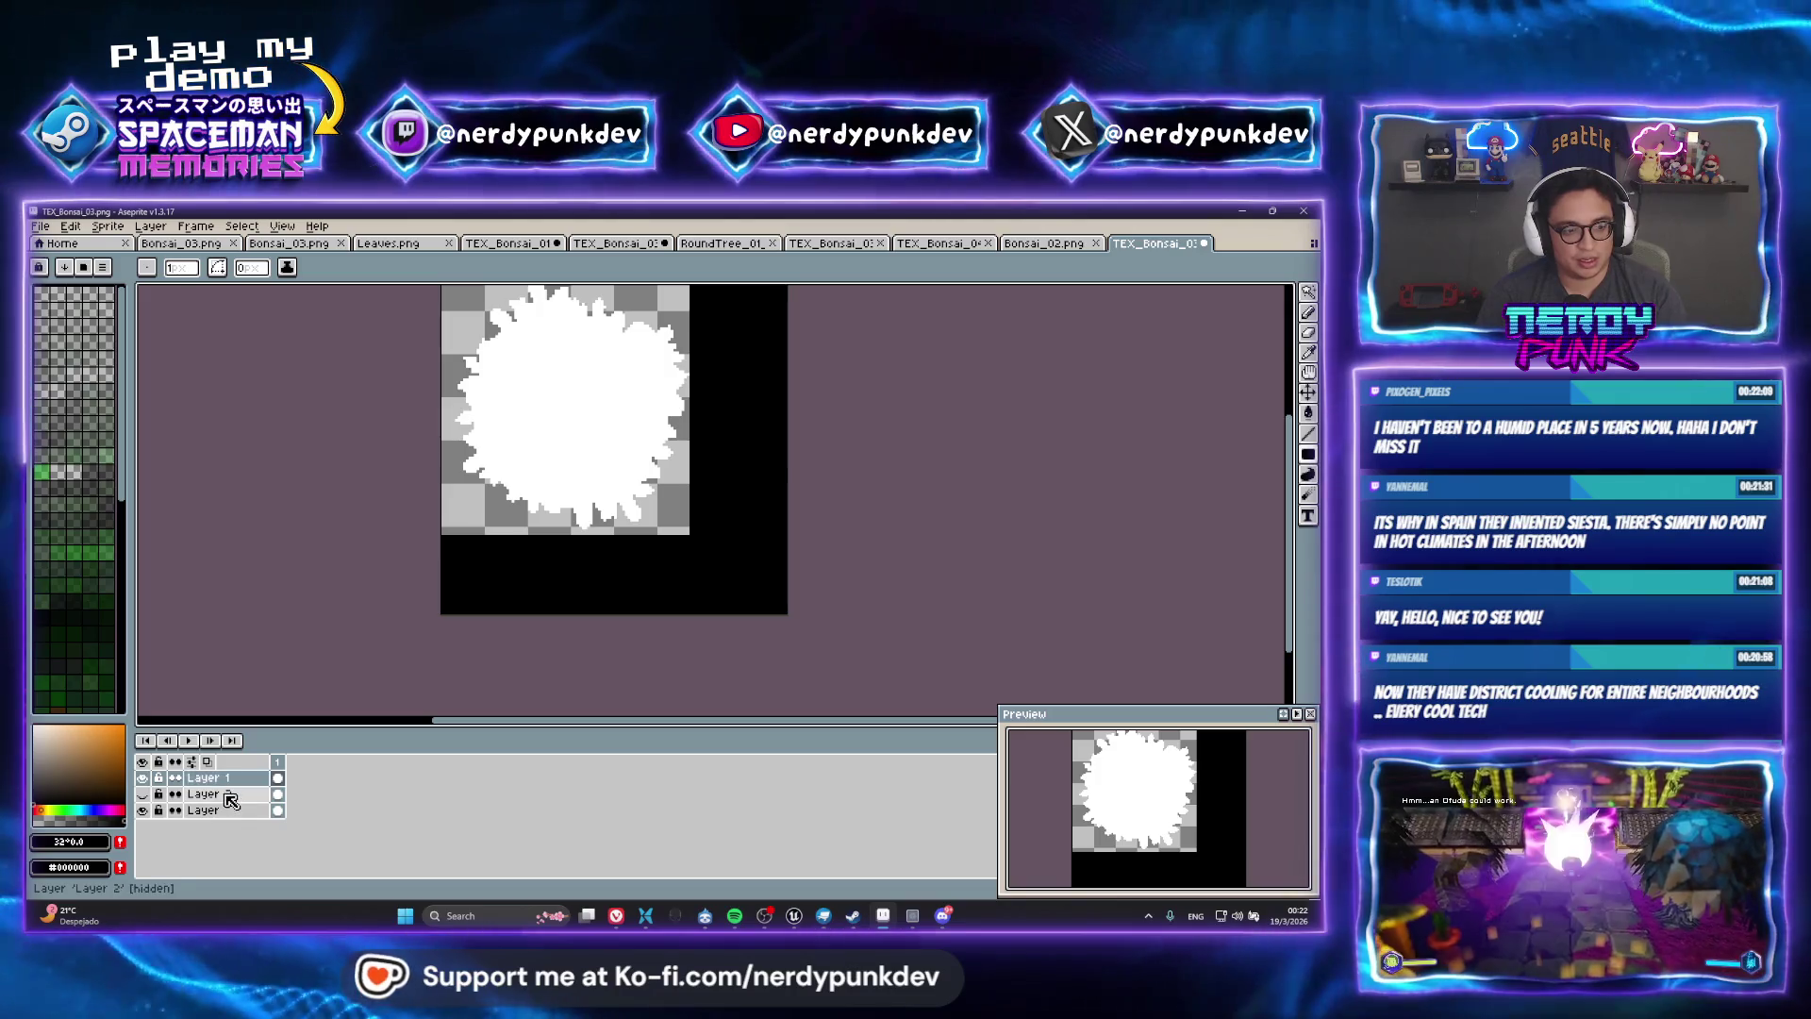
click(209, 793)
key(g)
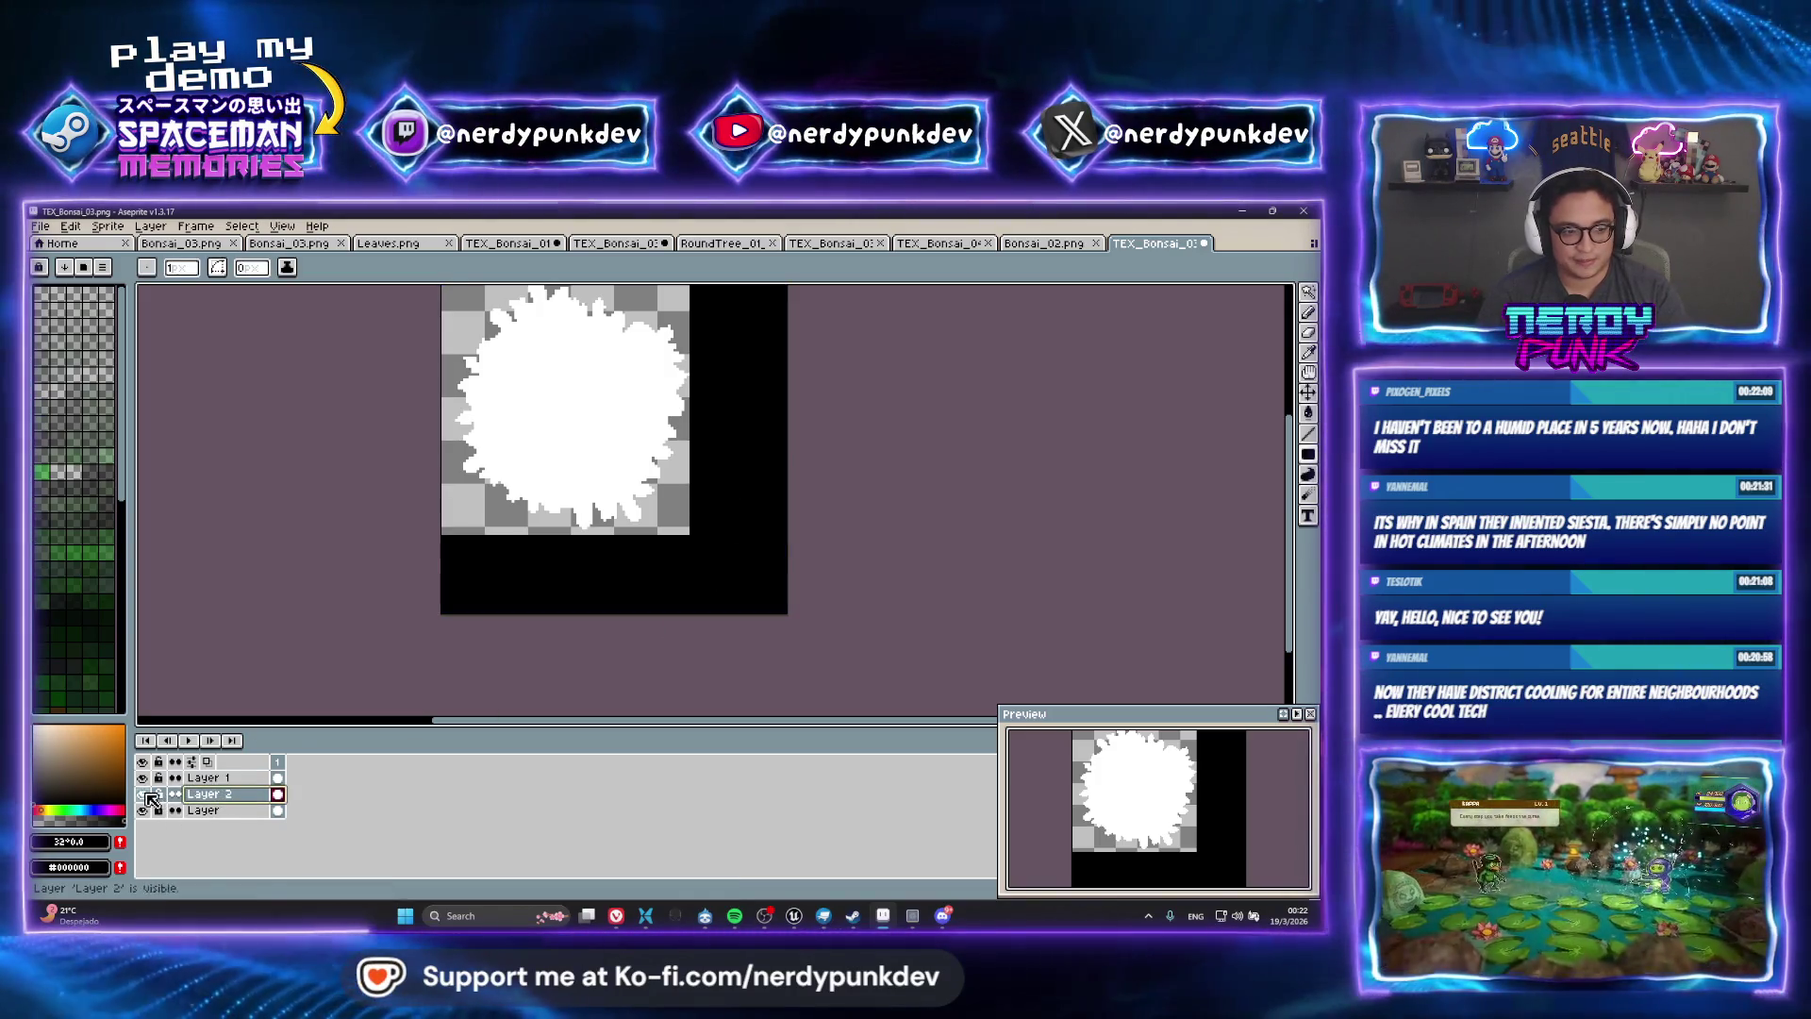
click(644, 515)
scroll(661, 498, up, 2)
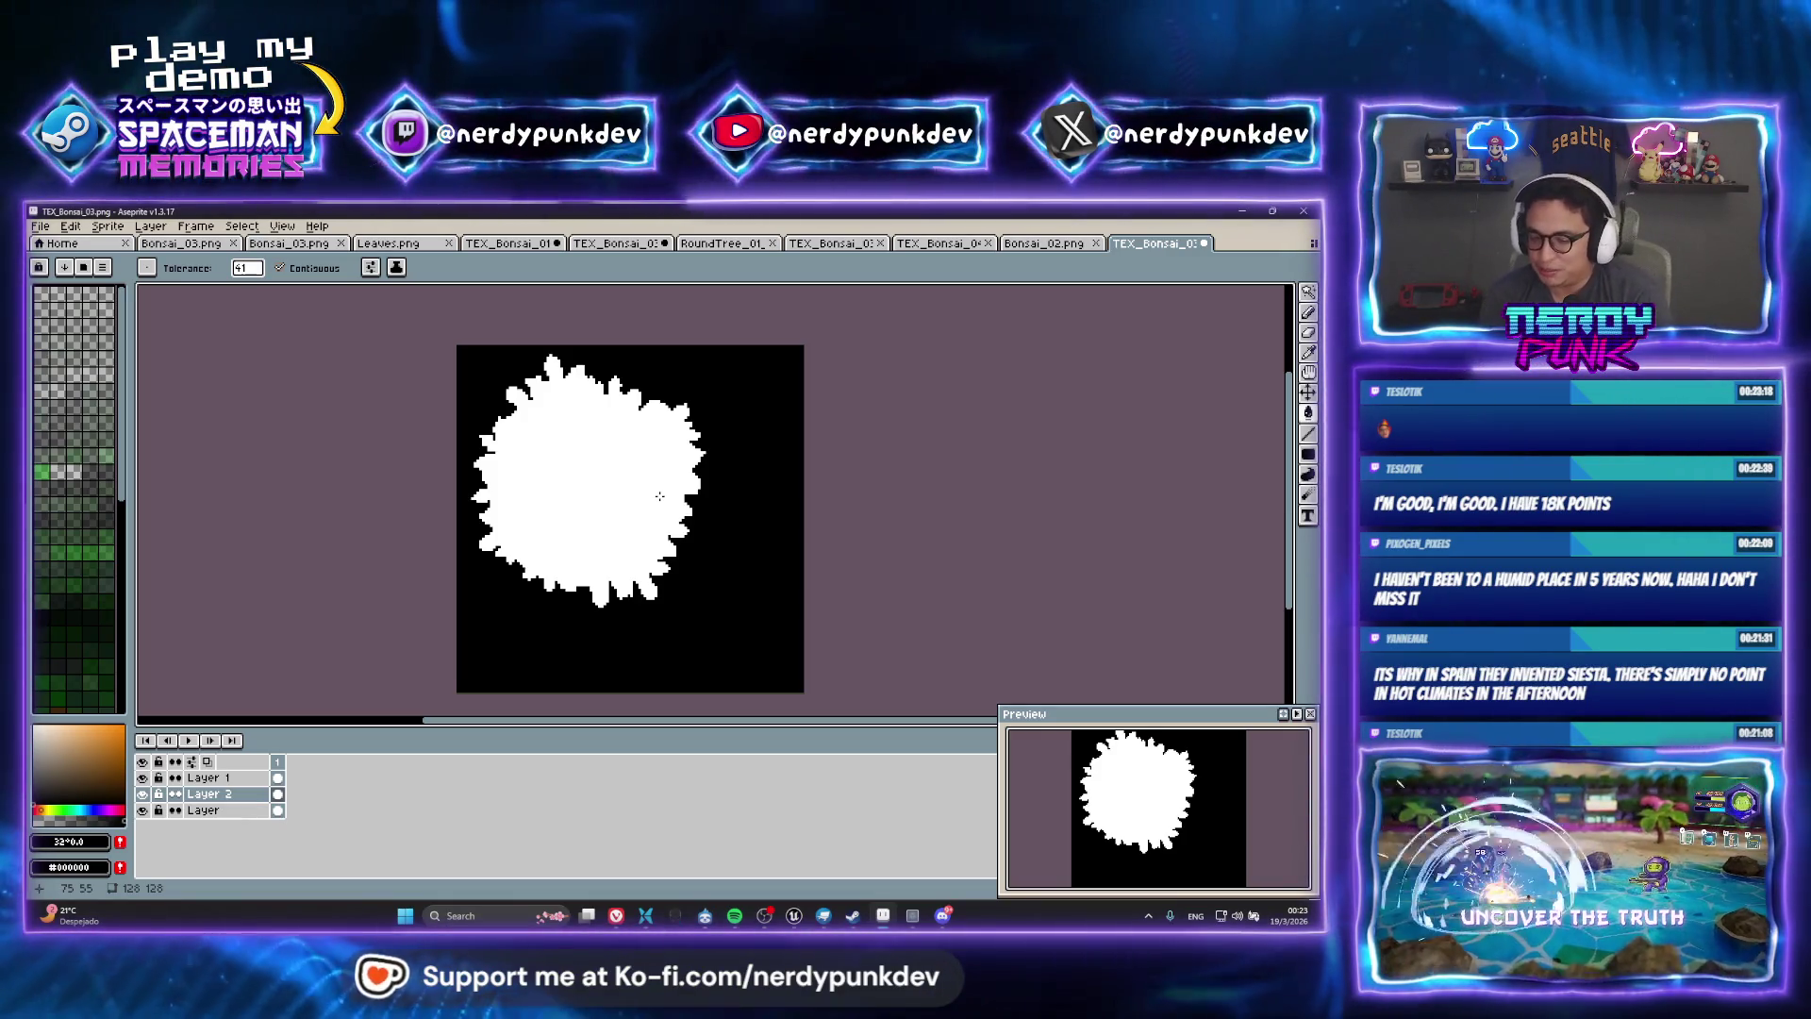
key(ctrl+shift+e)
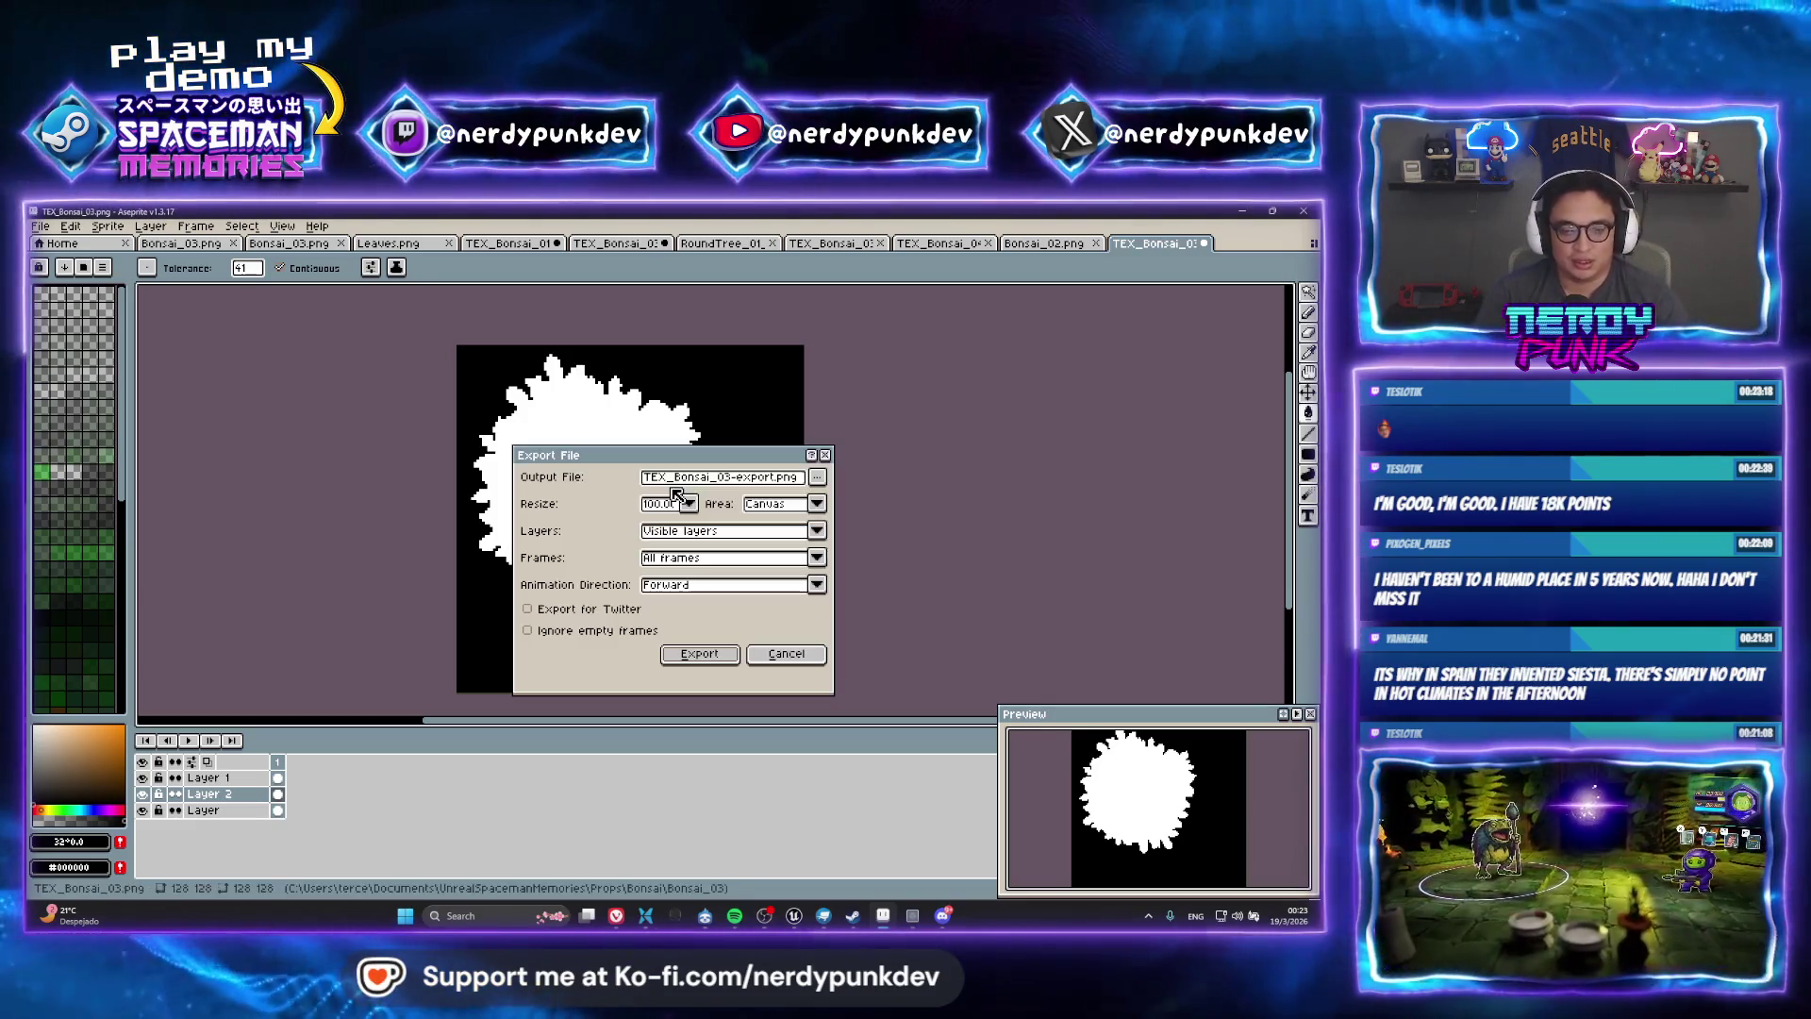
Export the mask as TEX_Bonsai_03_Mask.png in Bonsai_03, accept the format warning, and return to Unreal
click(816, 477)
click(855, 502)
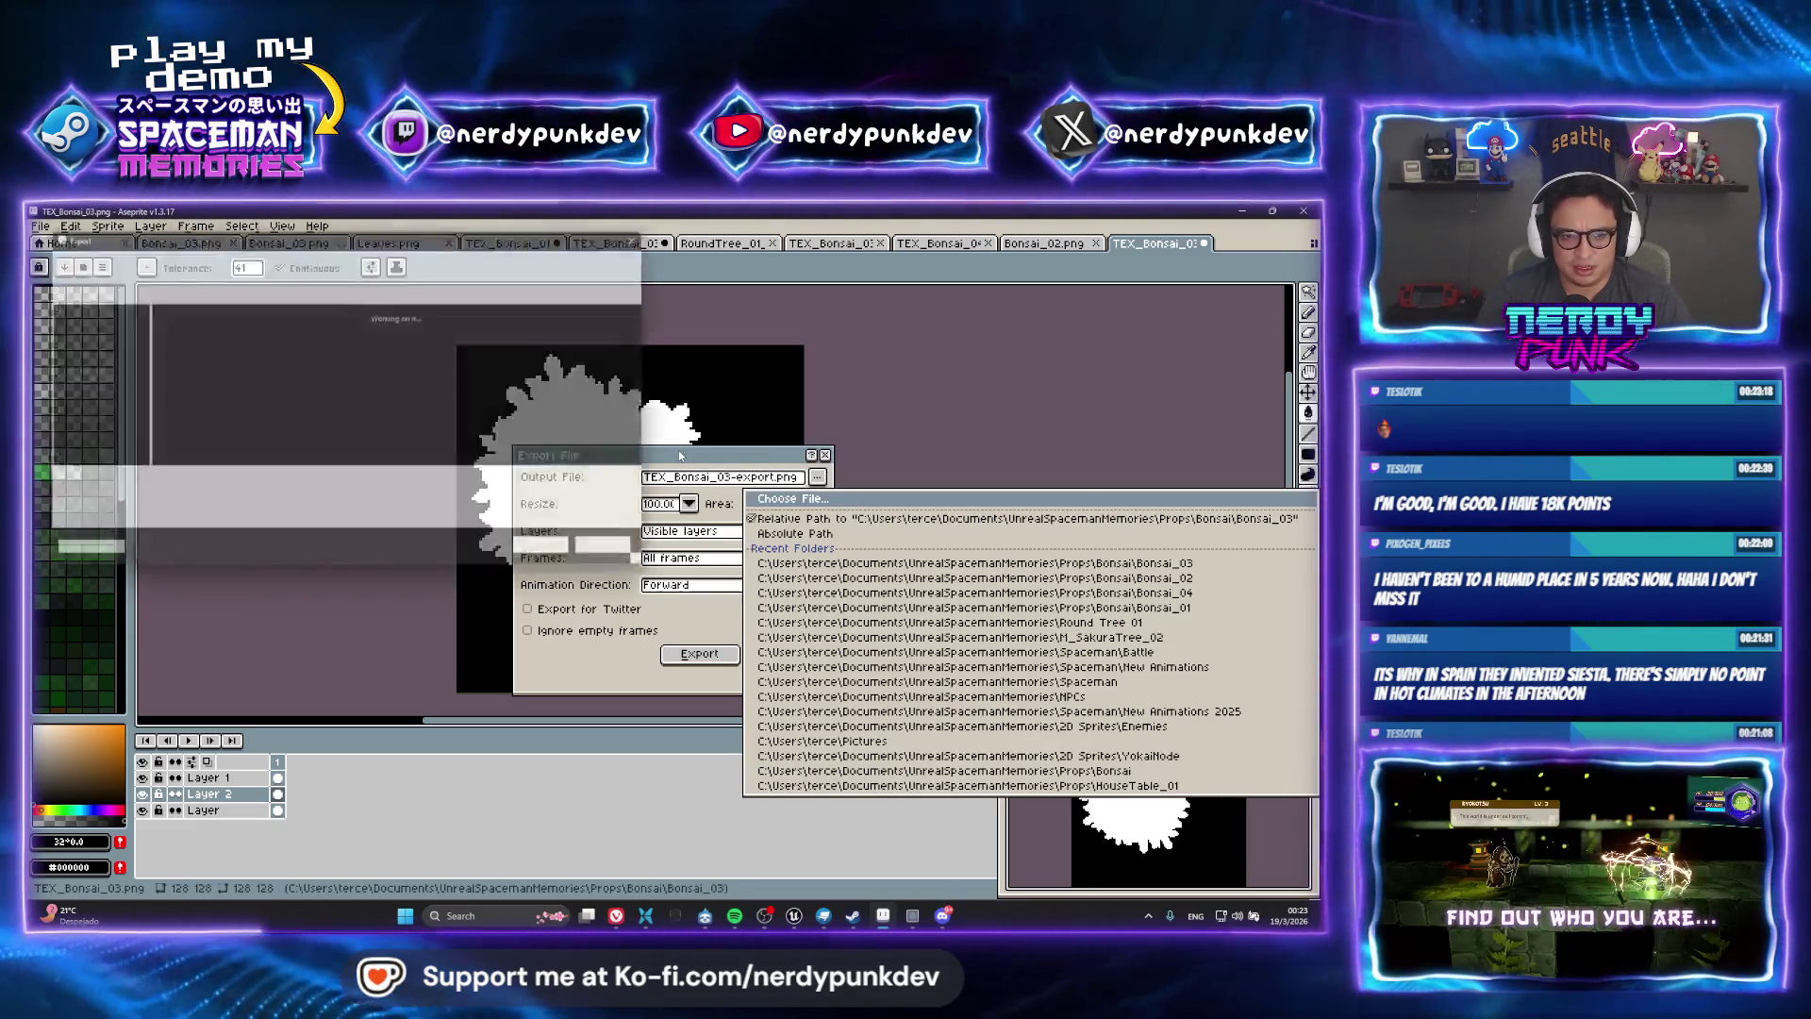
click(256, 337)
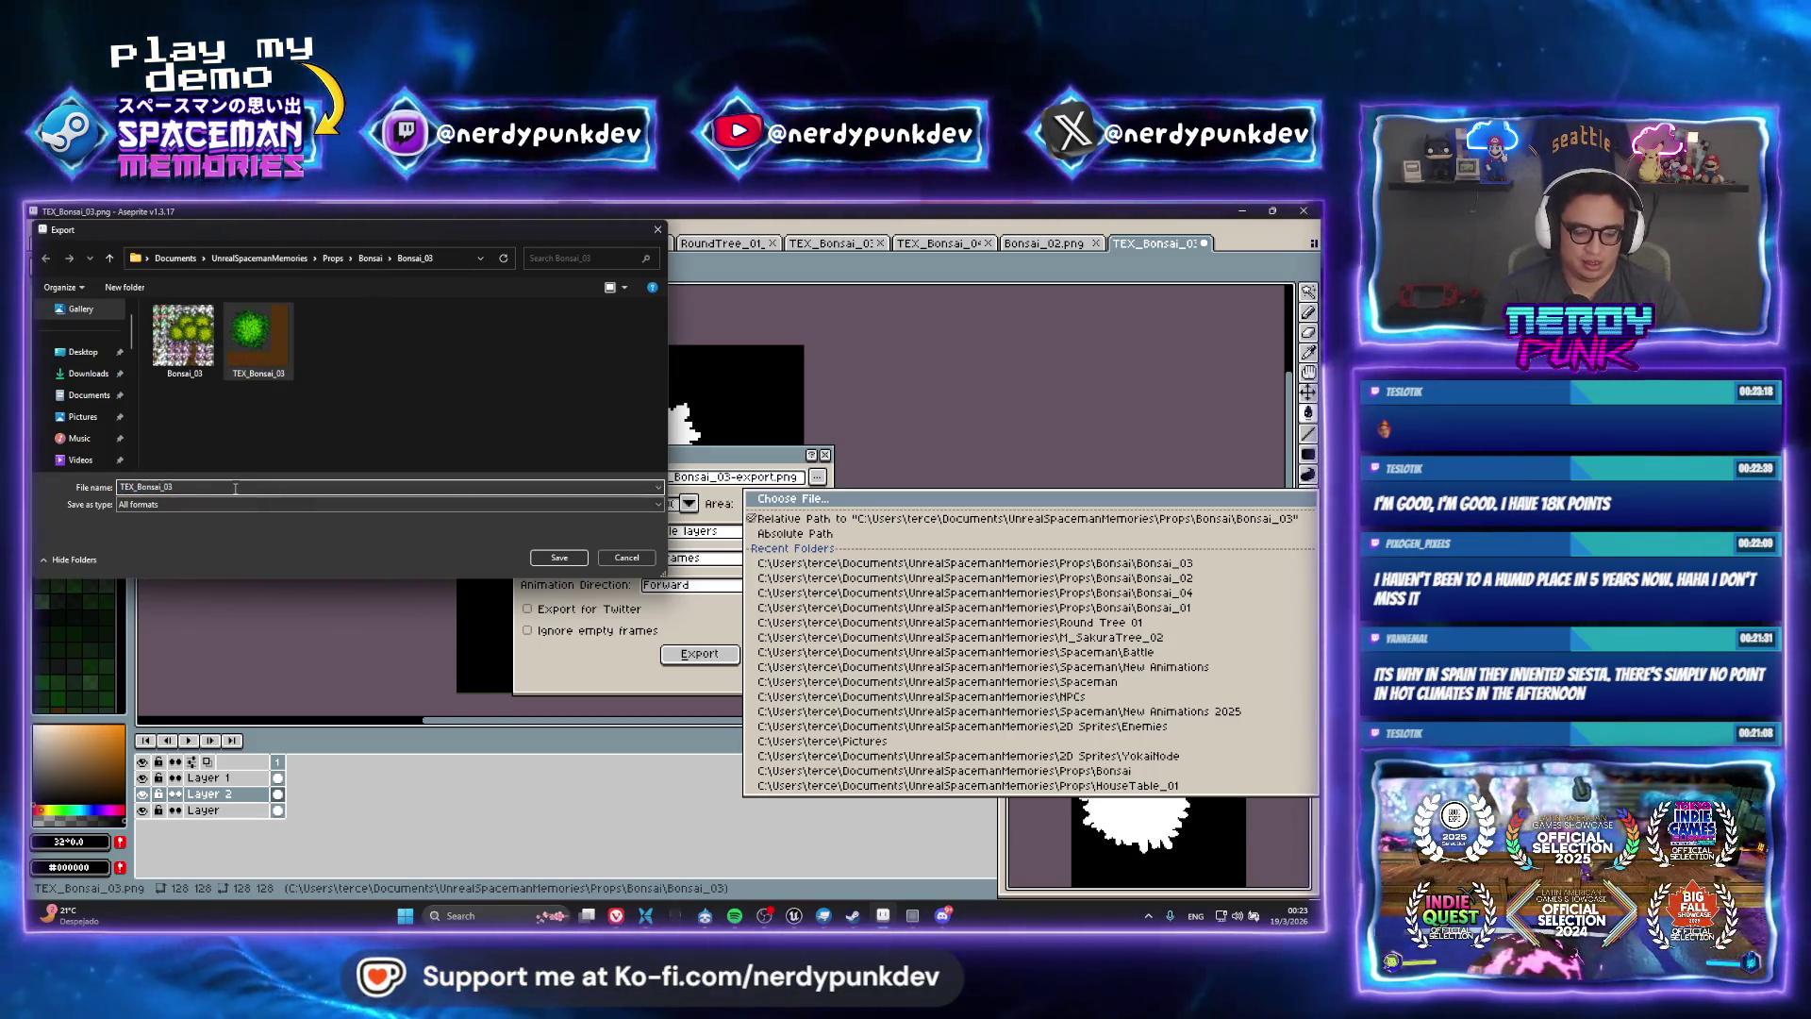
text(Mask)
key(Return)
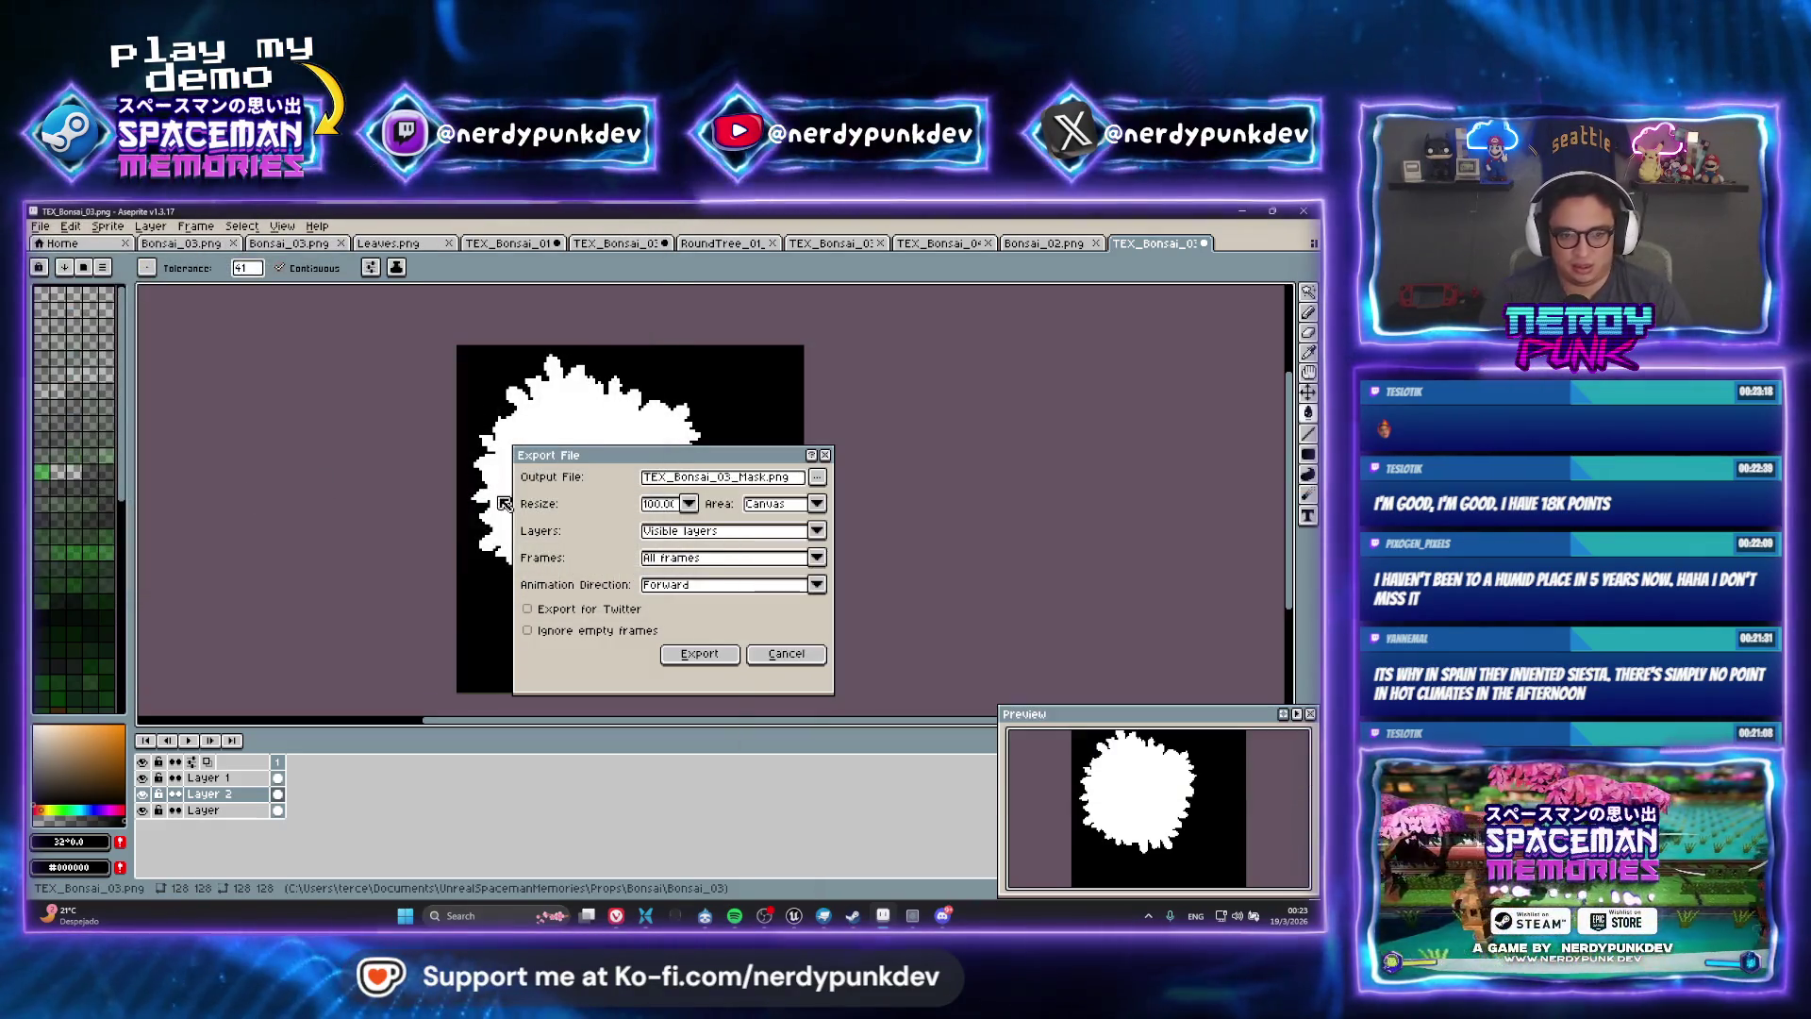
click(699, 654)
click(740, 719)
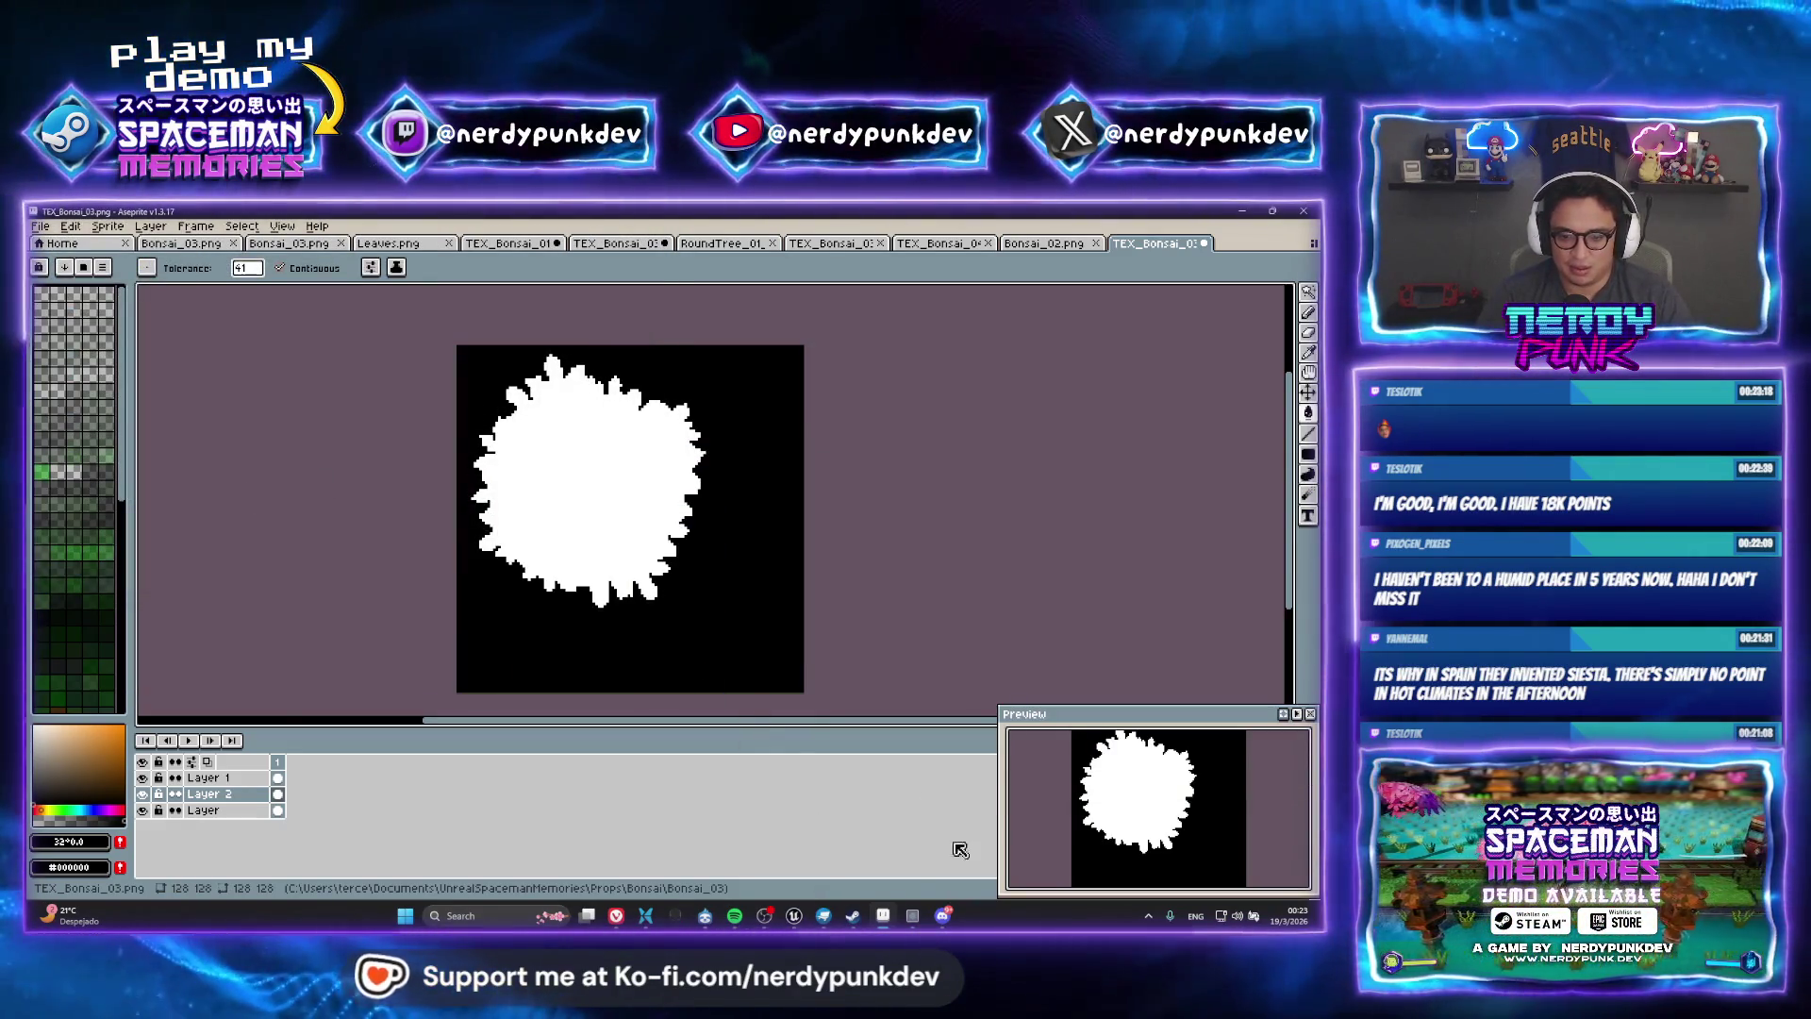
key(alt+Tab)
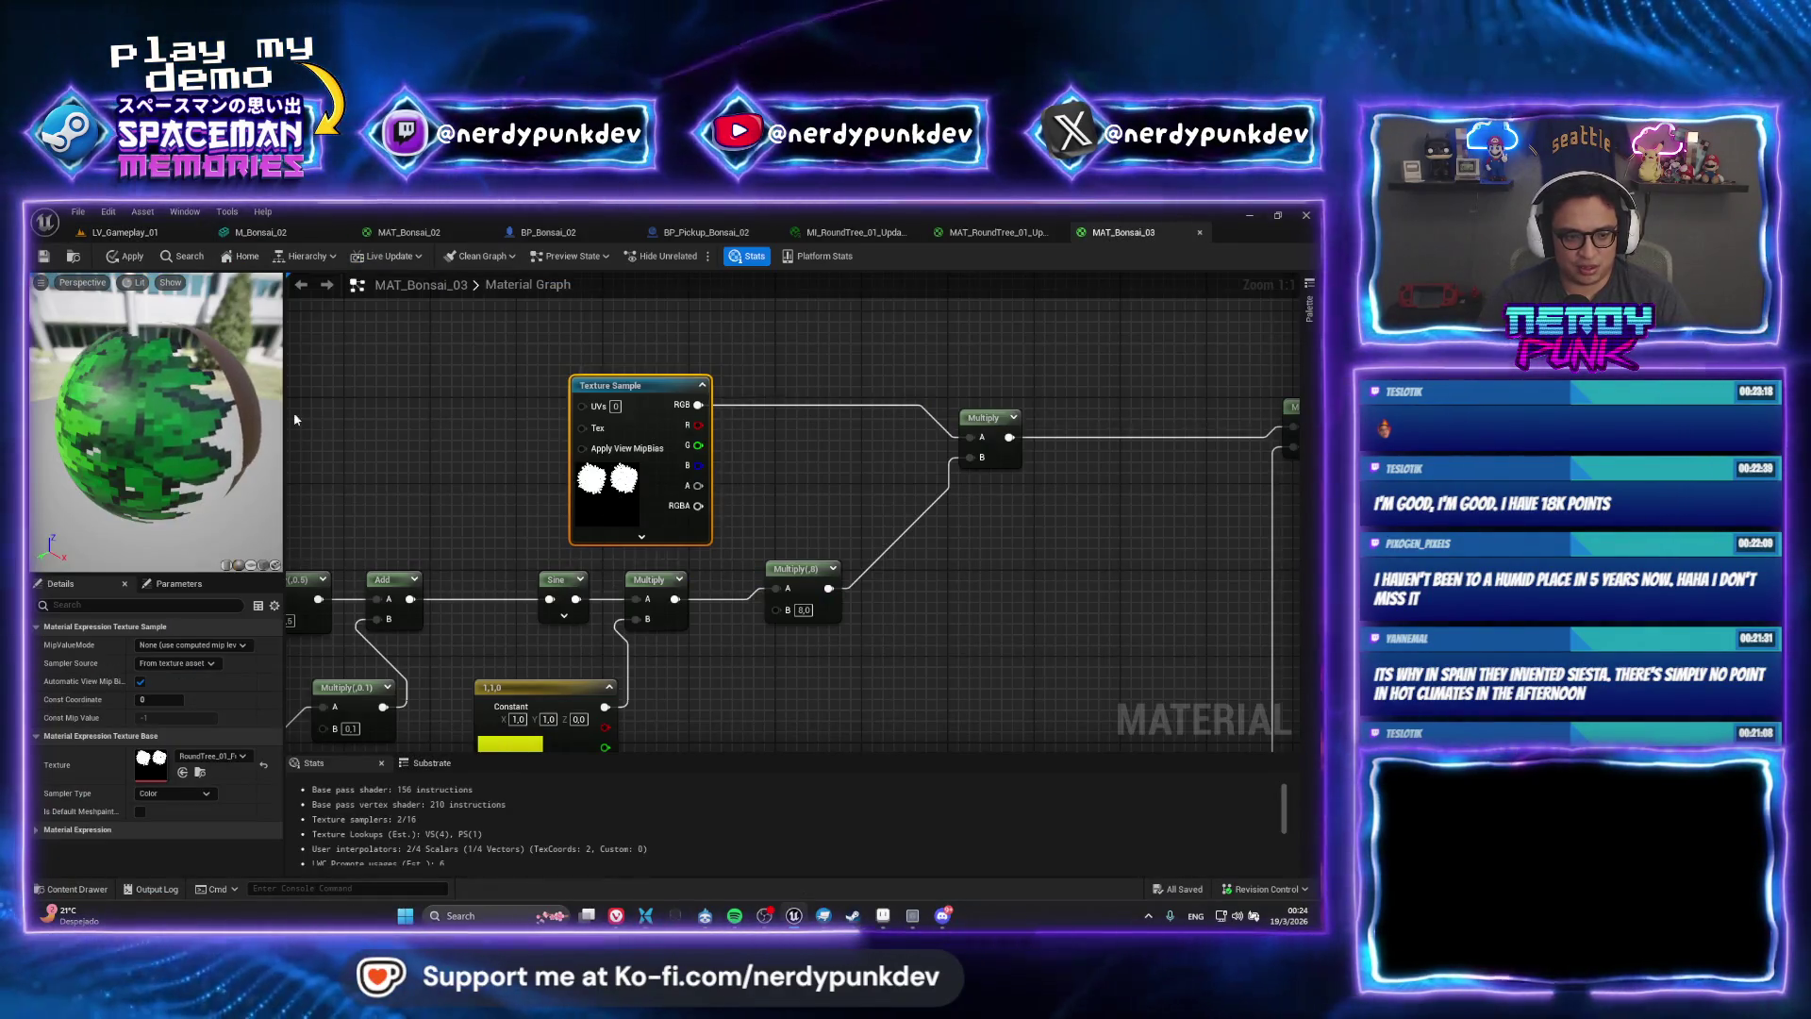
Import the TEX_Bonsai_03_Mask image into Unreal's Bonsai_03 content folder
click(120, 232)
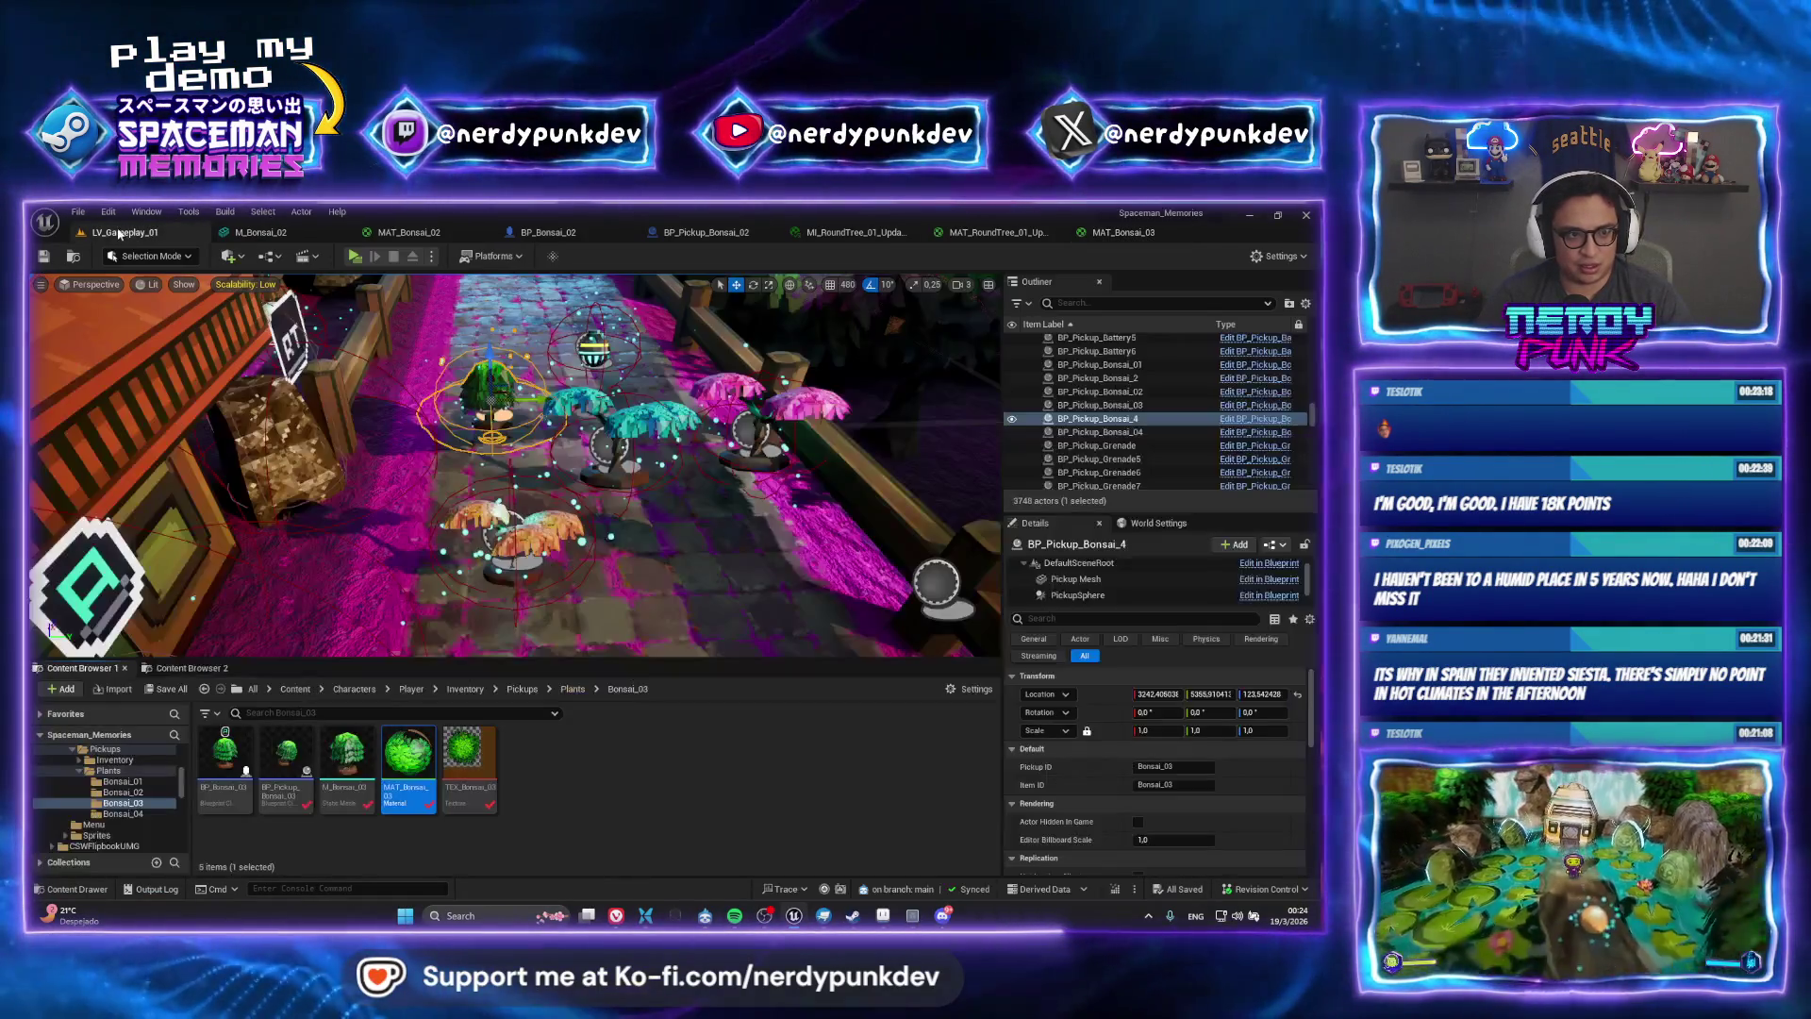
right_click(579, 803)
click(641, 287)
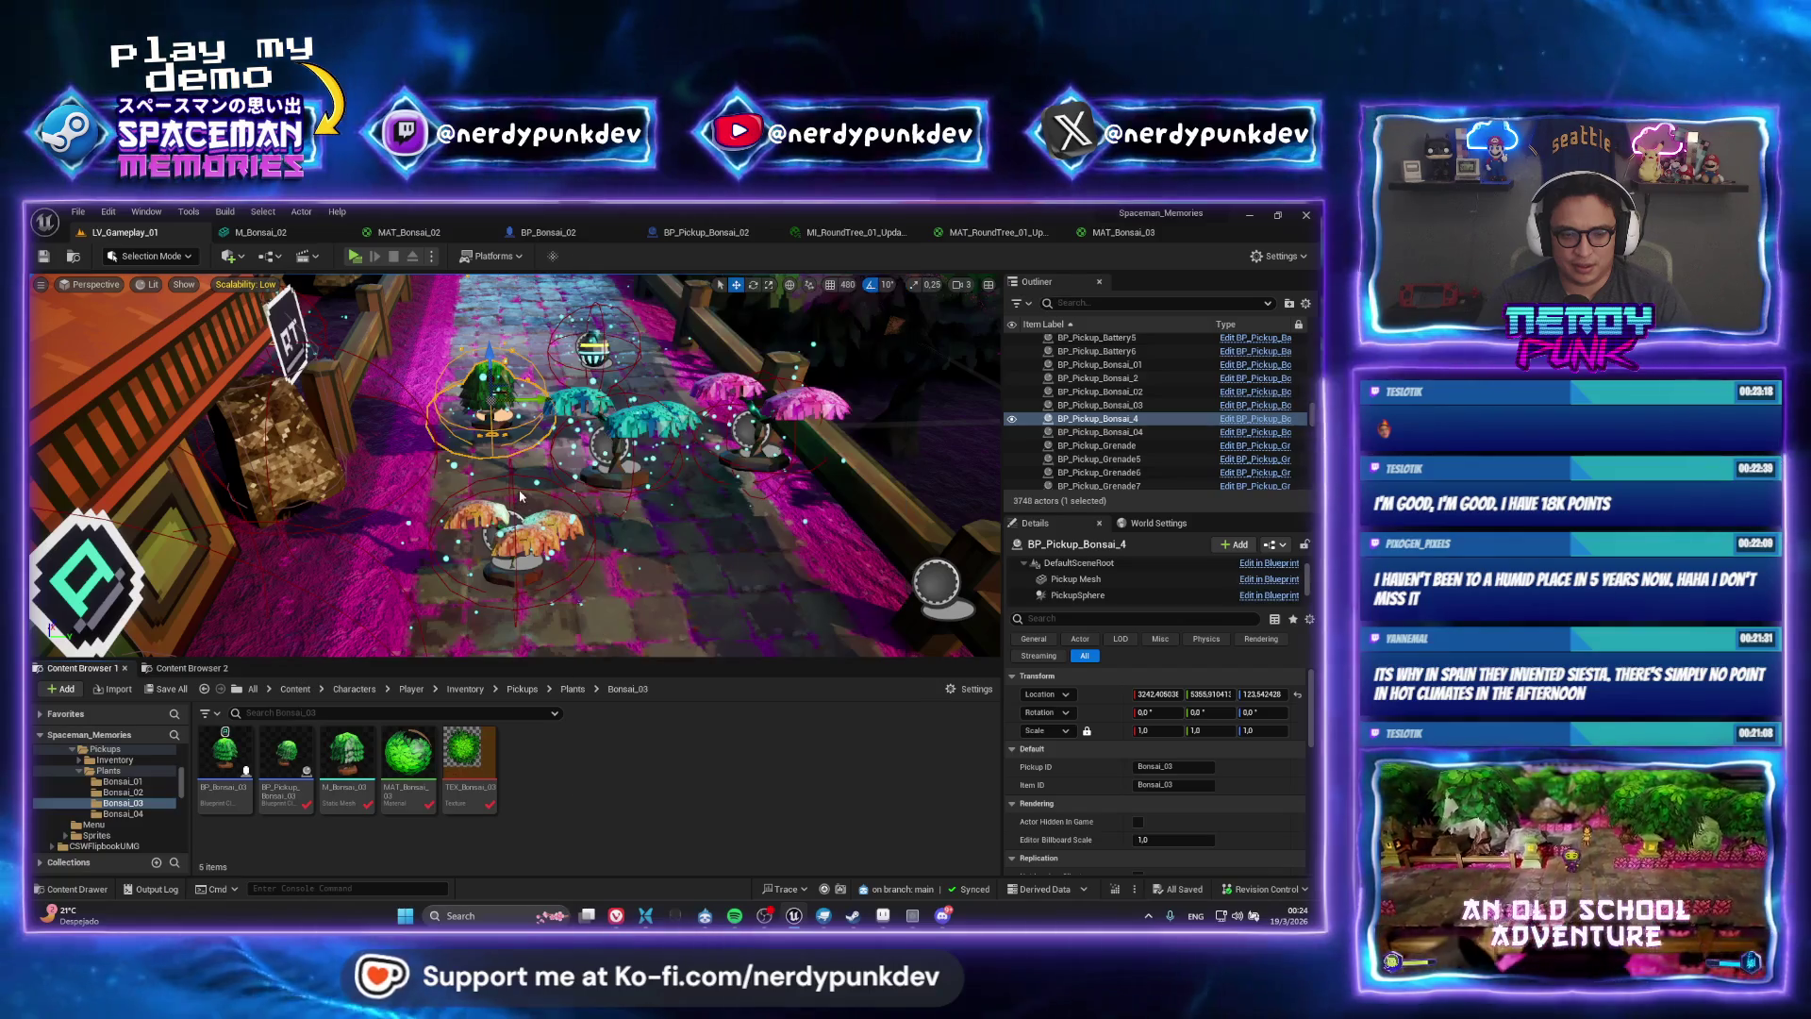
click(370, 242)
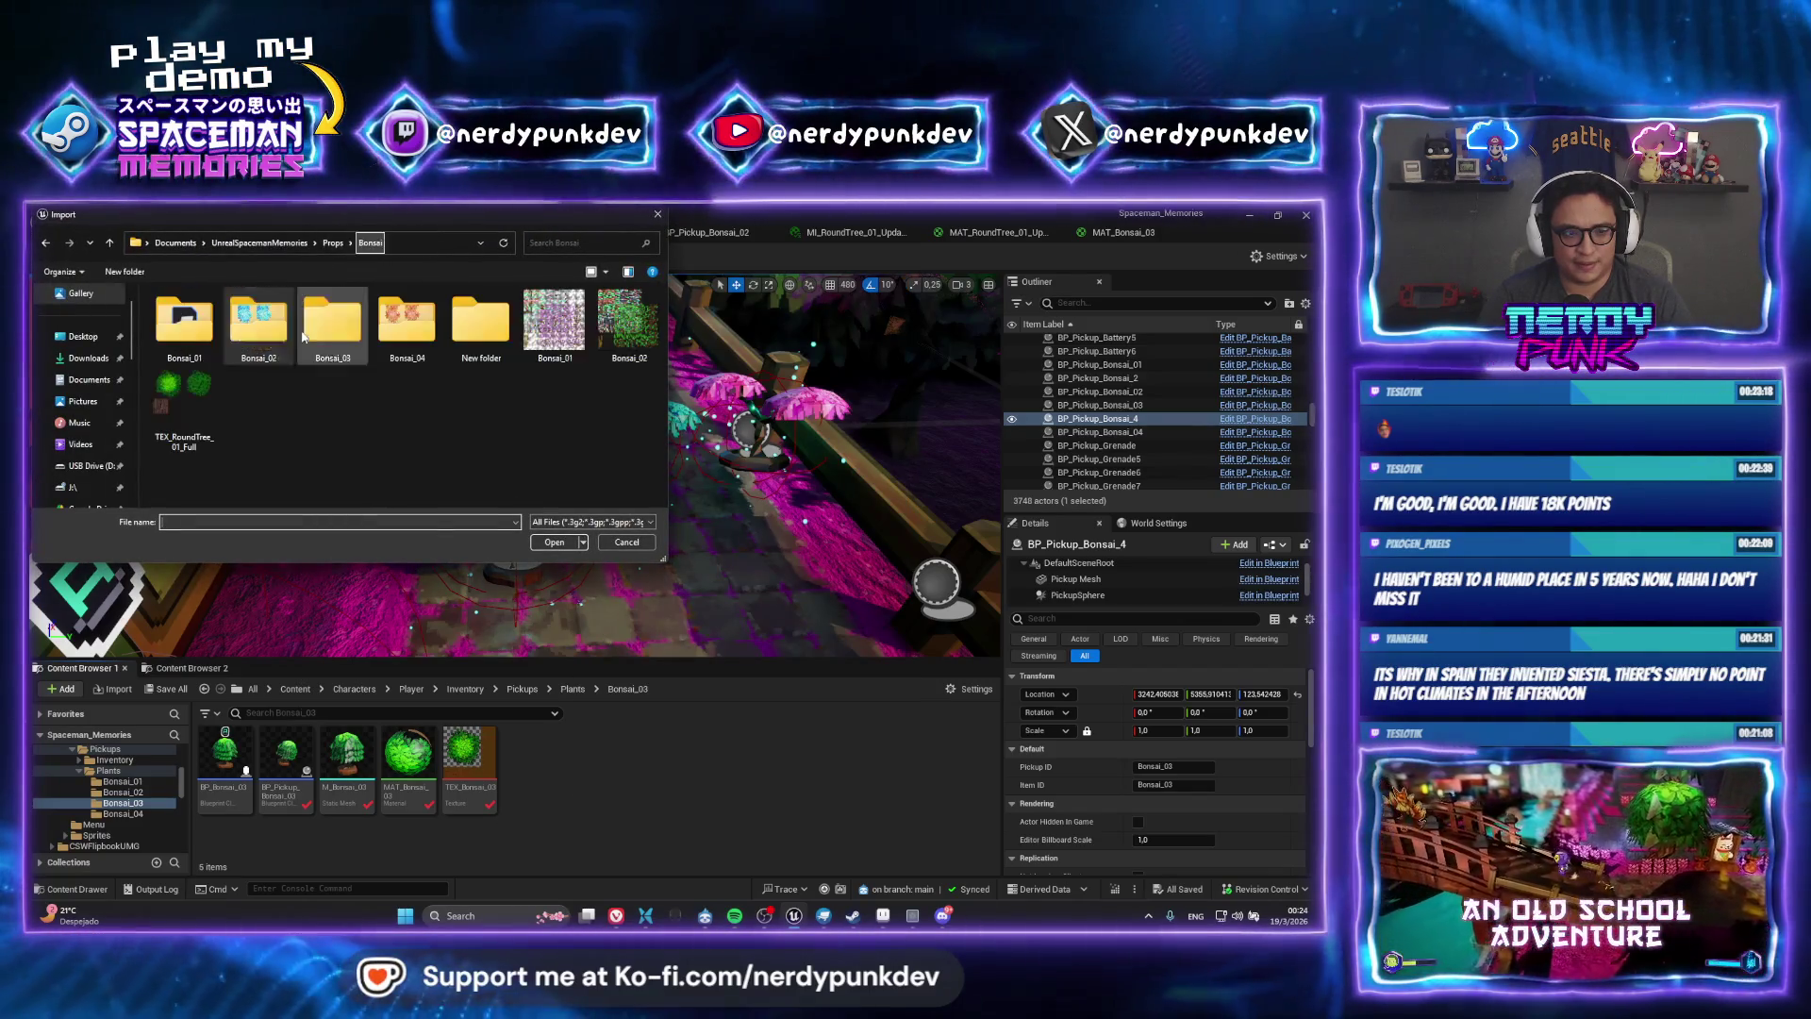
double_click(332, 320)
click(184, 321)
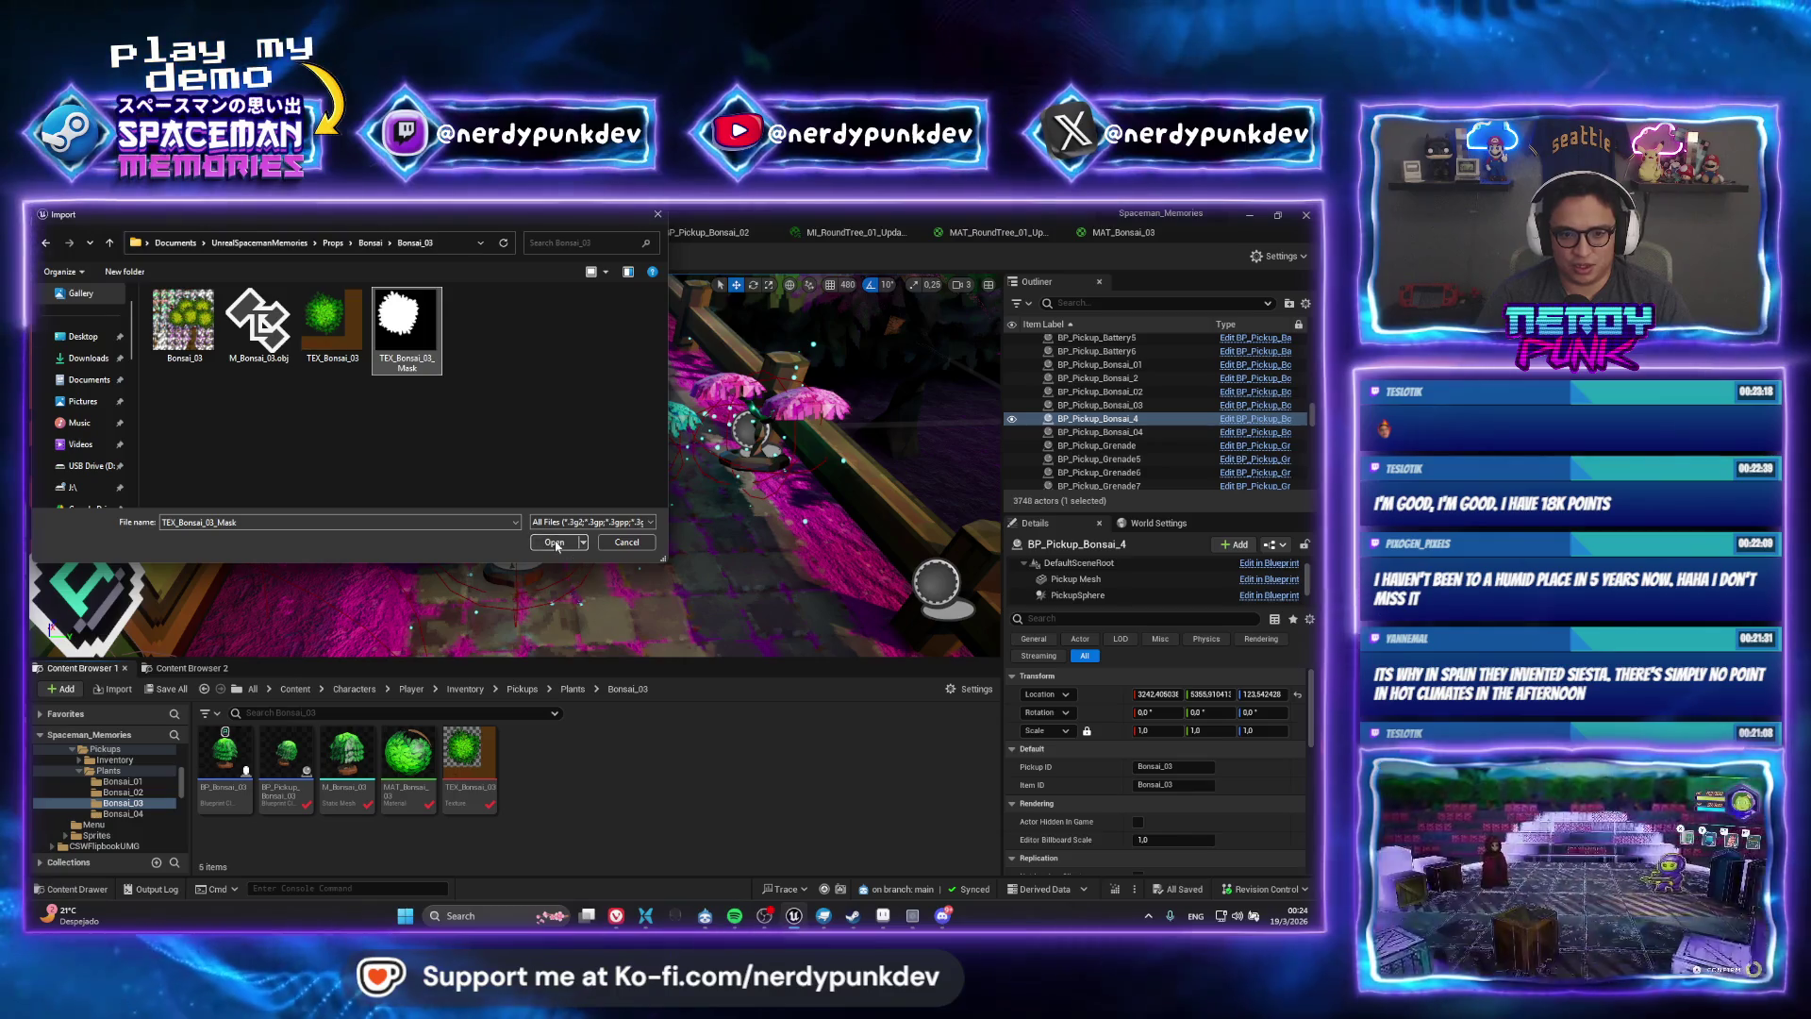
click(555, 541)
Set the mask texture's Texture Group to 2D Pixels (unfiltered) and go back to LV_Gameplay_01
double_click(530, 754)
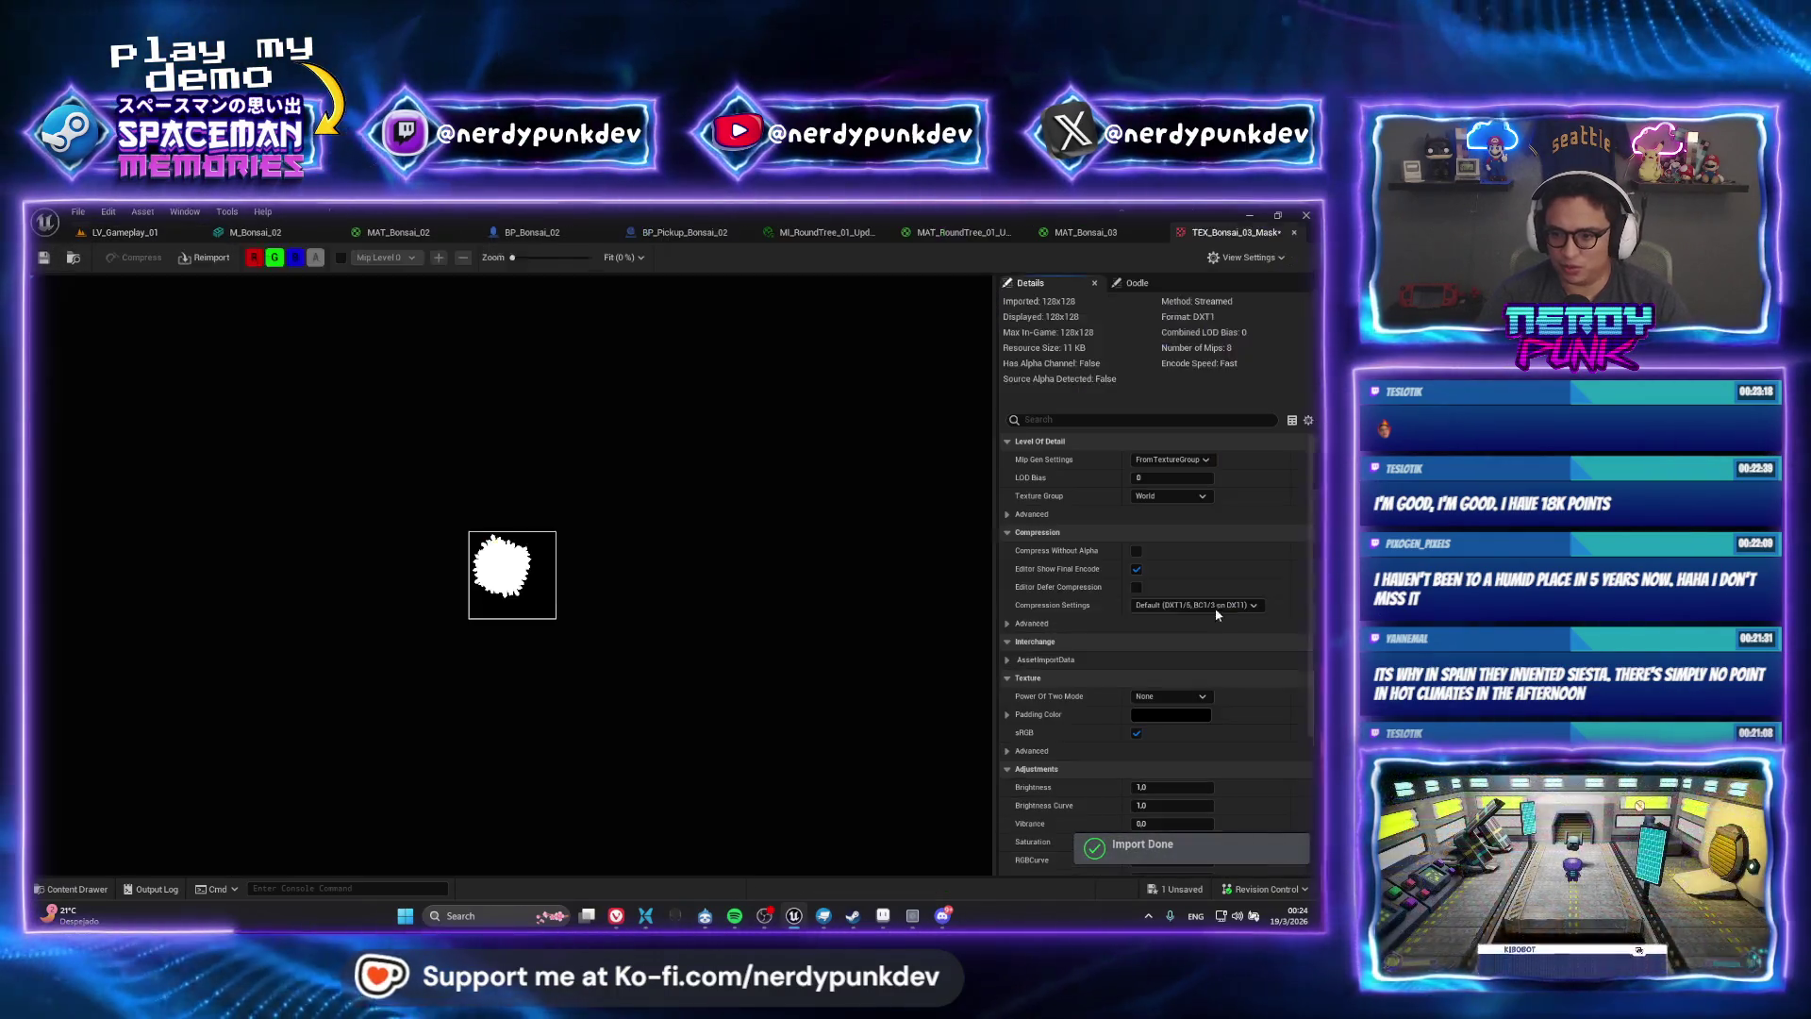
click(1169, 495)
click(1174, 547)
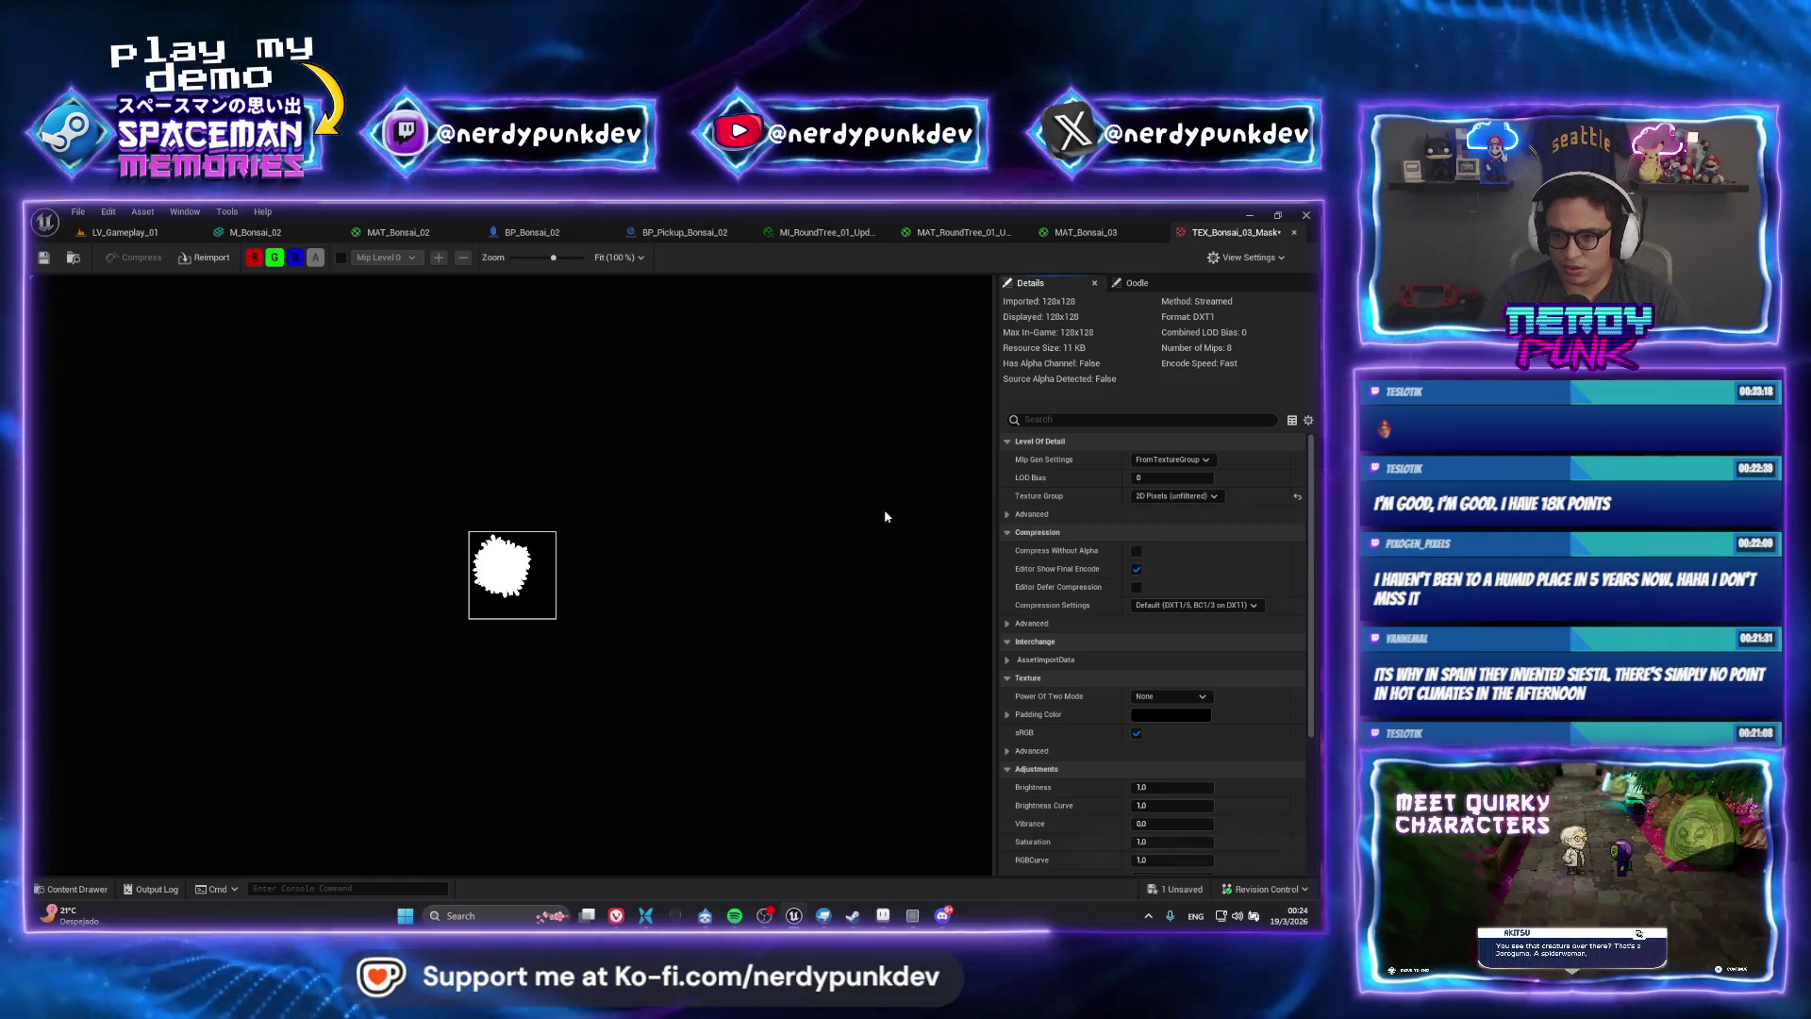
click(125, 232)
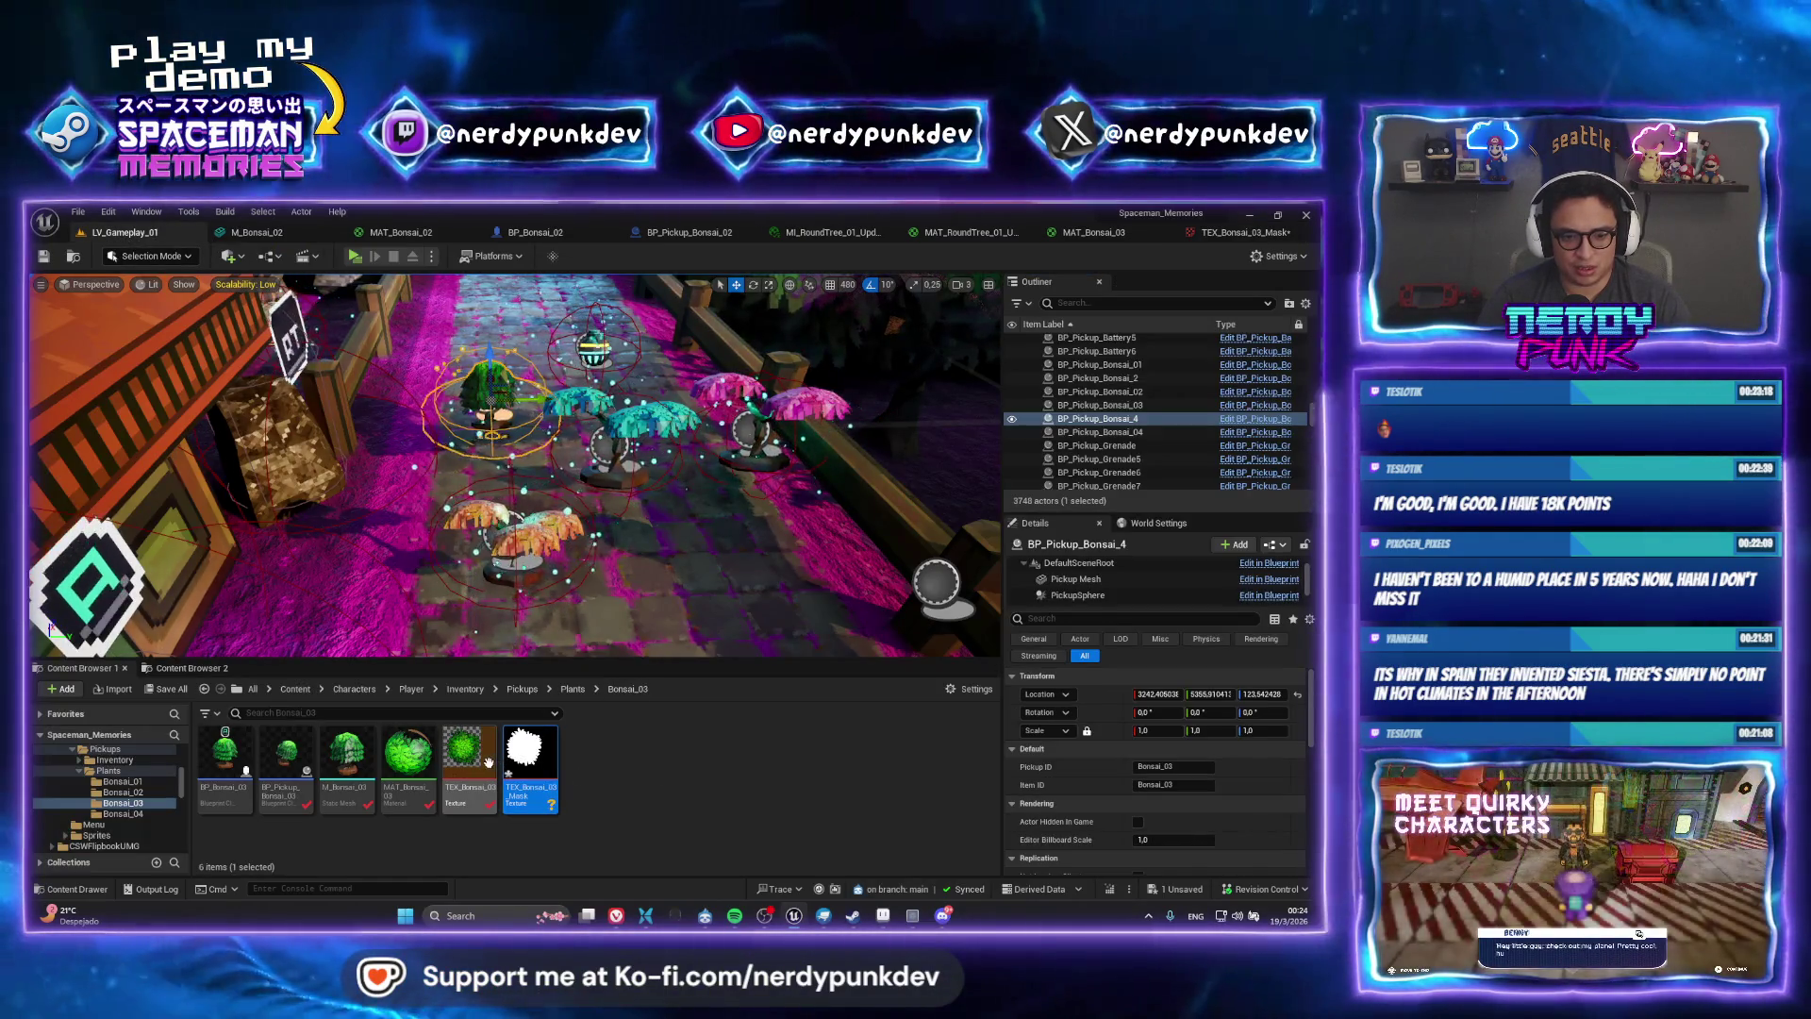
Point MAT_Bonsai_03's Texture Sample at TEX_Bonsai_03_Mask, apply, and check the preview sphere
double_click(407, 751)
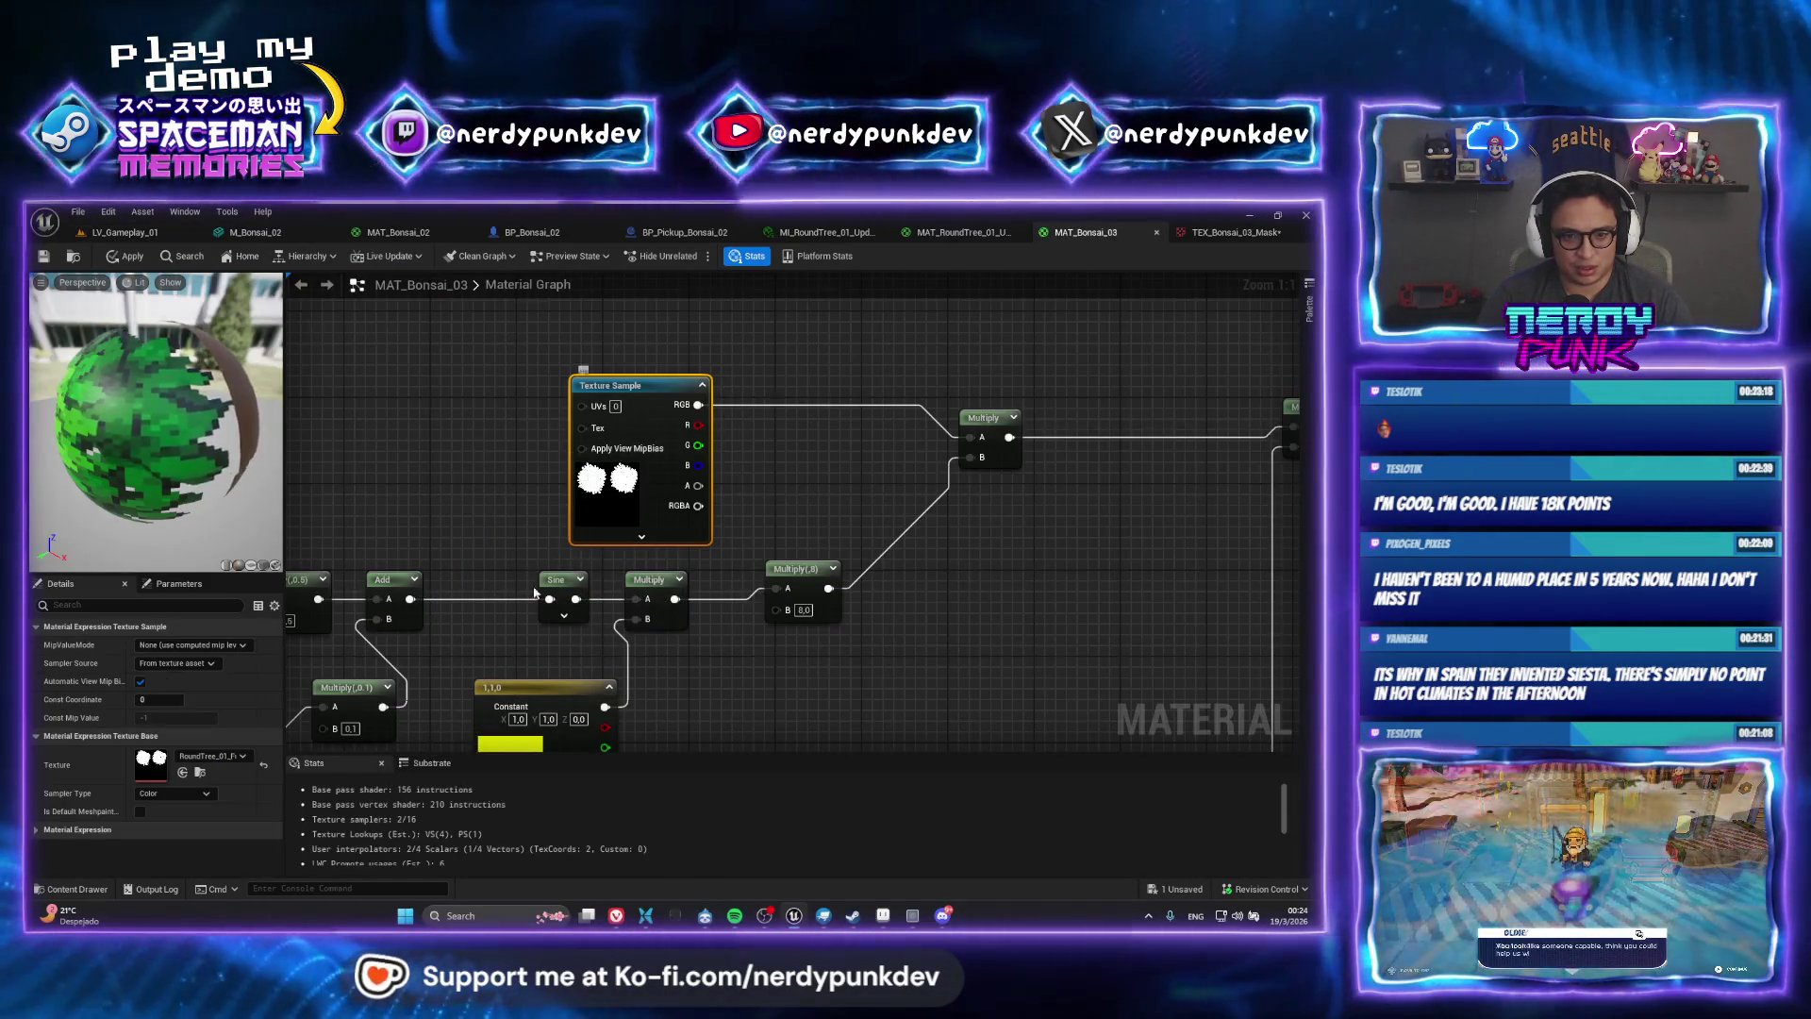
click(216, 754)
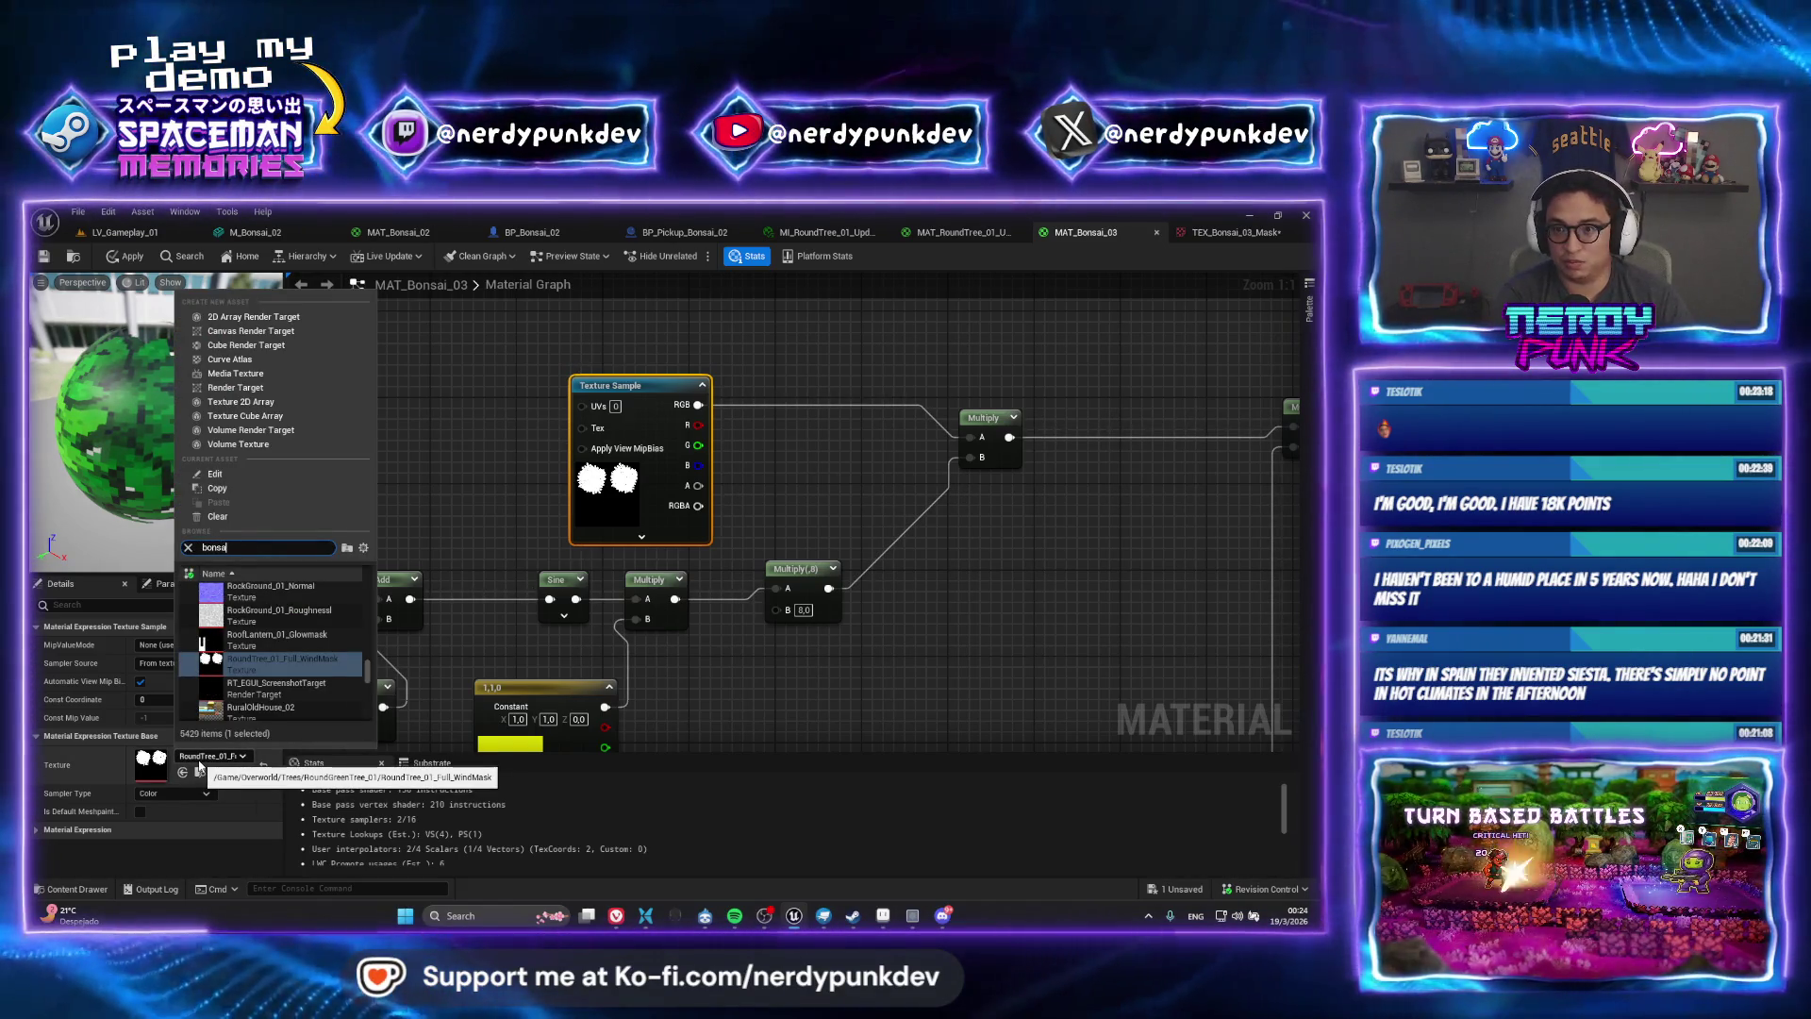
text(bonsai_03)
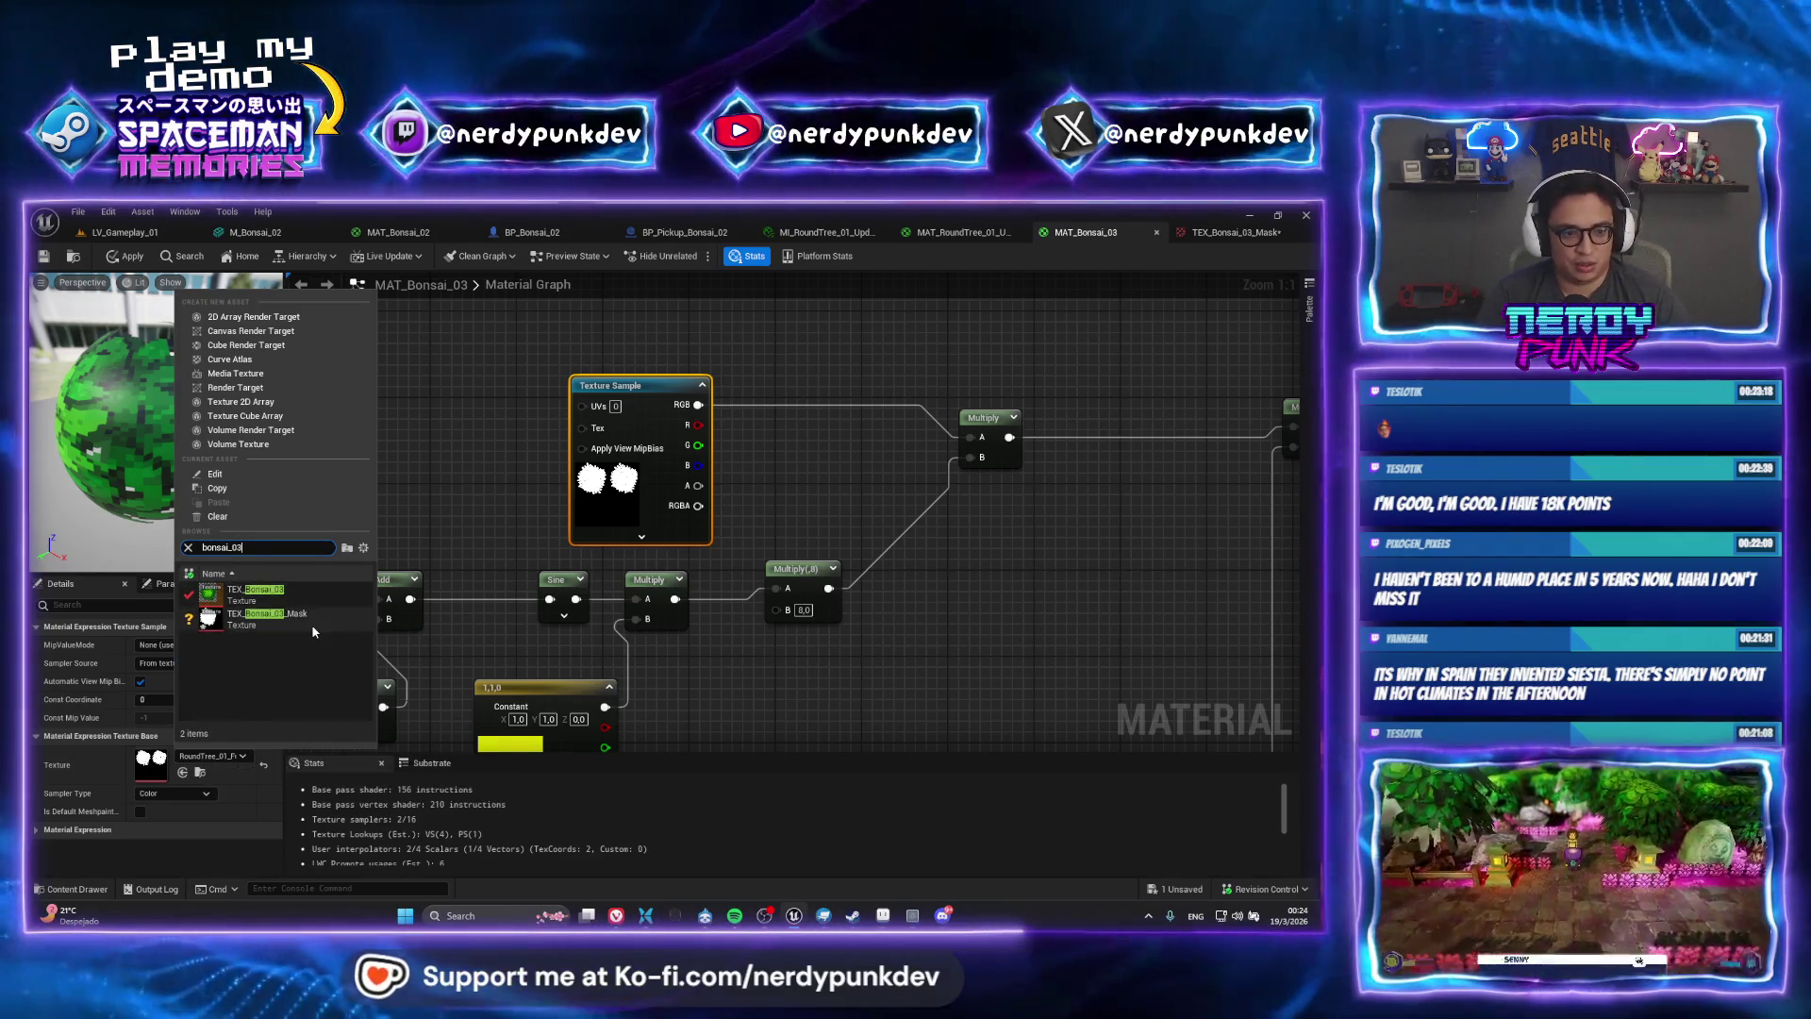
click(267, 689)
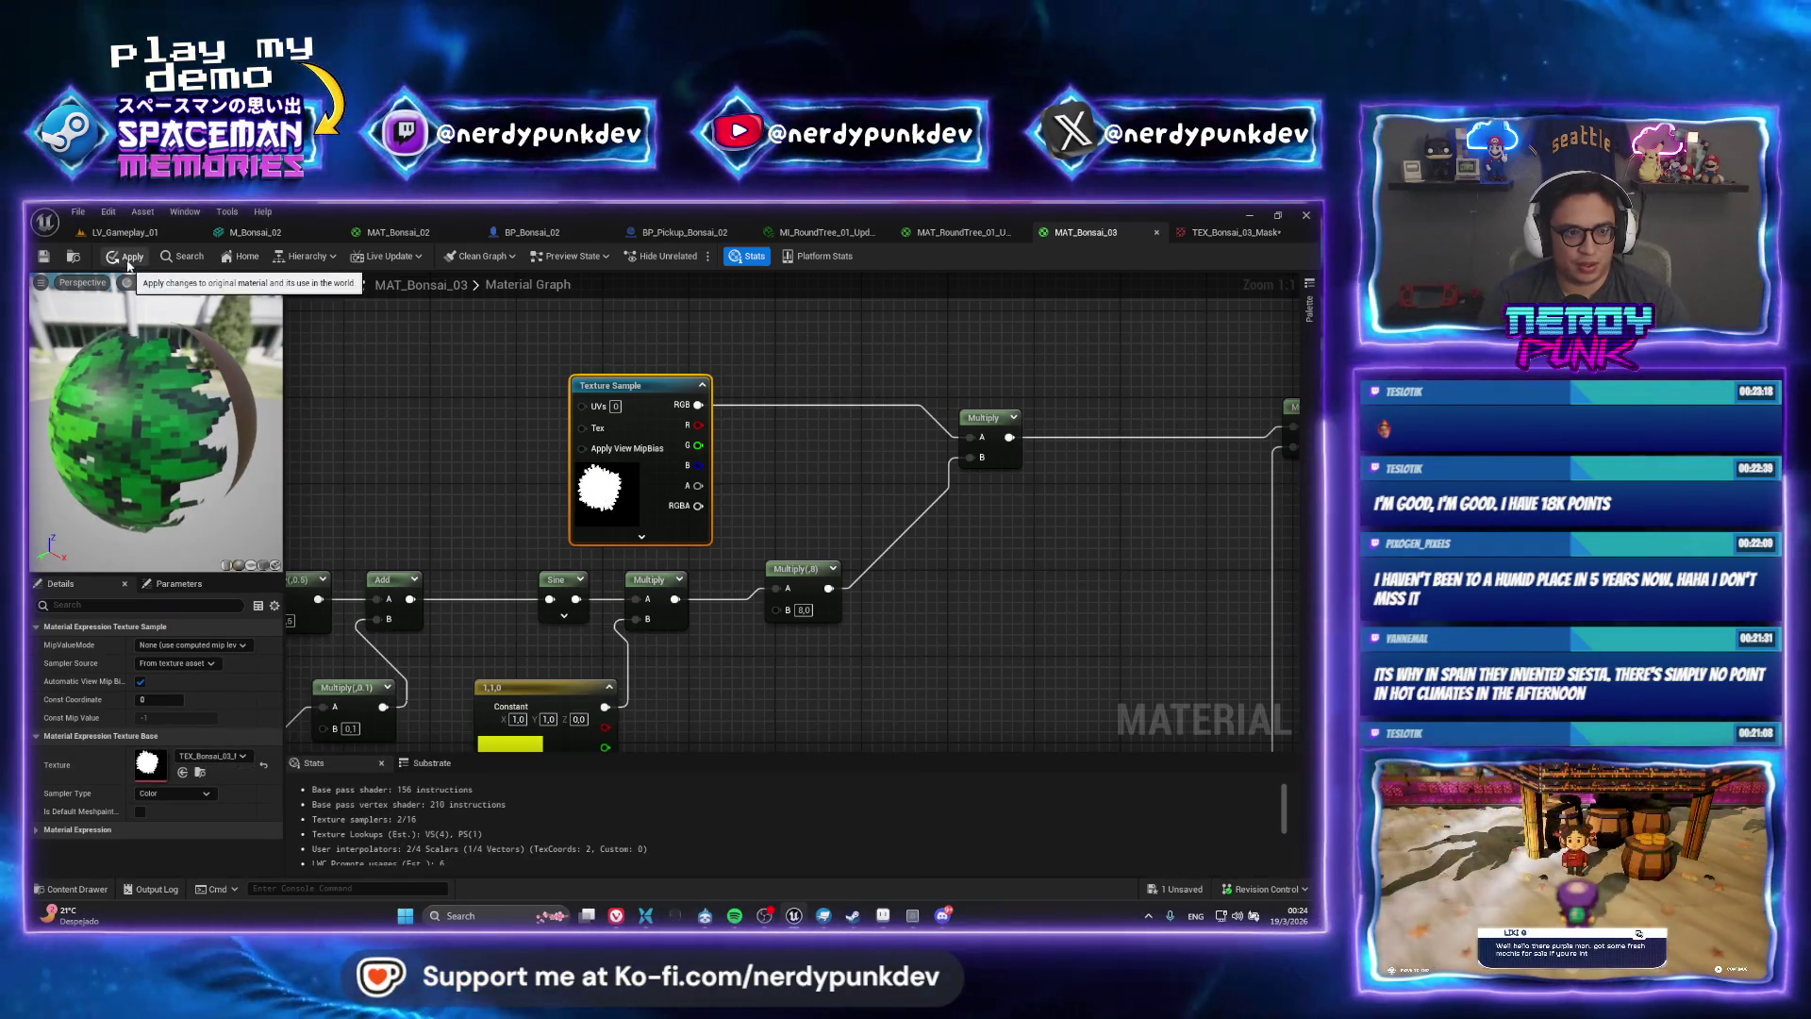
click(126, 255)
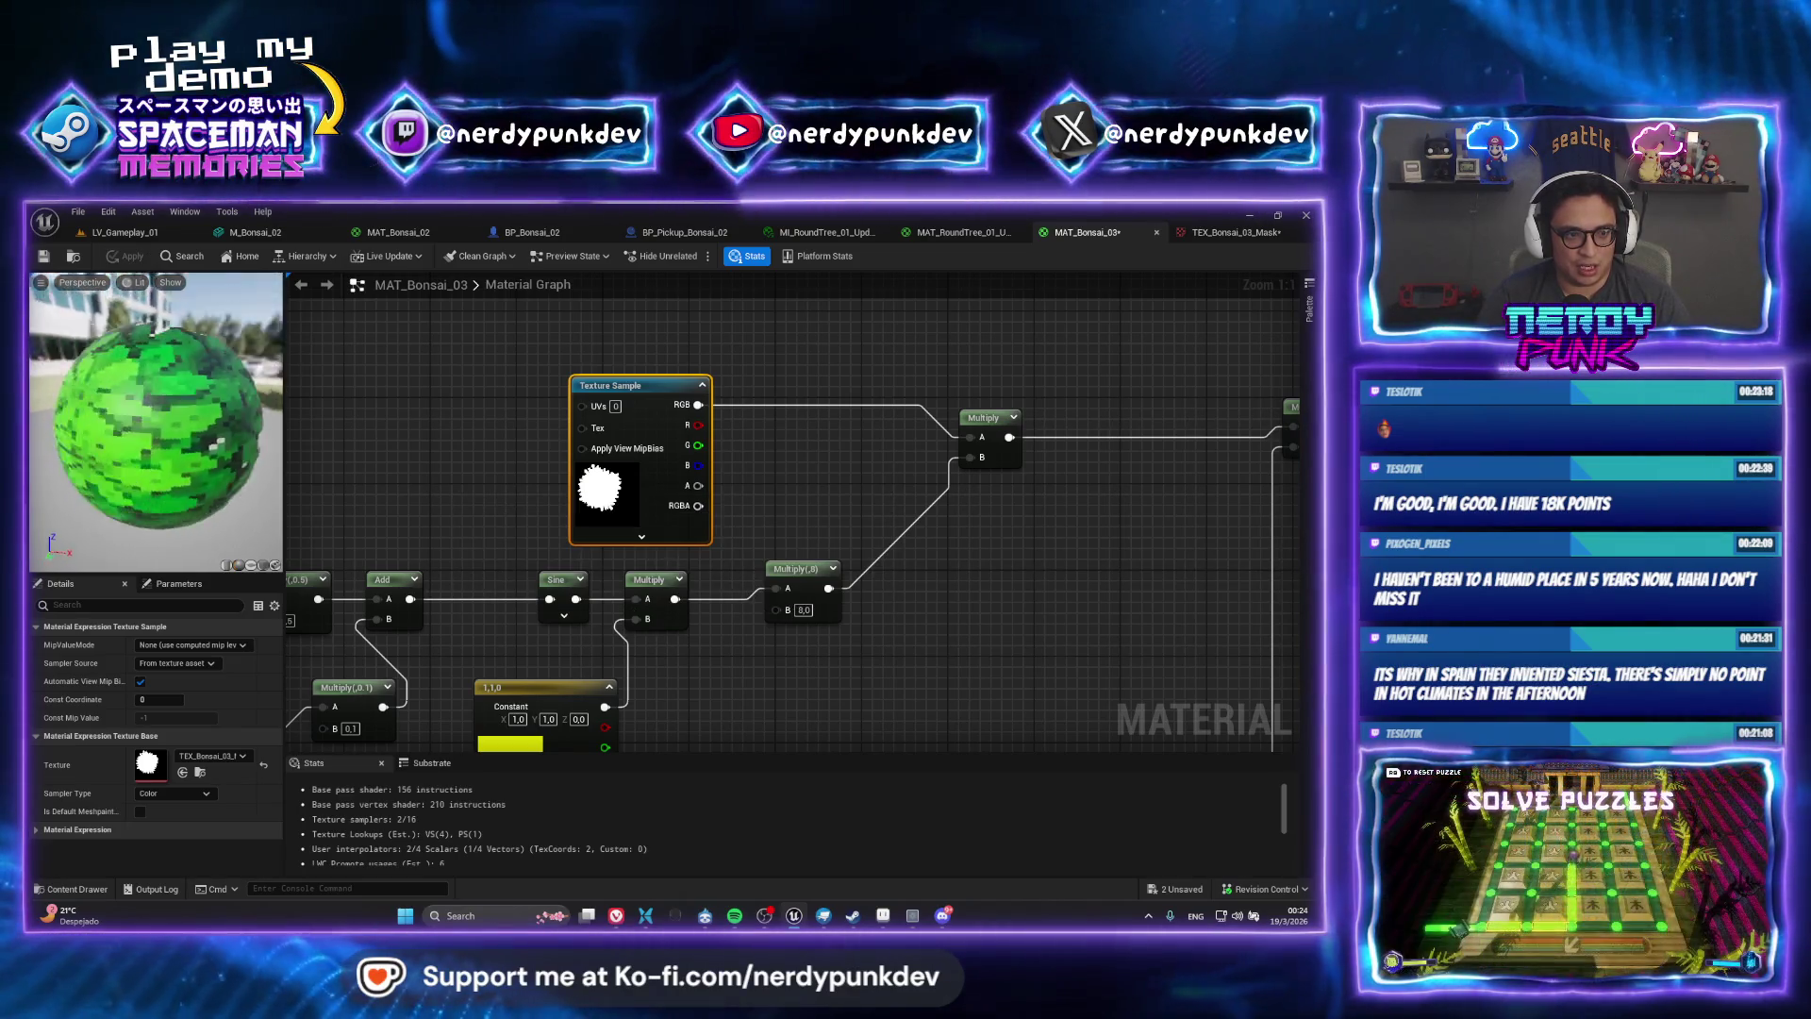
drag(151, 461, 135, 478)
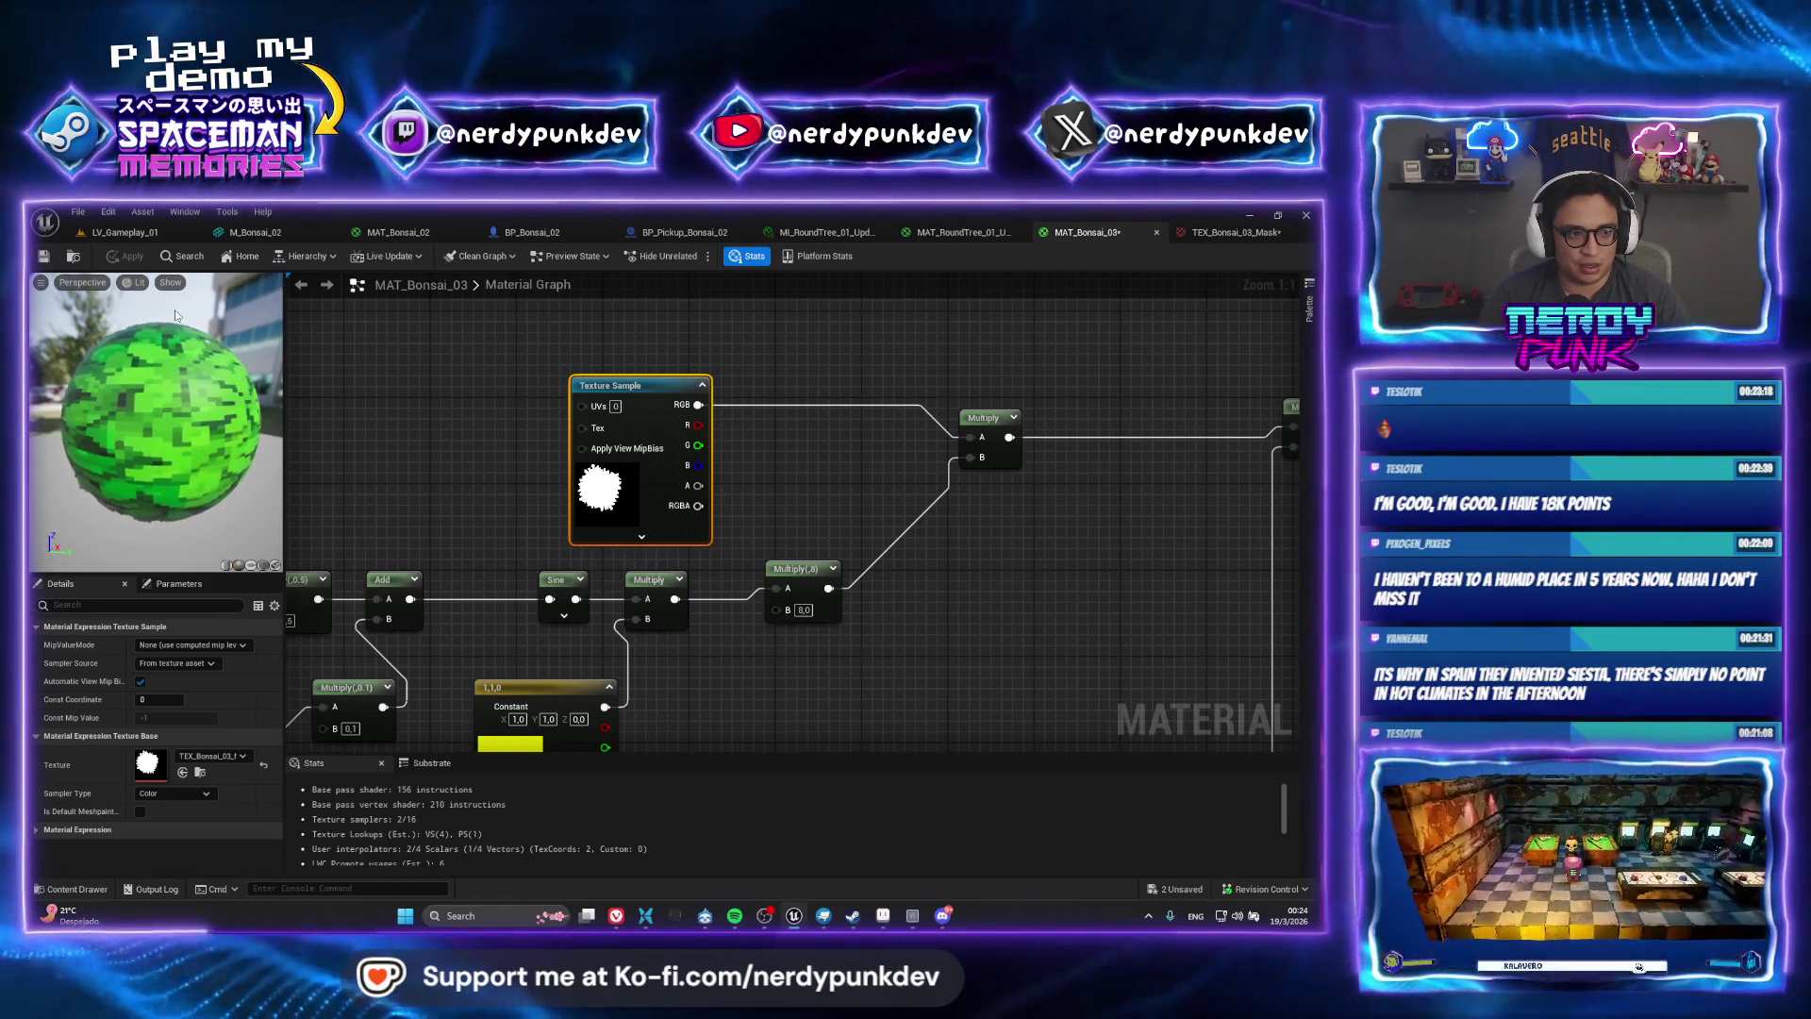
click(122, 232)
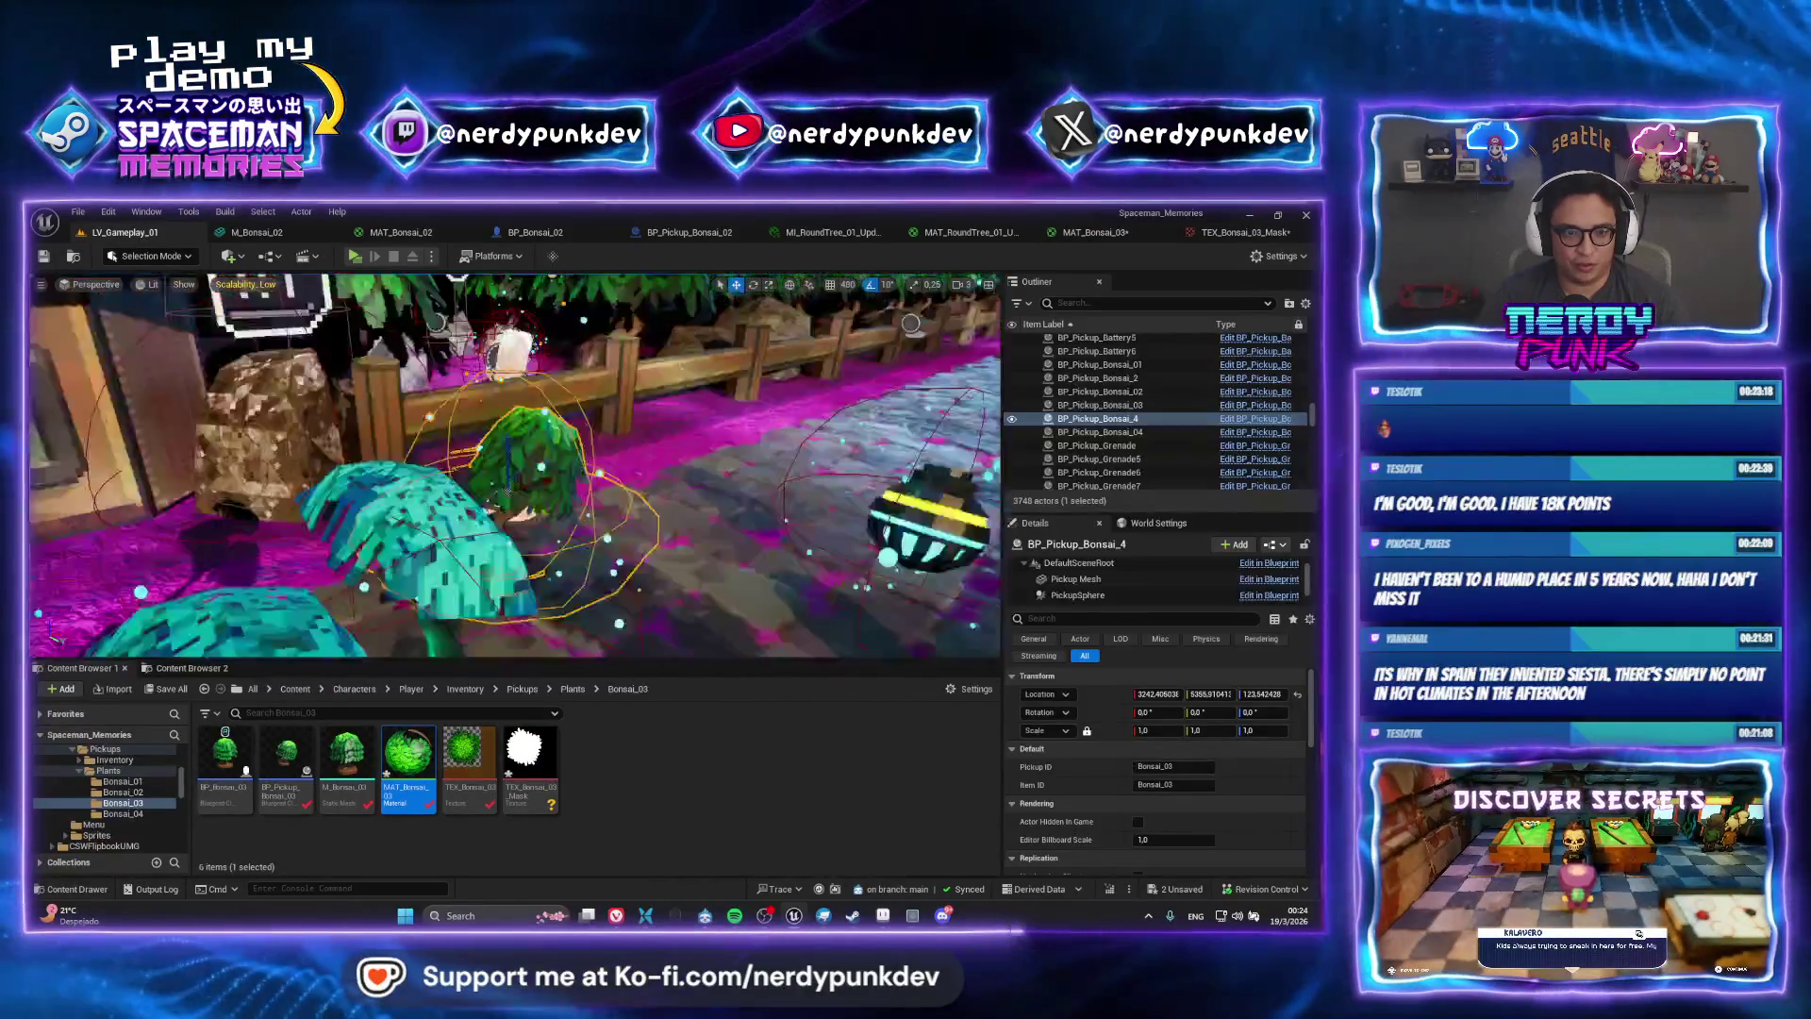
Frame and zoom in on BP_Pickup_Bonsai_4, then walk through a standalone play session and exit
key(f)
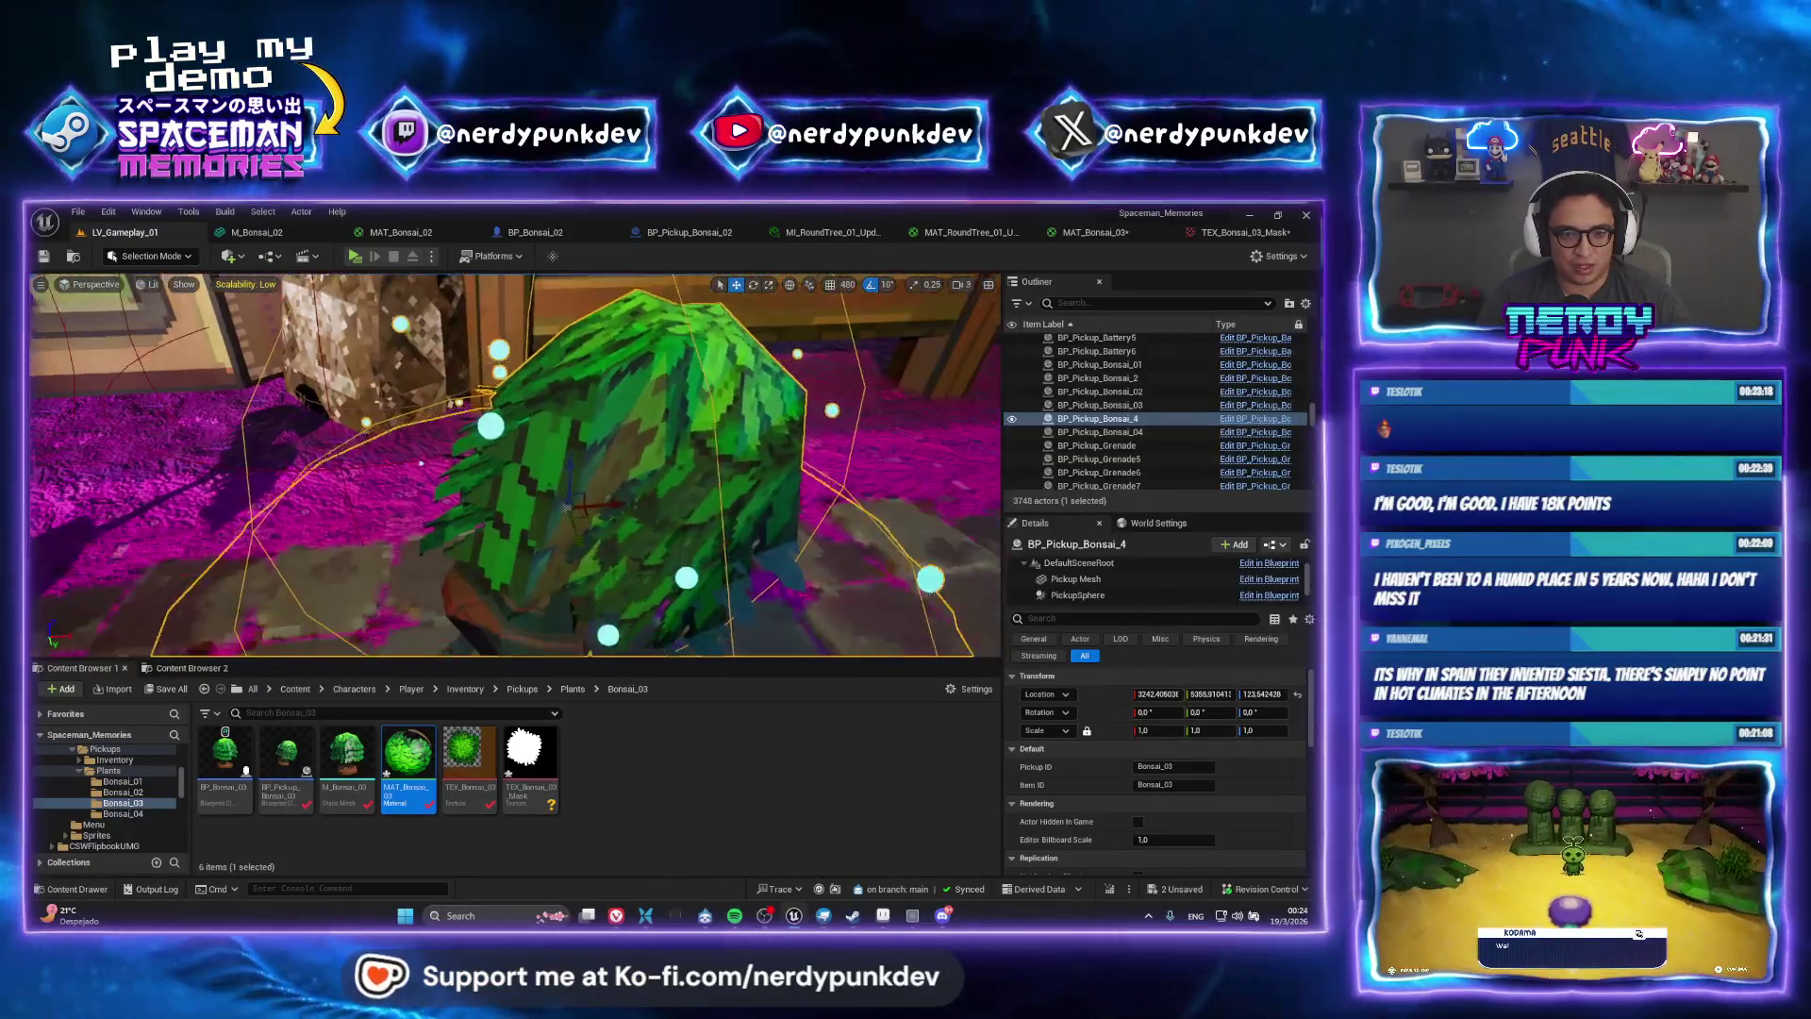
scroll(515, 464, down, 5)
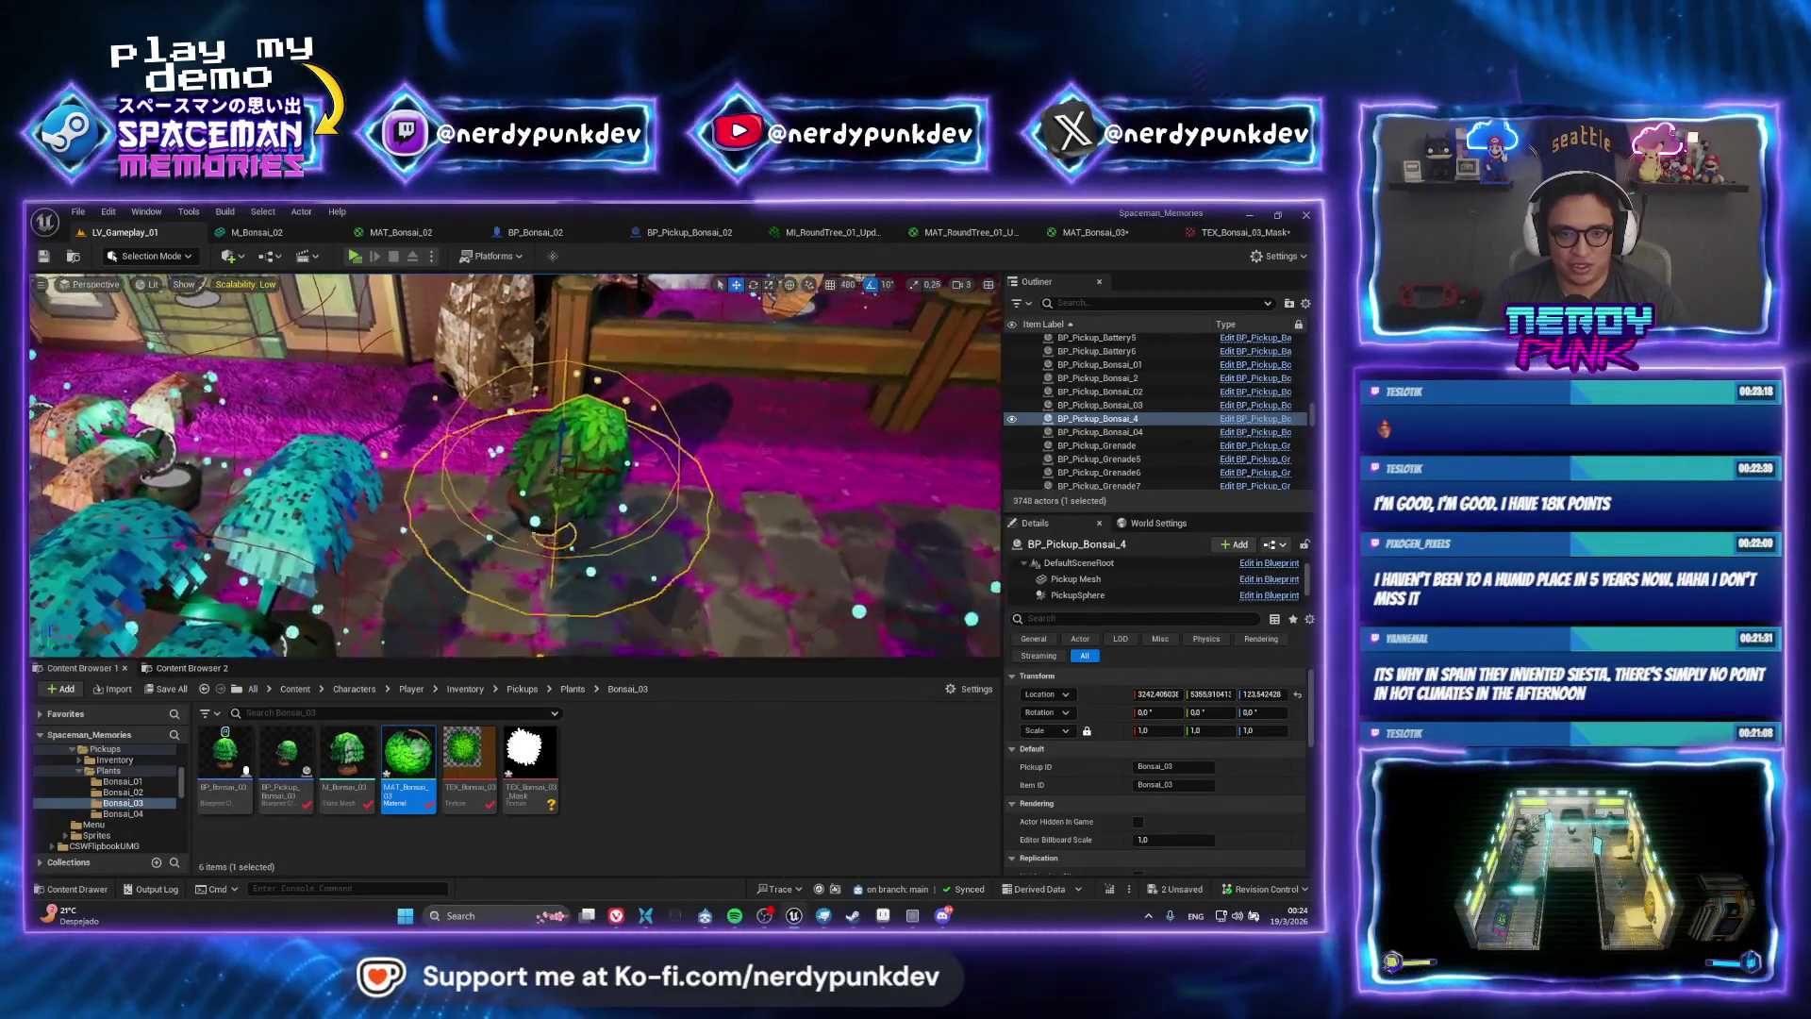
scroll(609, 452, up, 3)
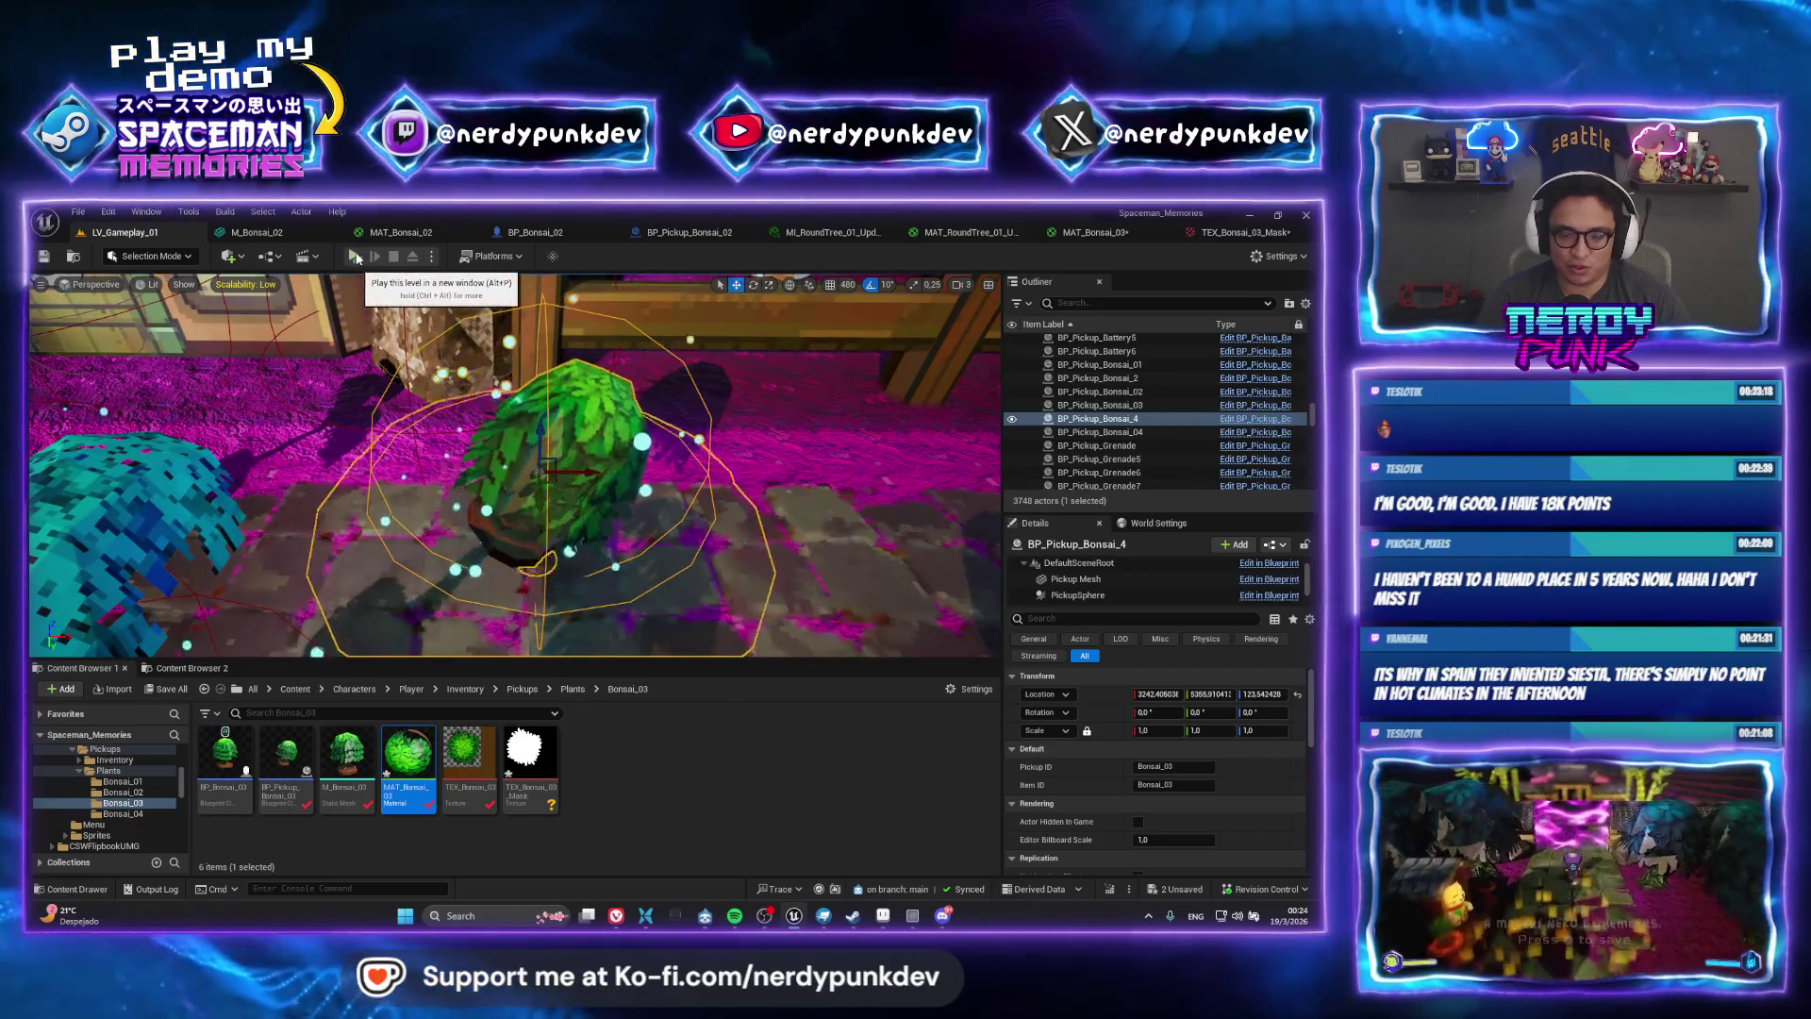
scroll(515, 465, down, 5)
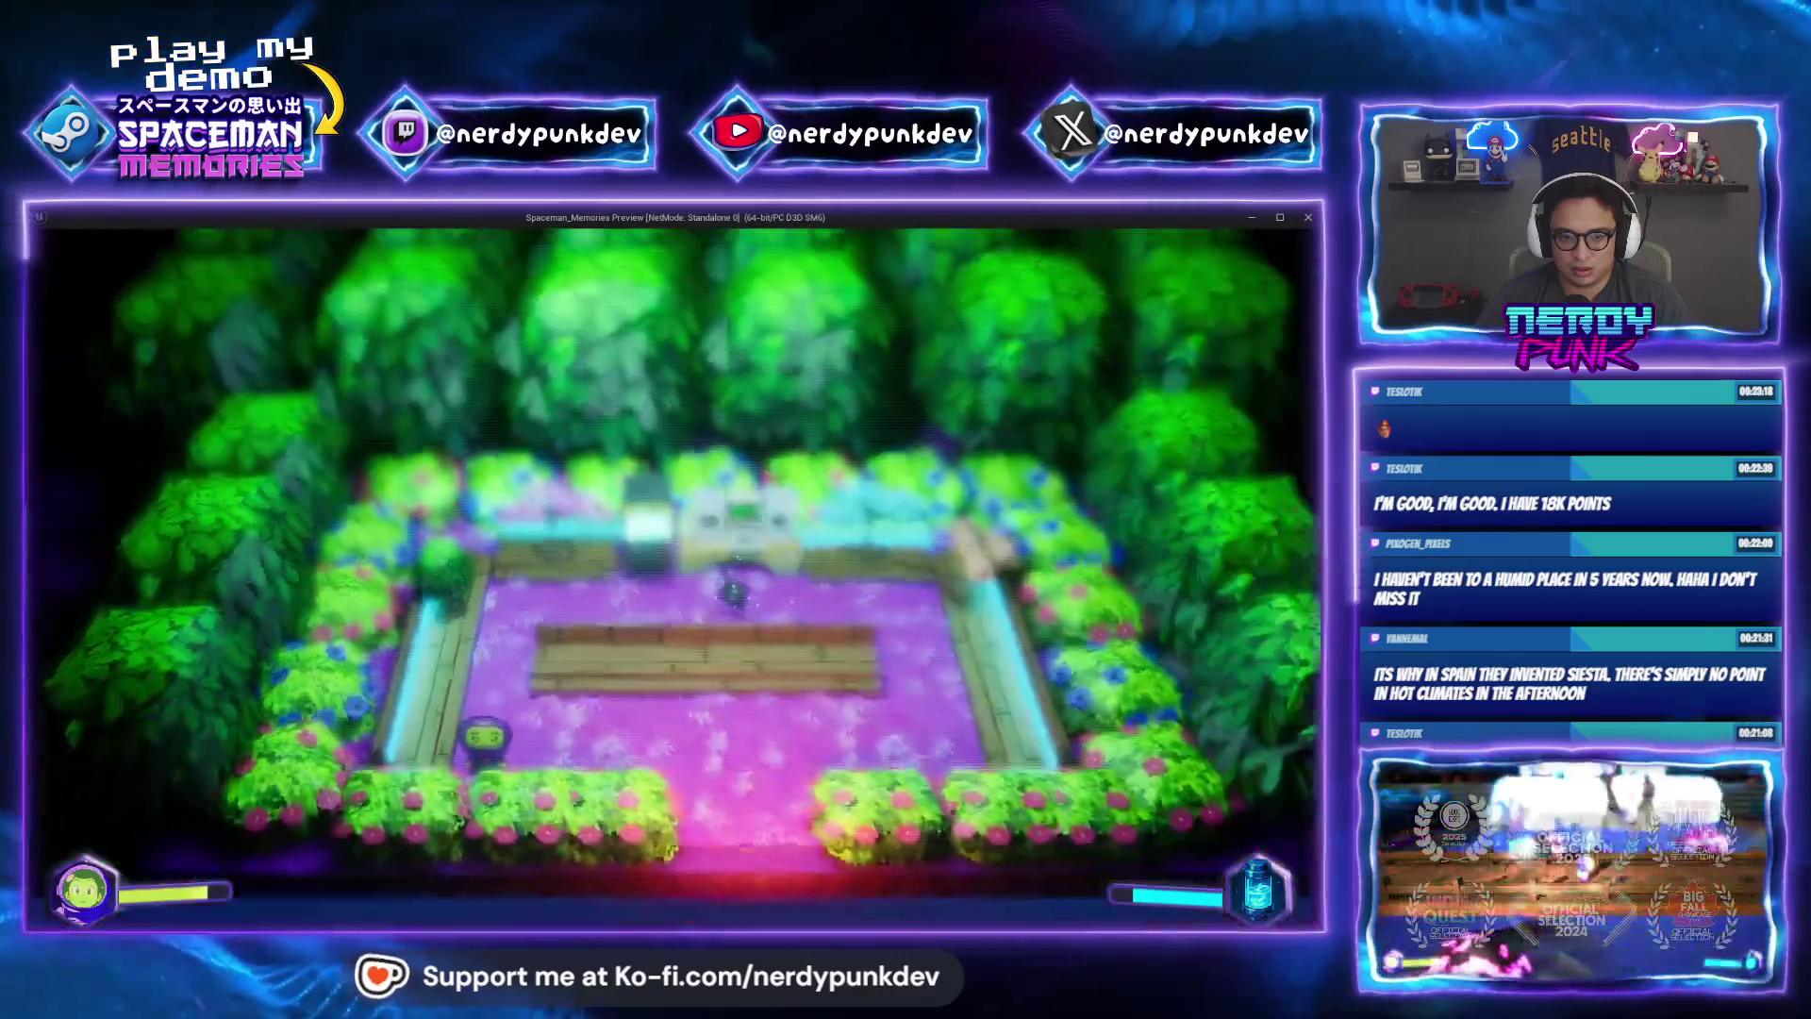
key(w)
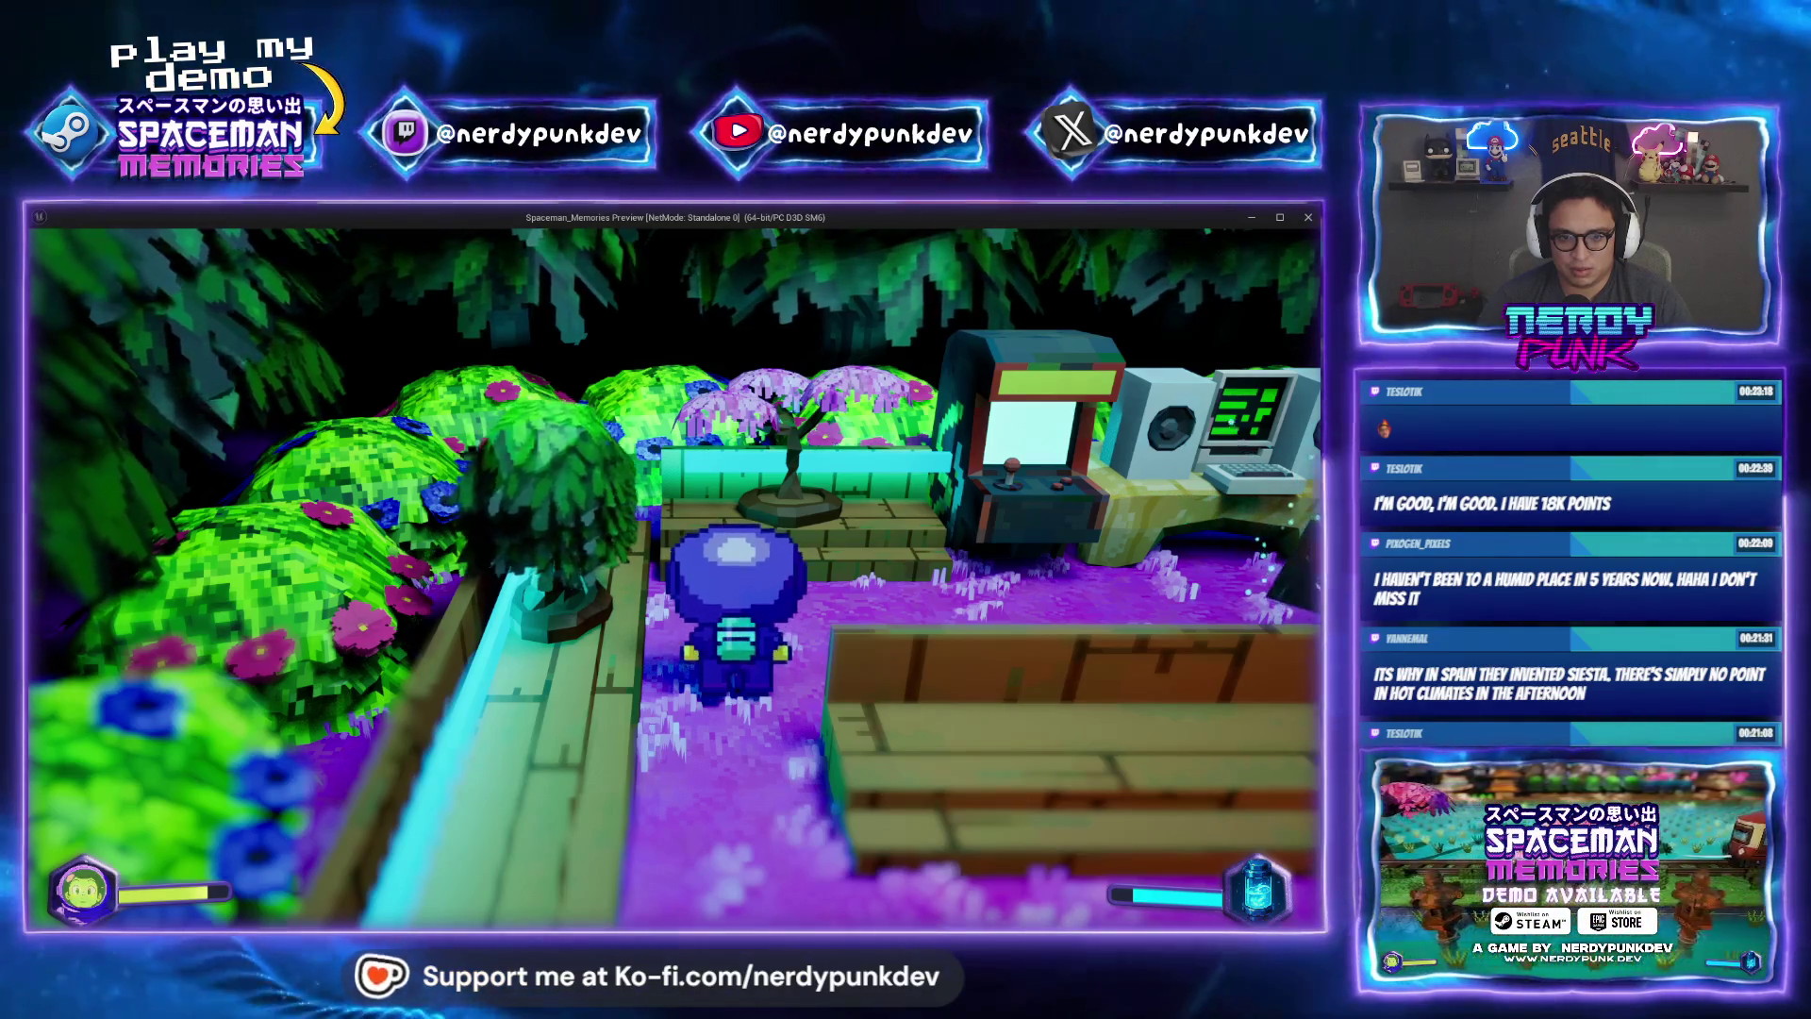
key(Escape)
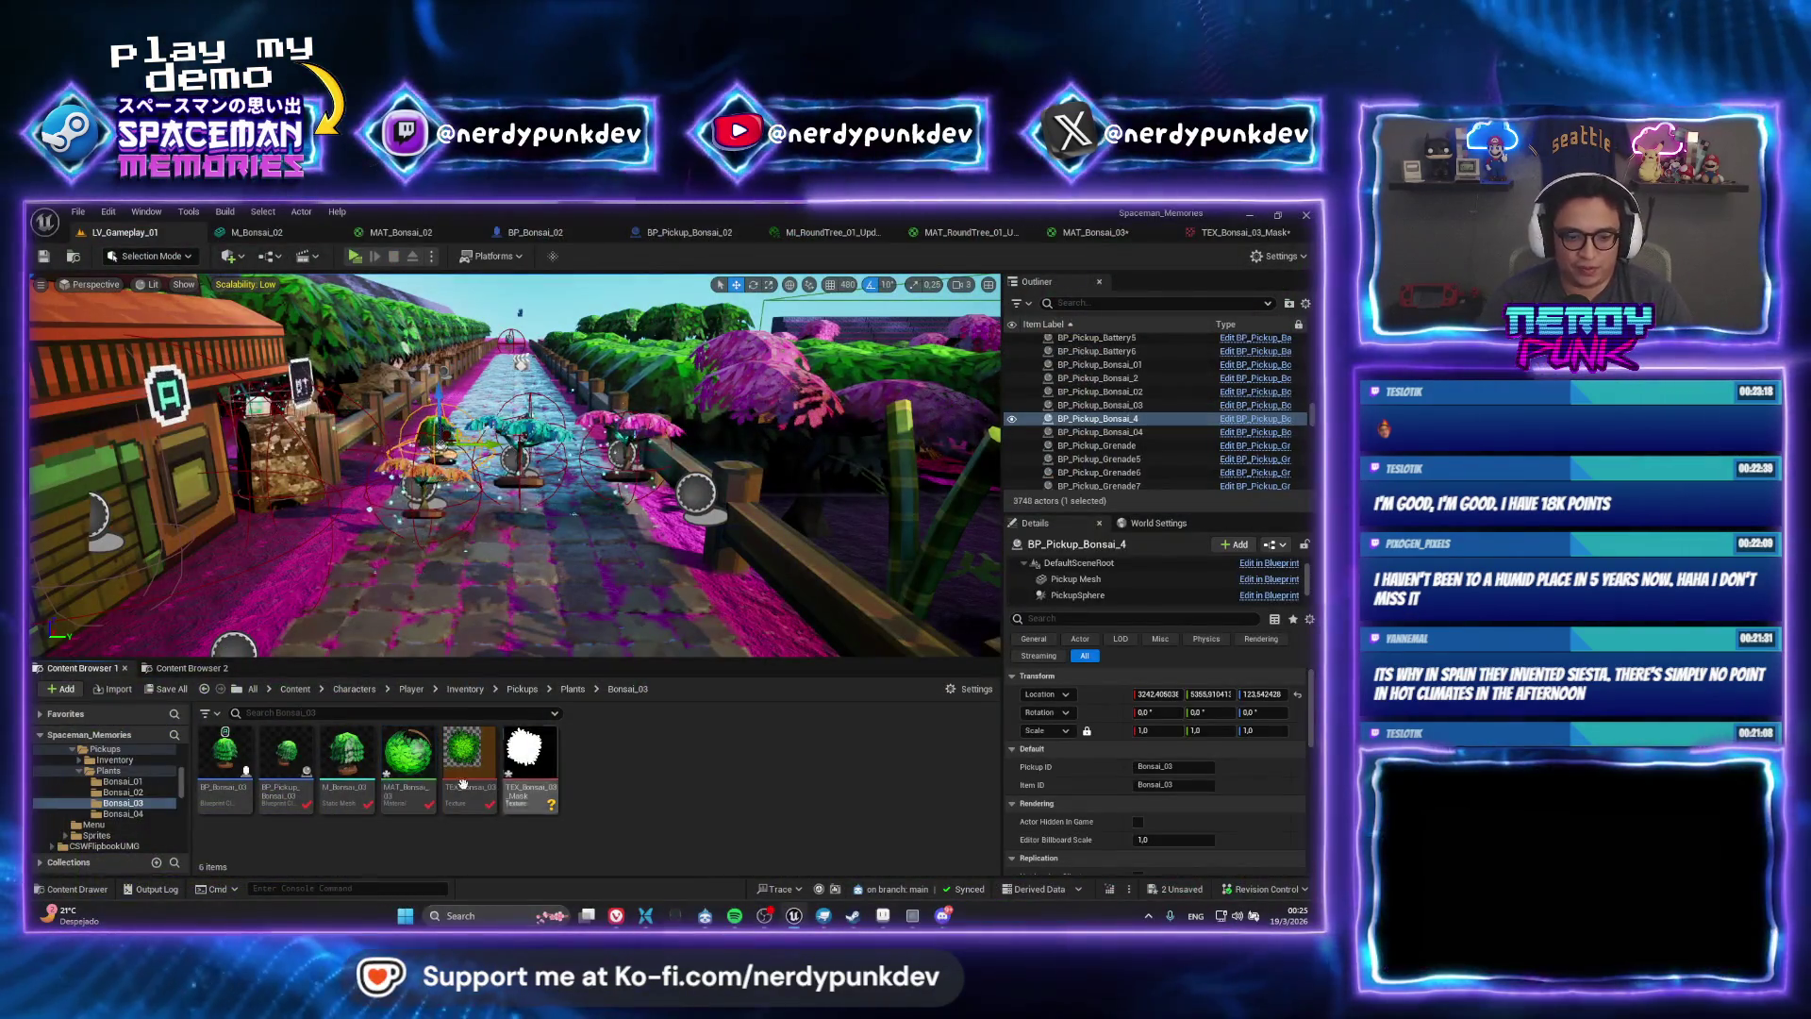
Change MAT_Bonsai_03's Multiply B value to 4 and apply the material
double_click(429, 771)
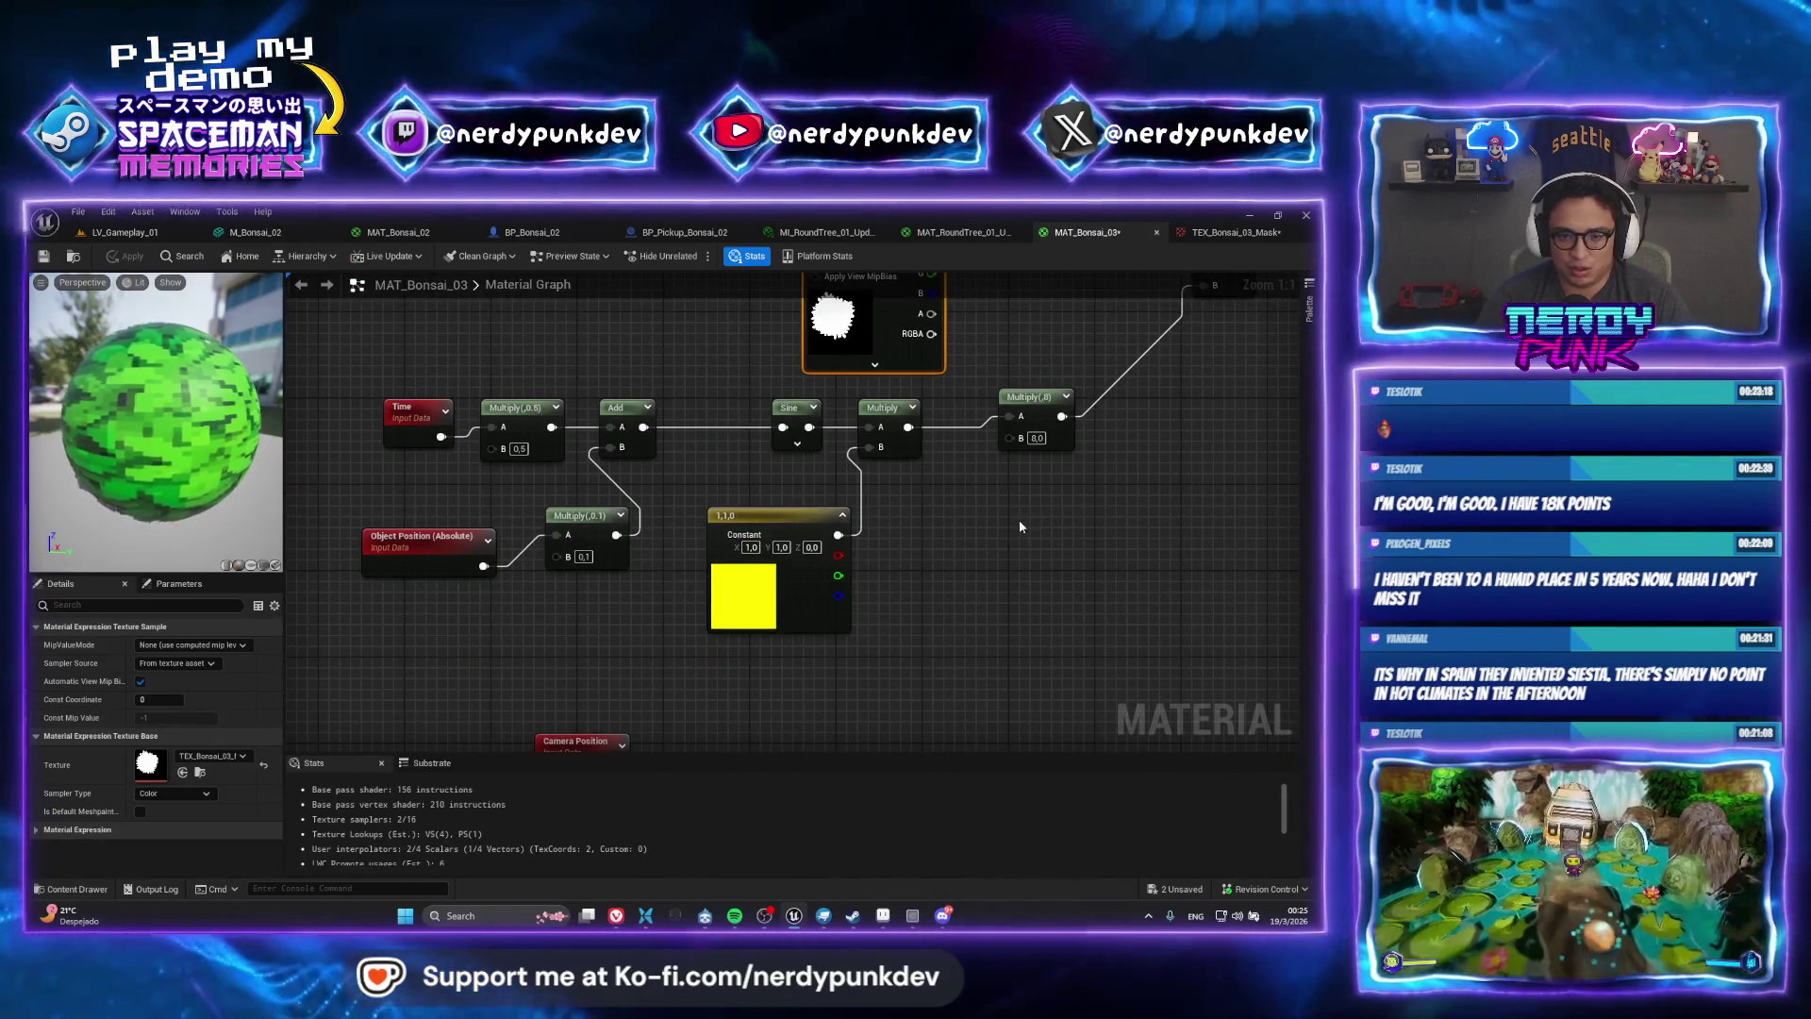
click(976, 464)
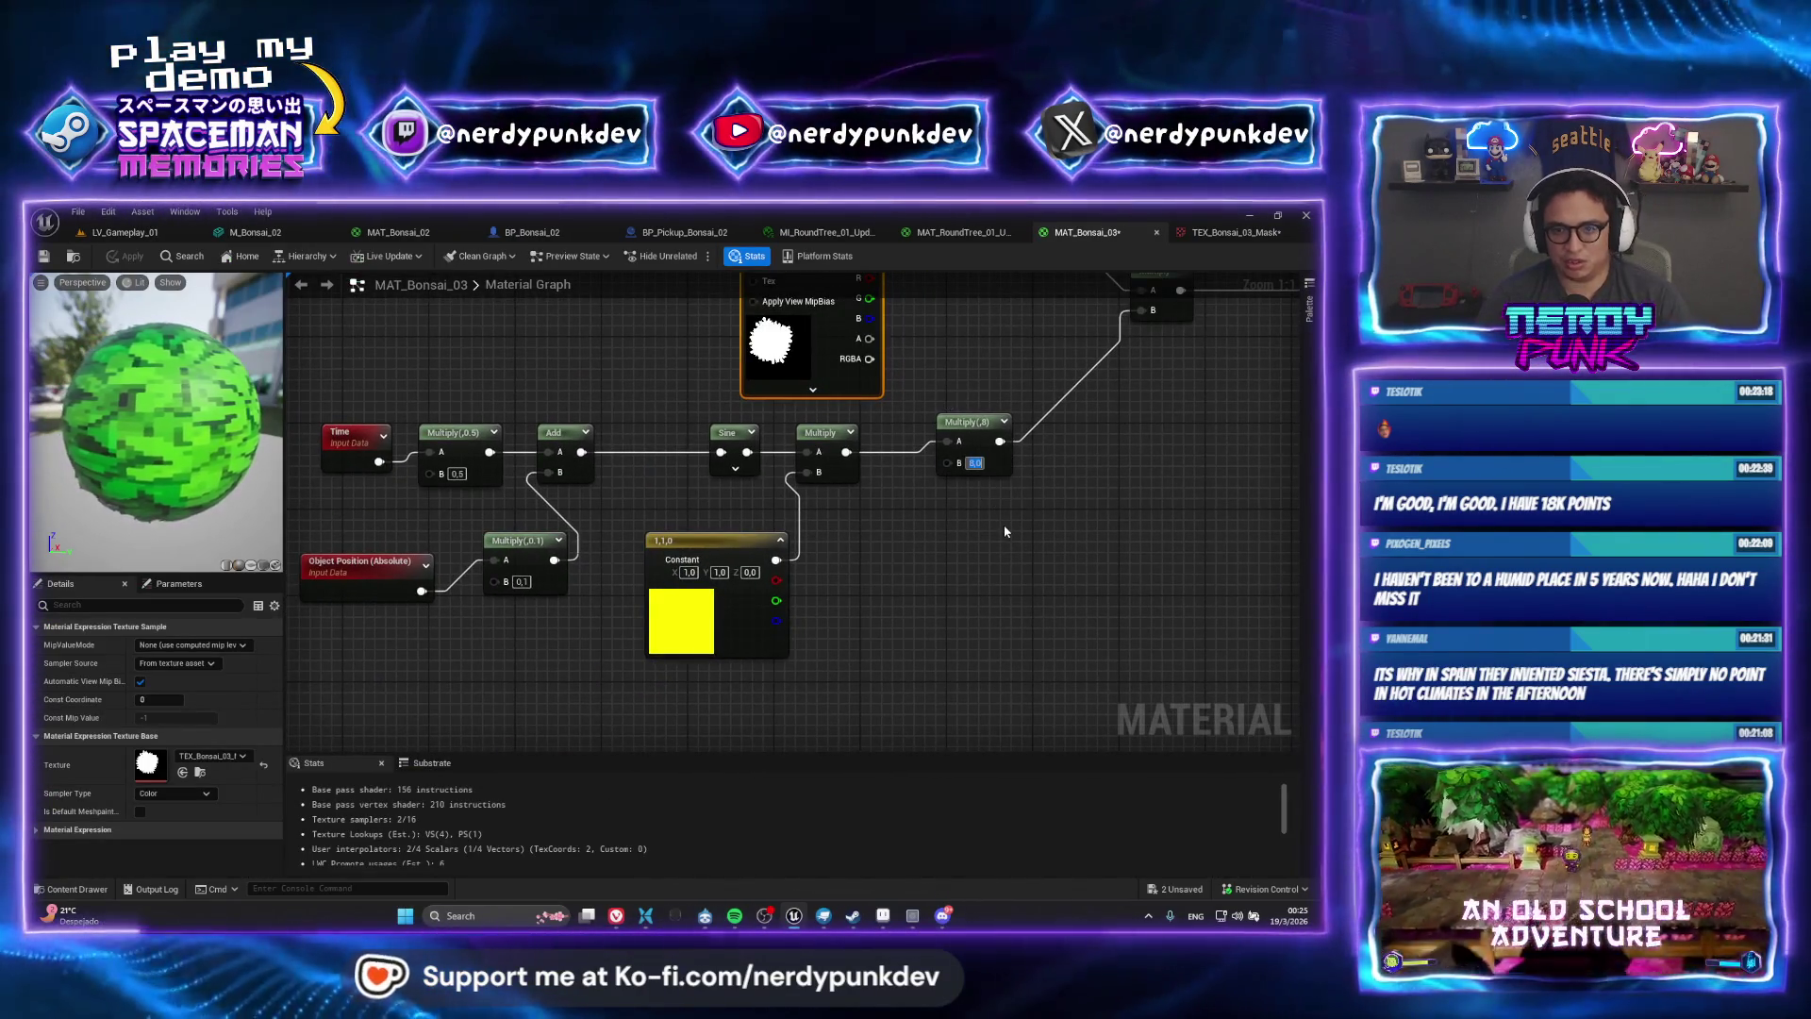
text(4)
key(Return)
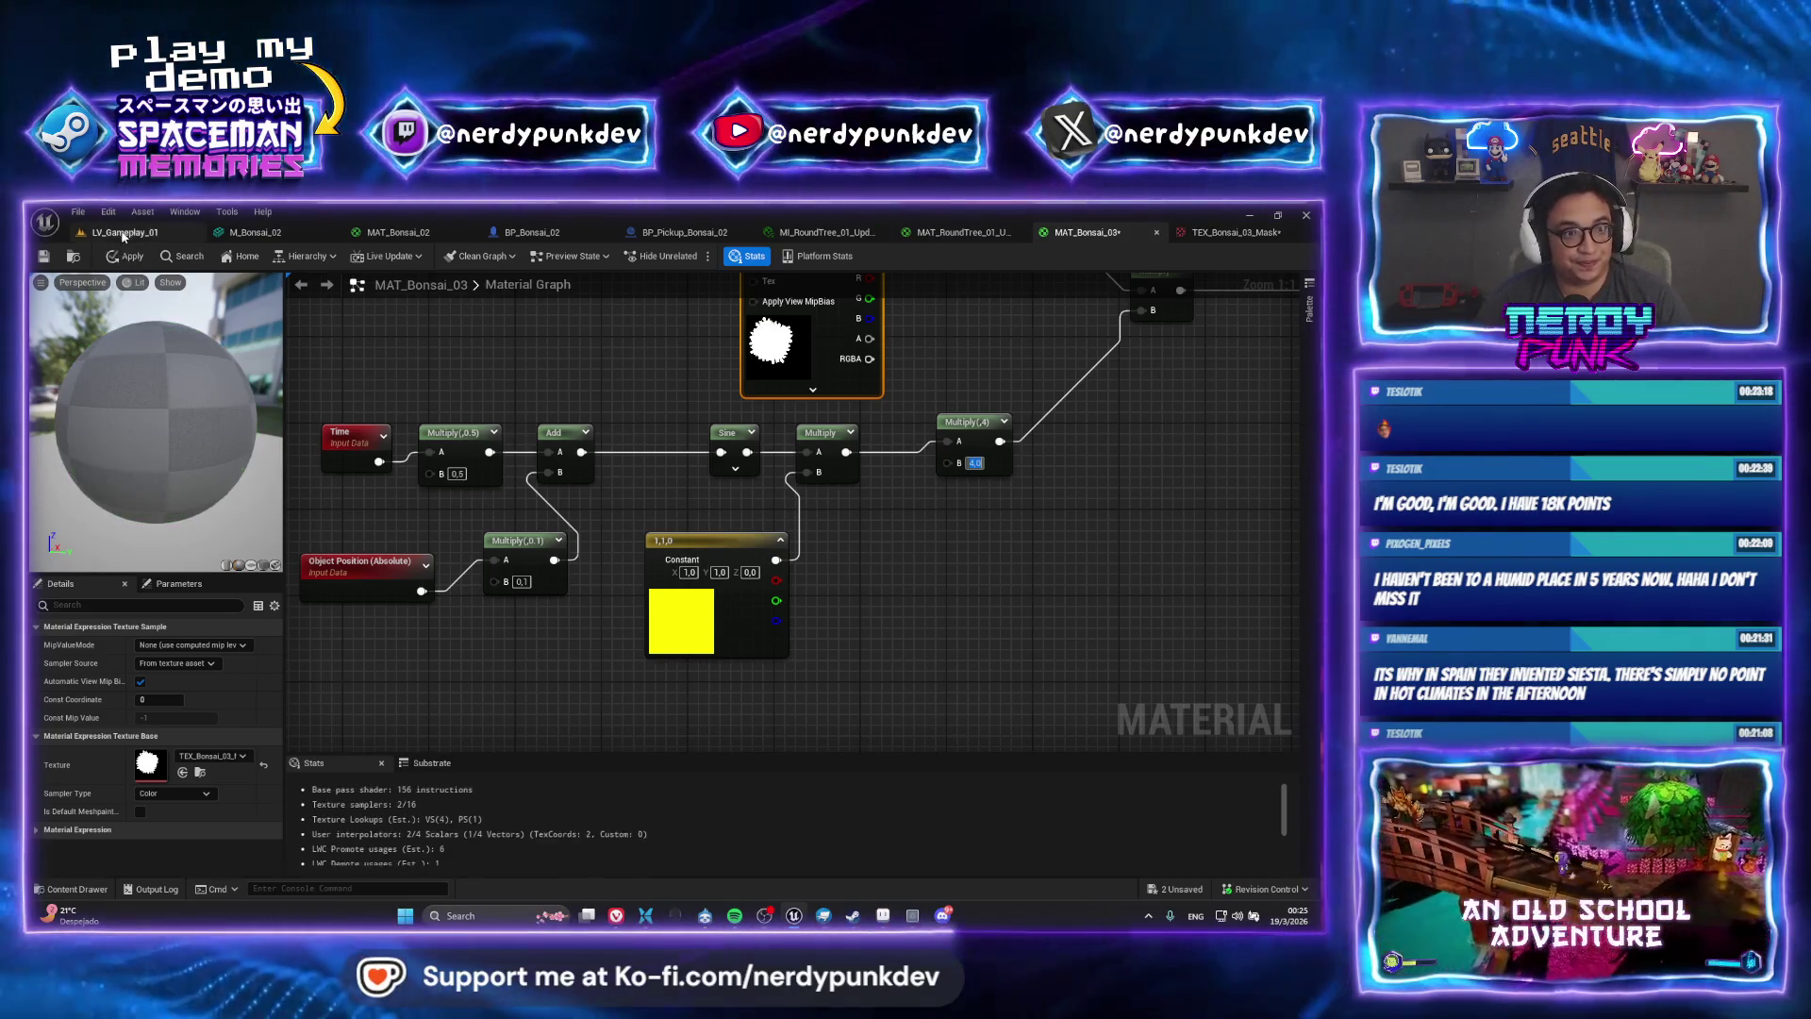
click(130, 256)
Save all modified assets and search the asset finder for 'lv' levels
click(160, 234)
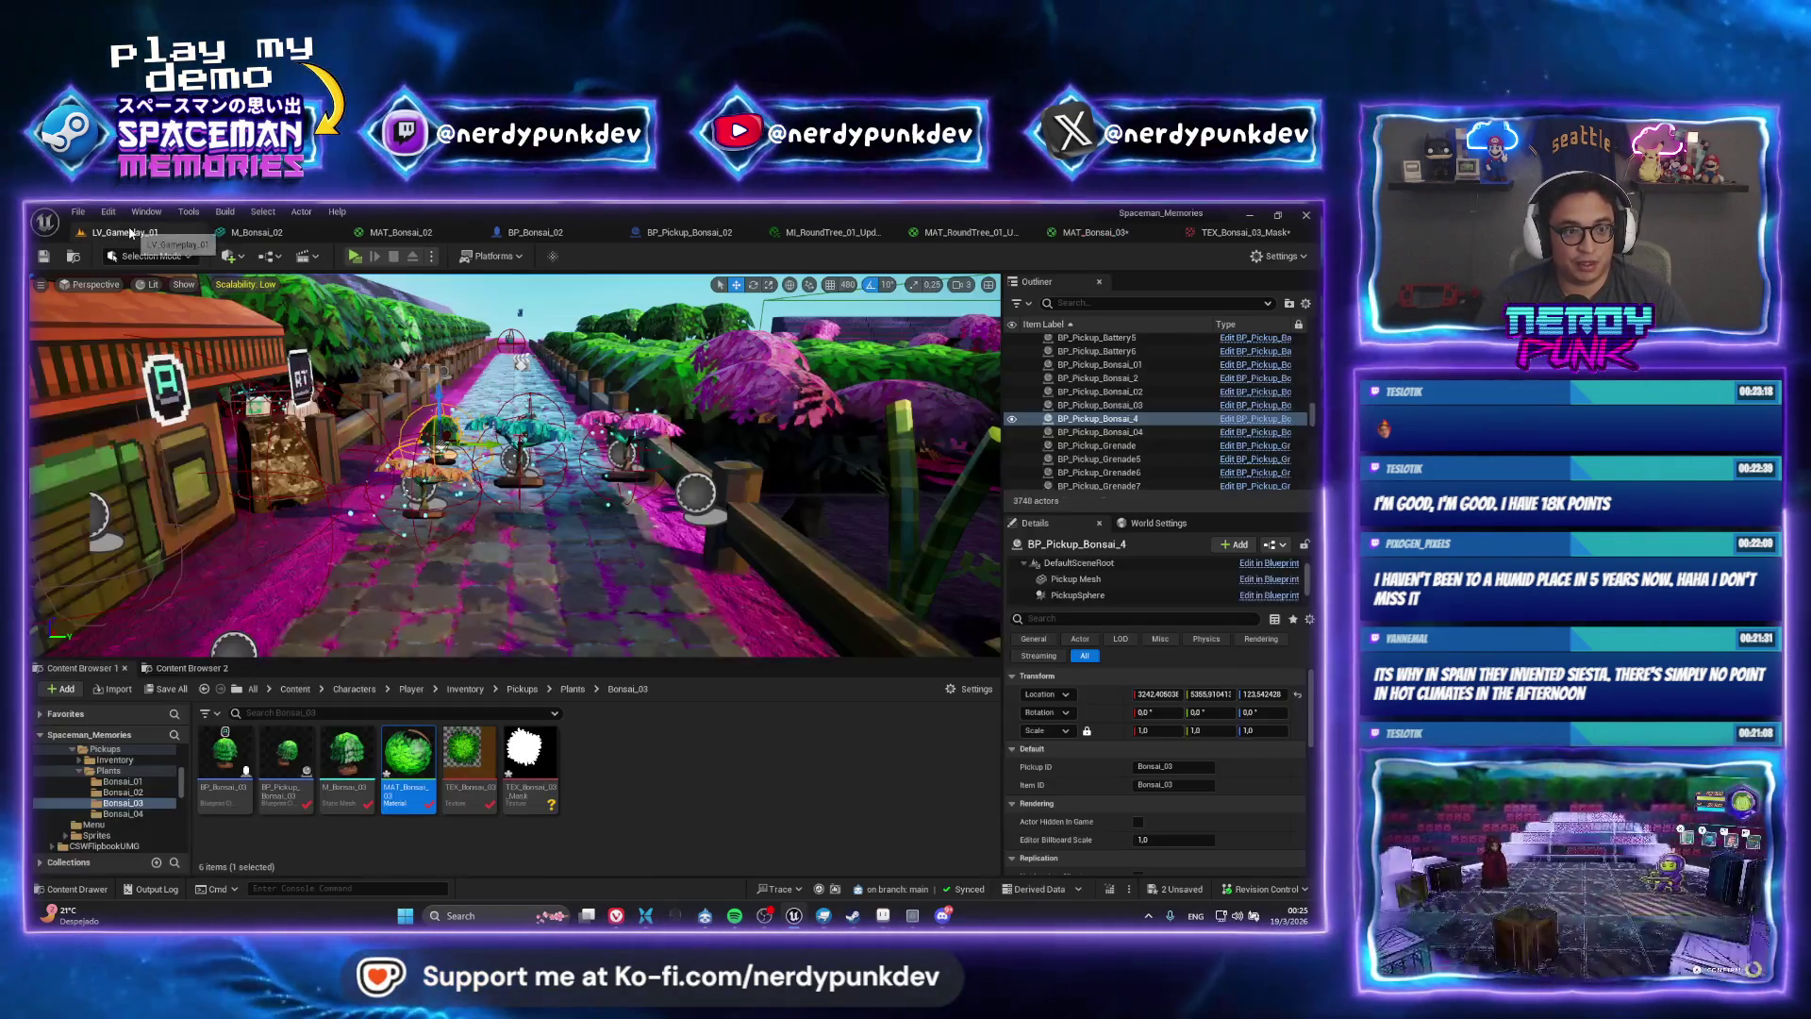
key(ctrl+s)
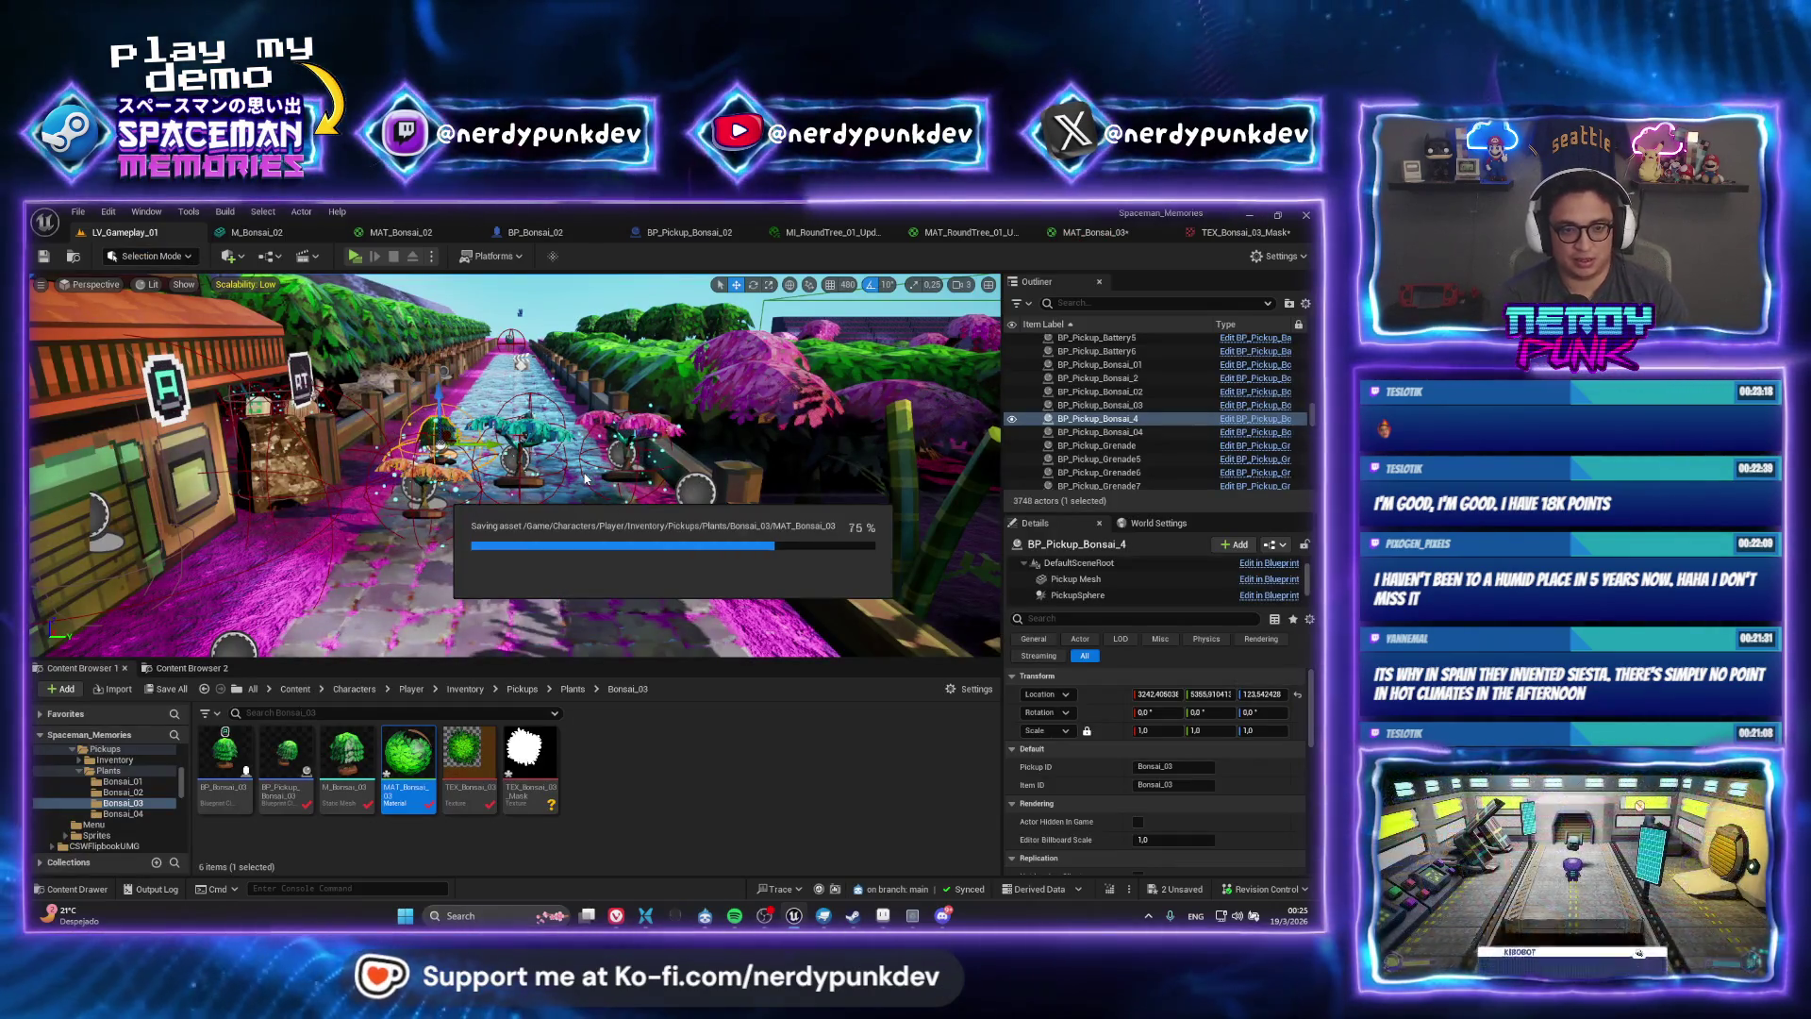
key(ctrl+p)
text(lv_game)
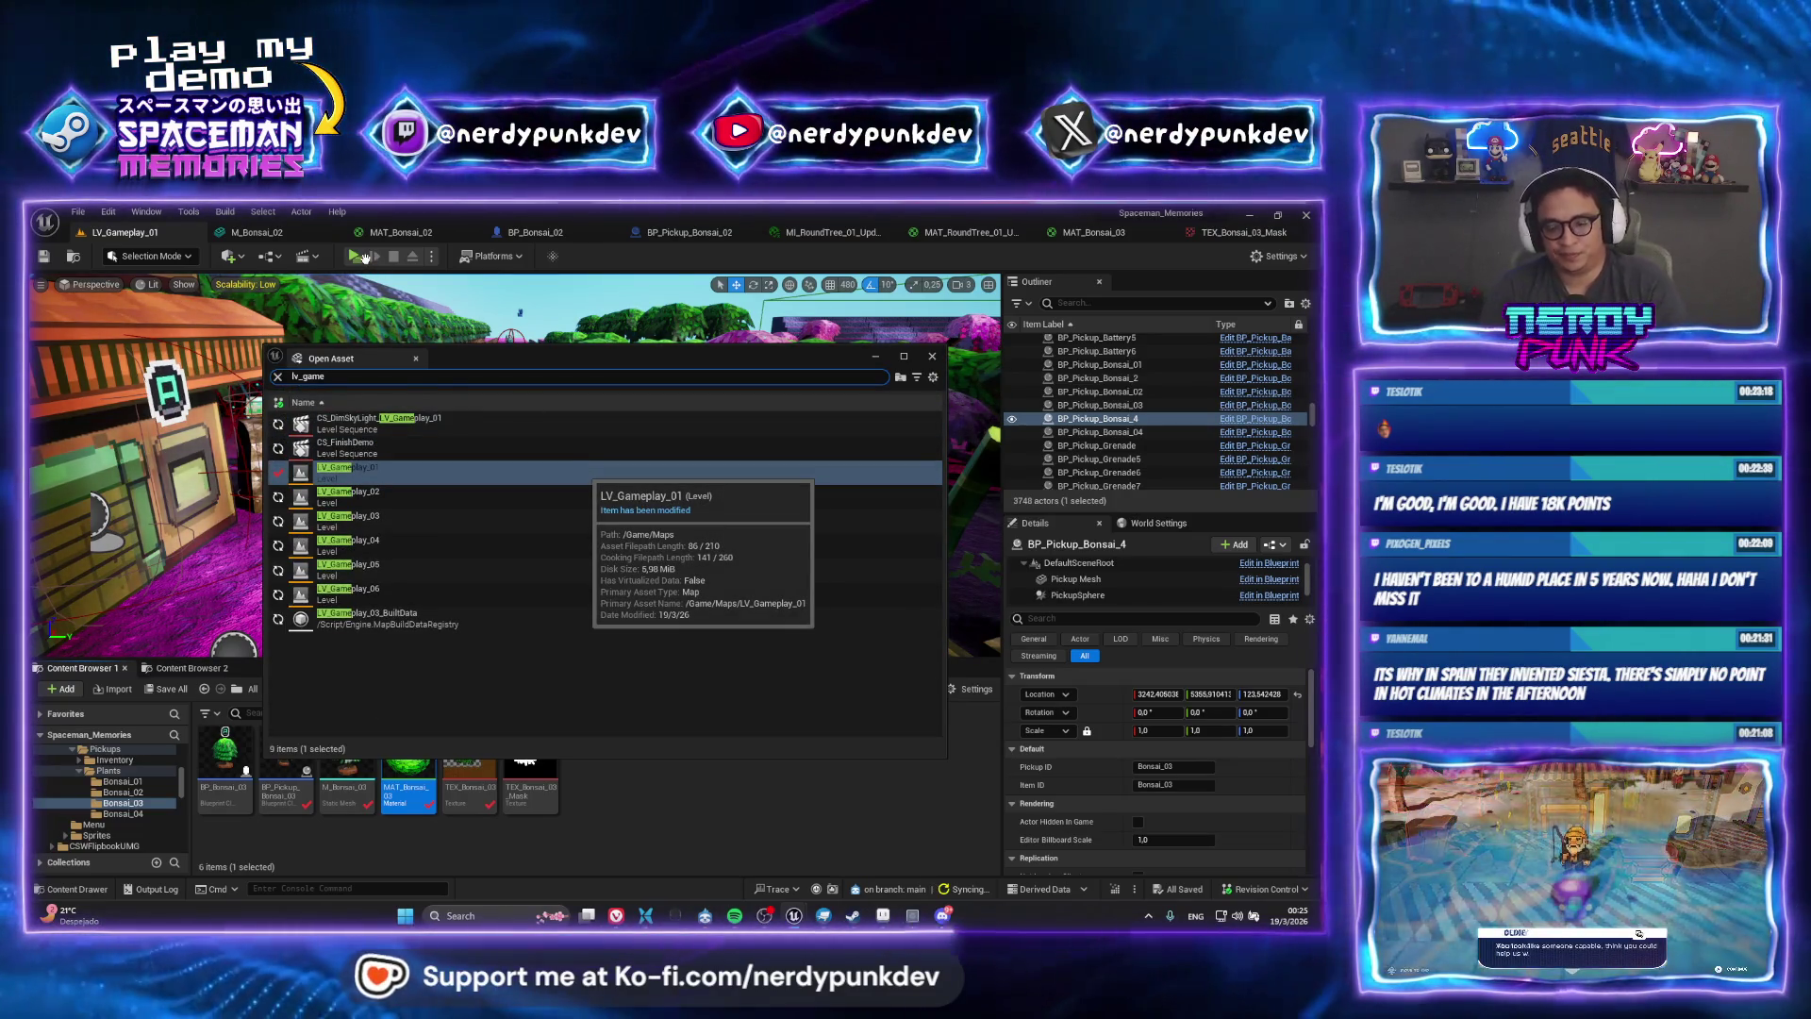
Reopen LV_Gameplay_01, play it standalone walking to the top hedge garden, zoom in, then quit
key(Return)
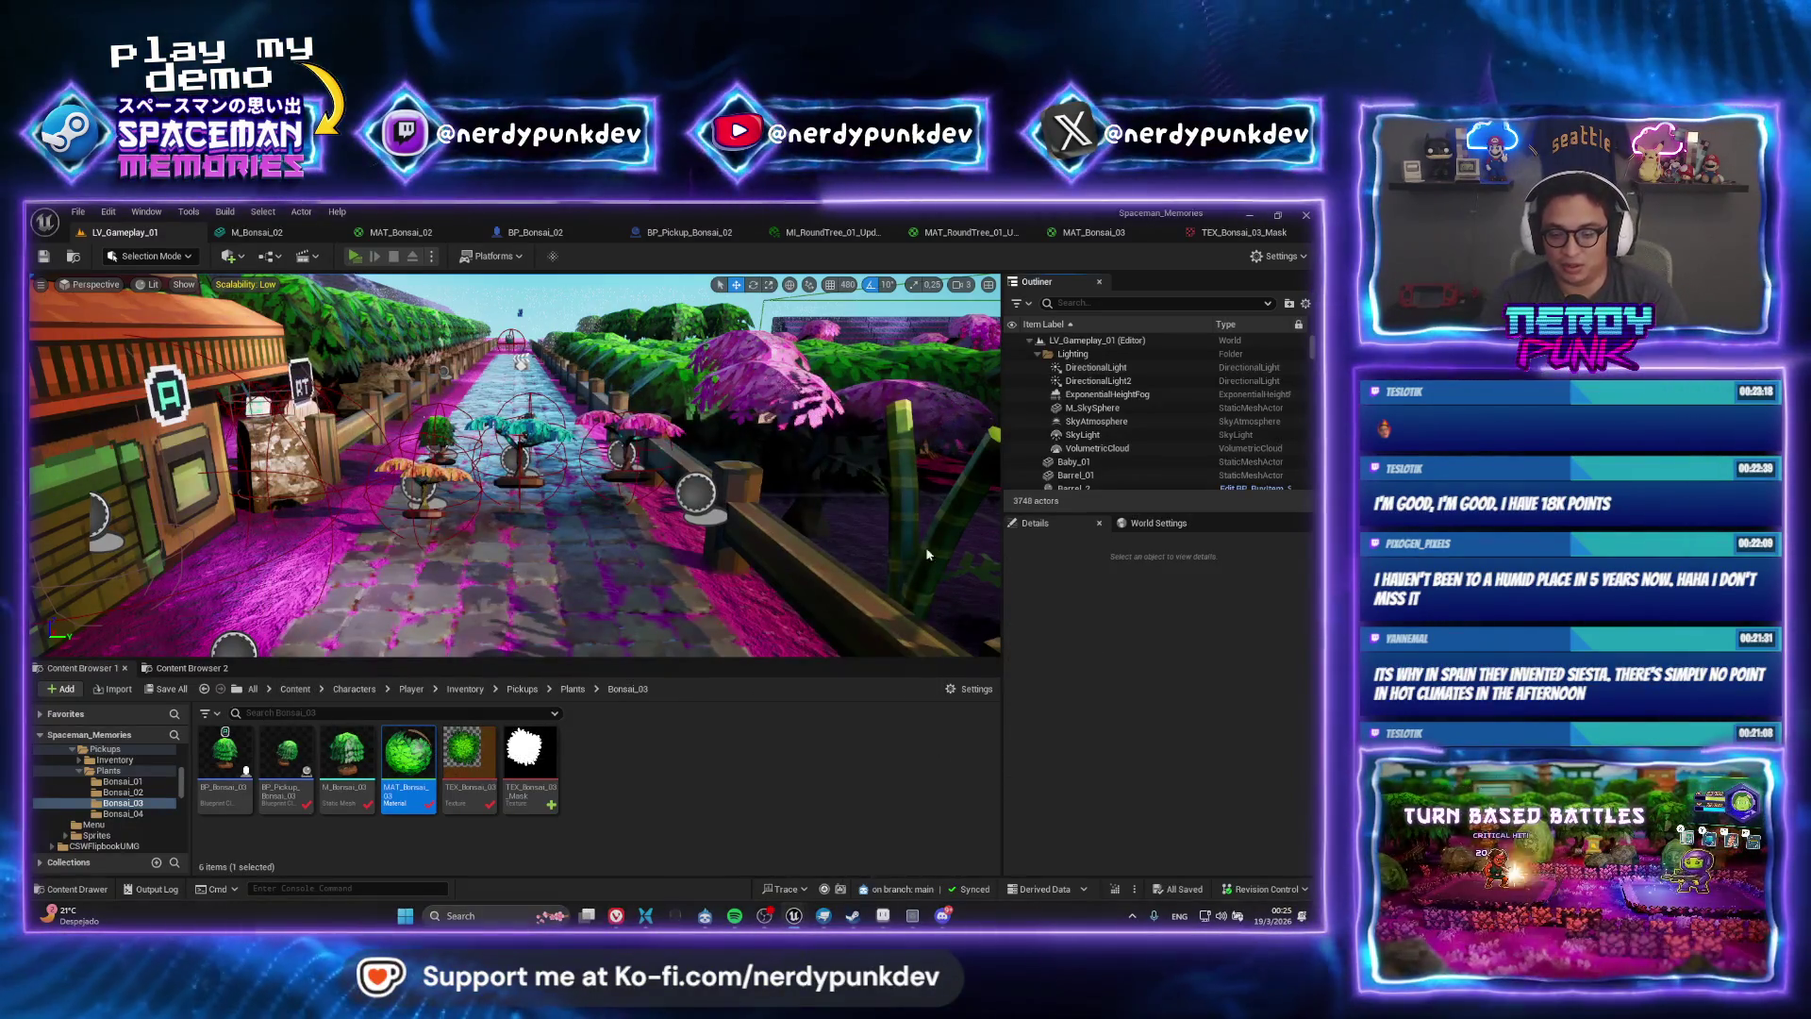
key(alt+p)
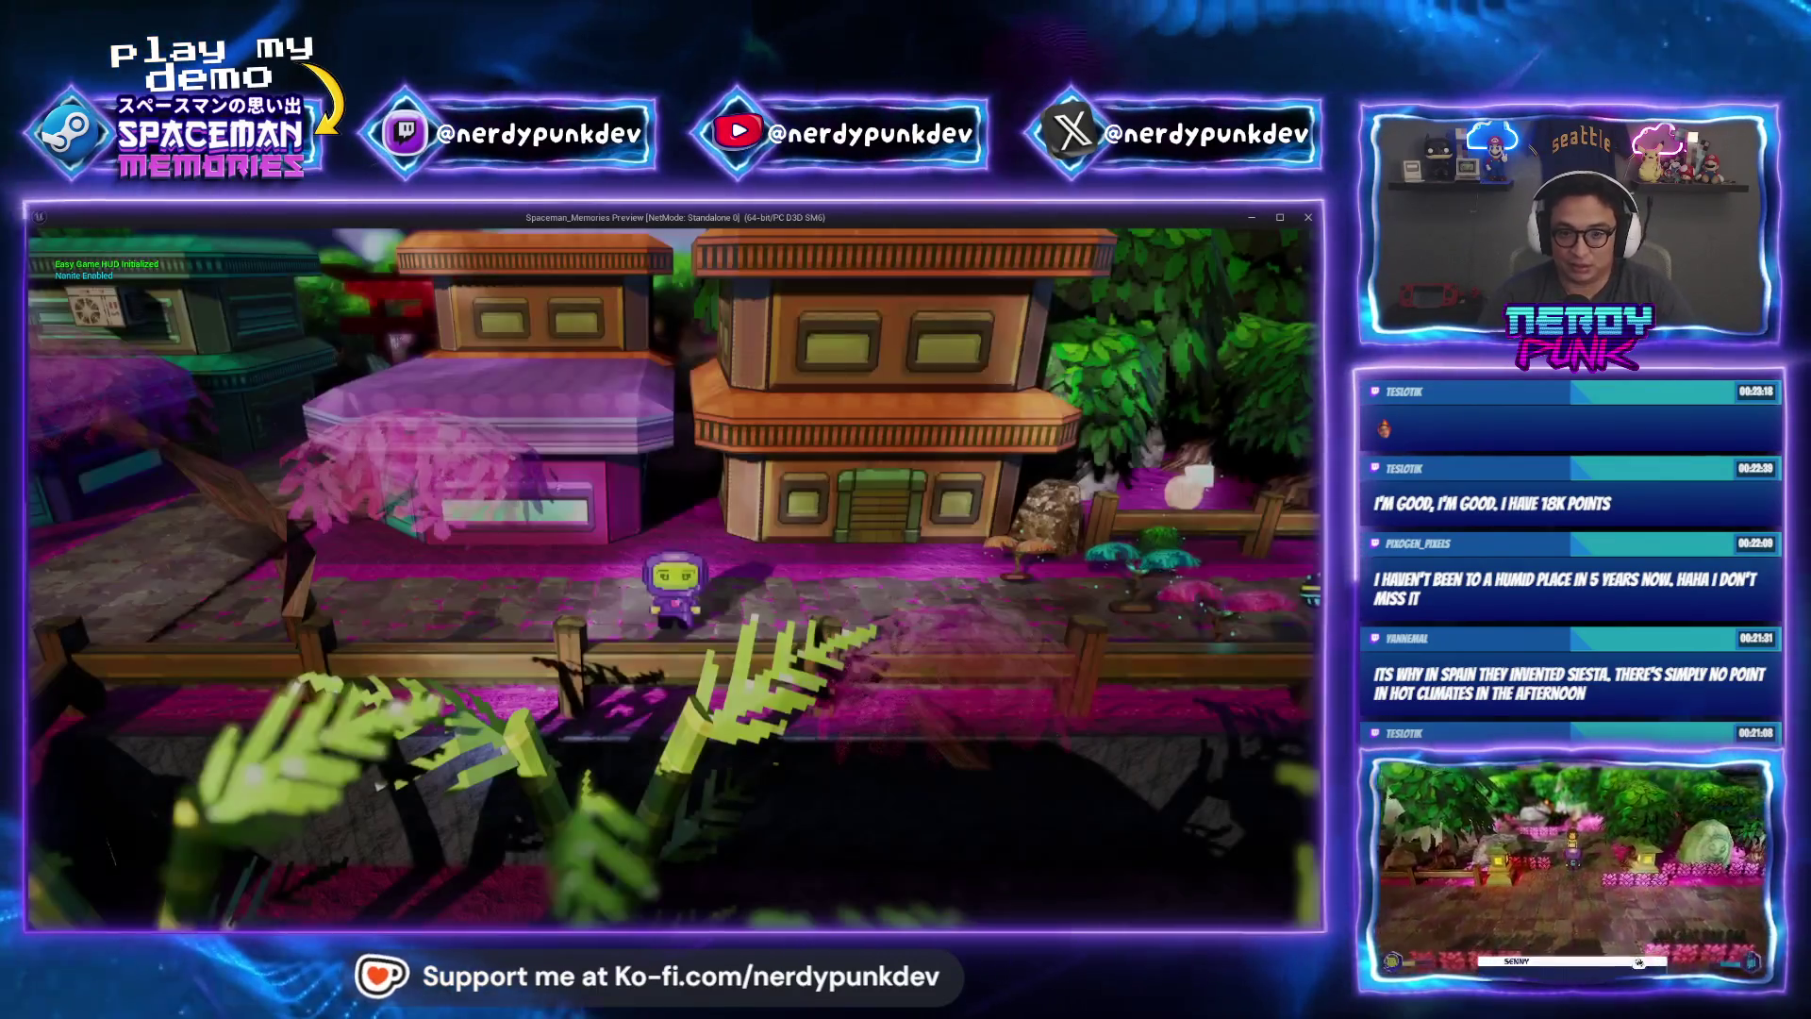
key(d)
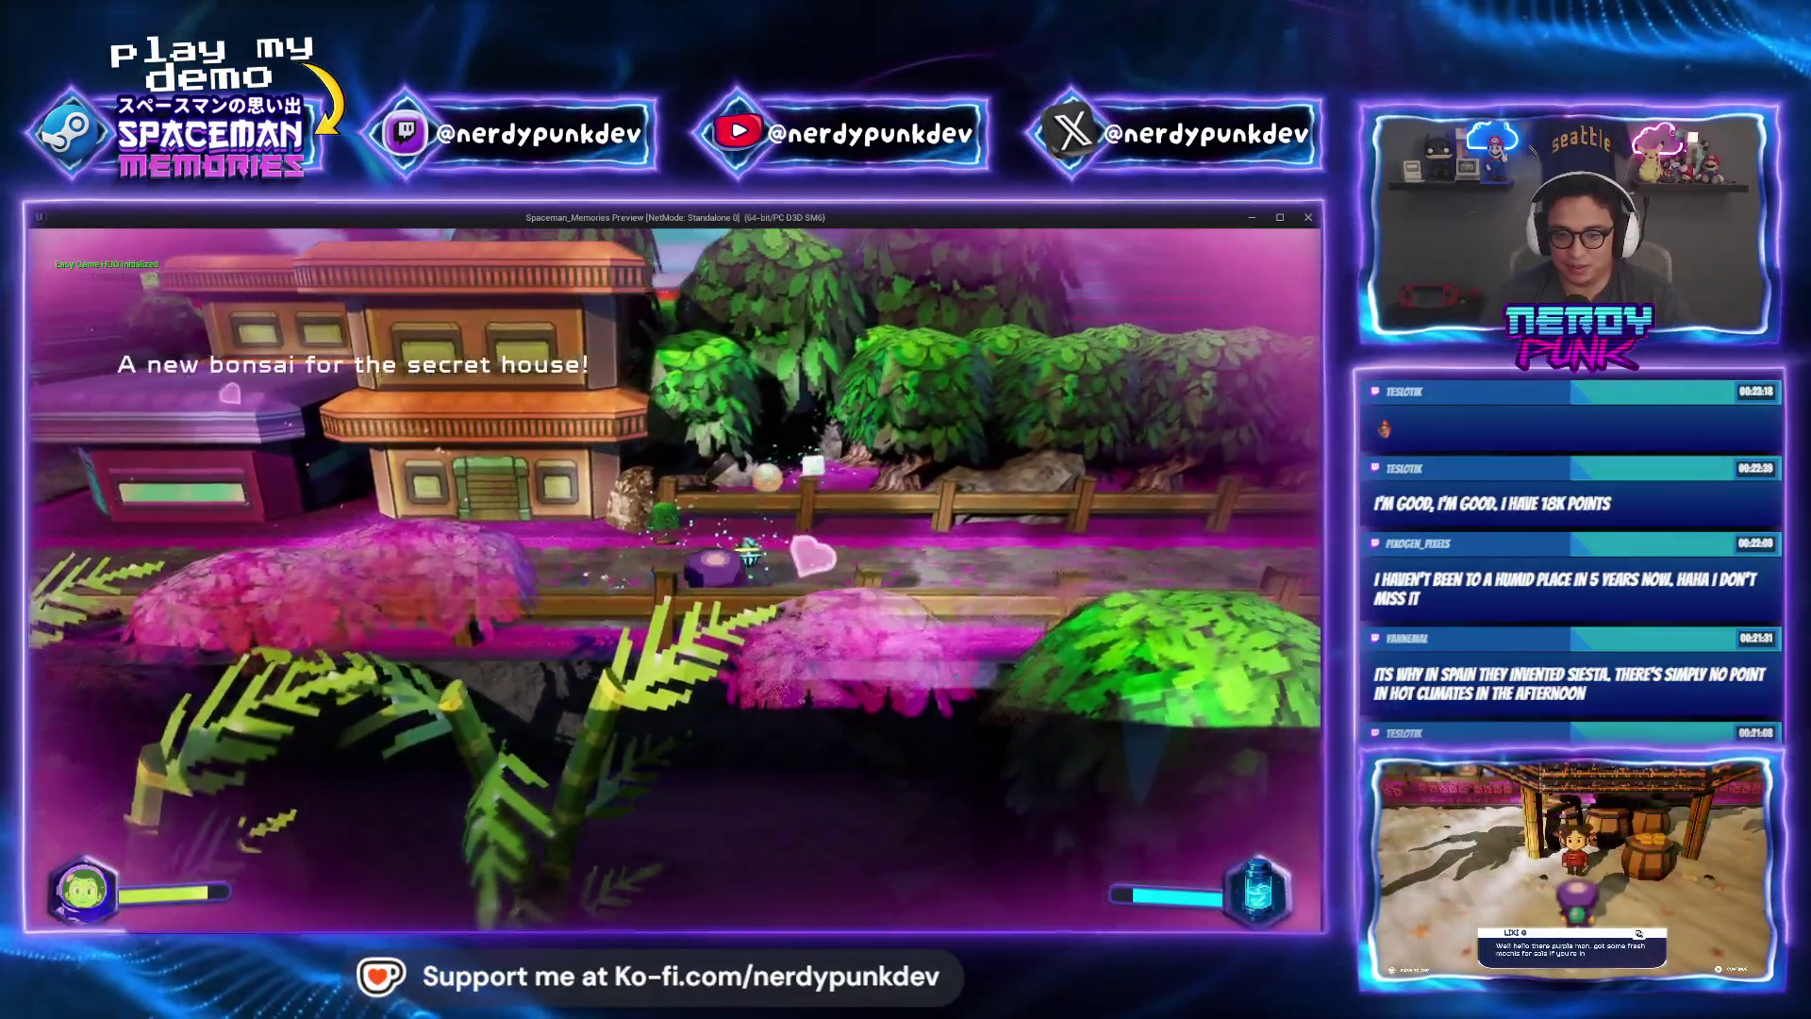
key(w)
key(g)
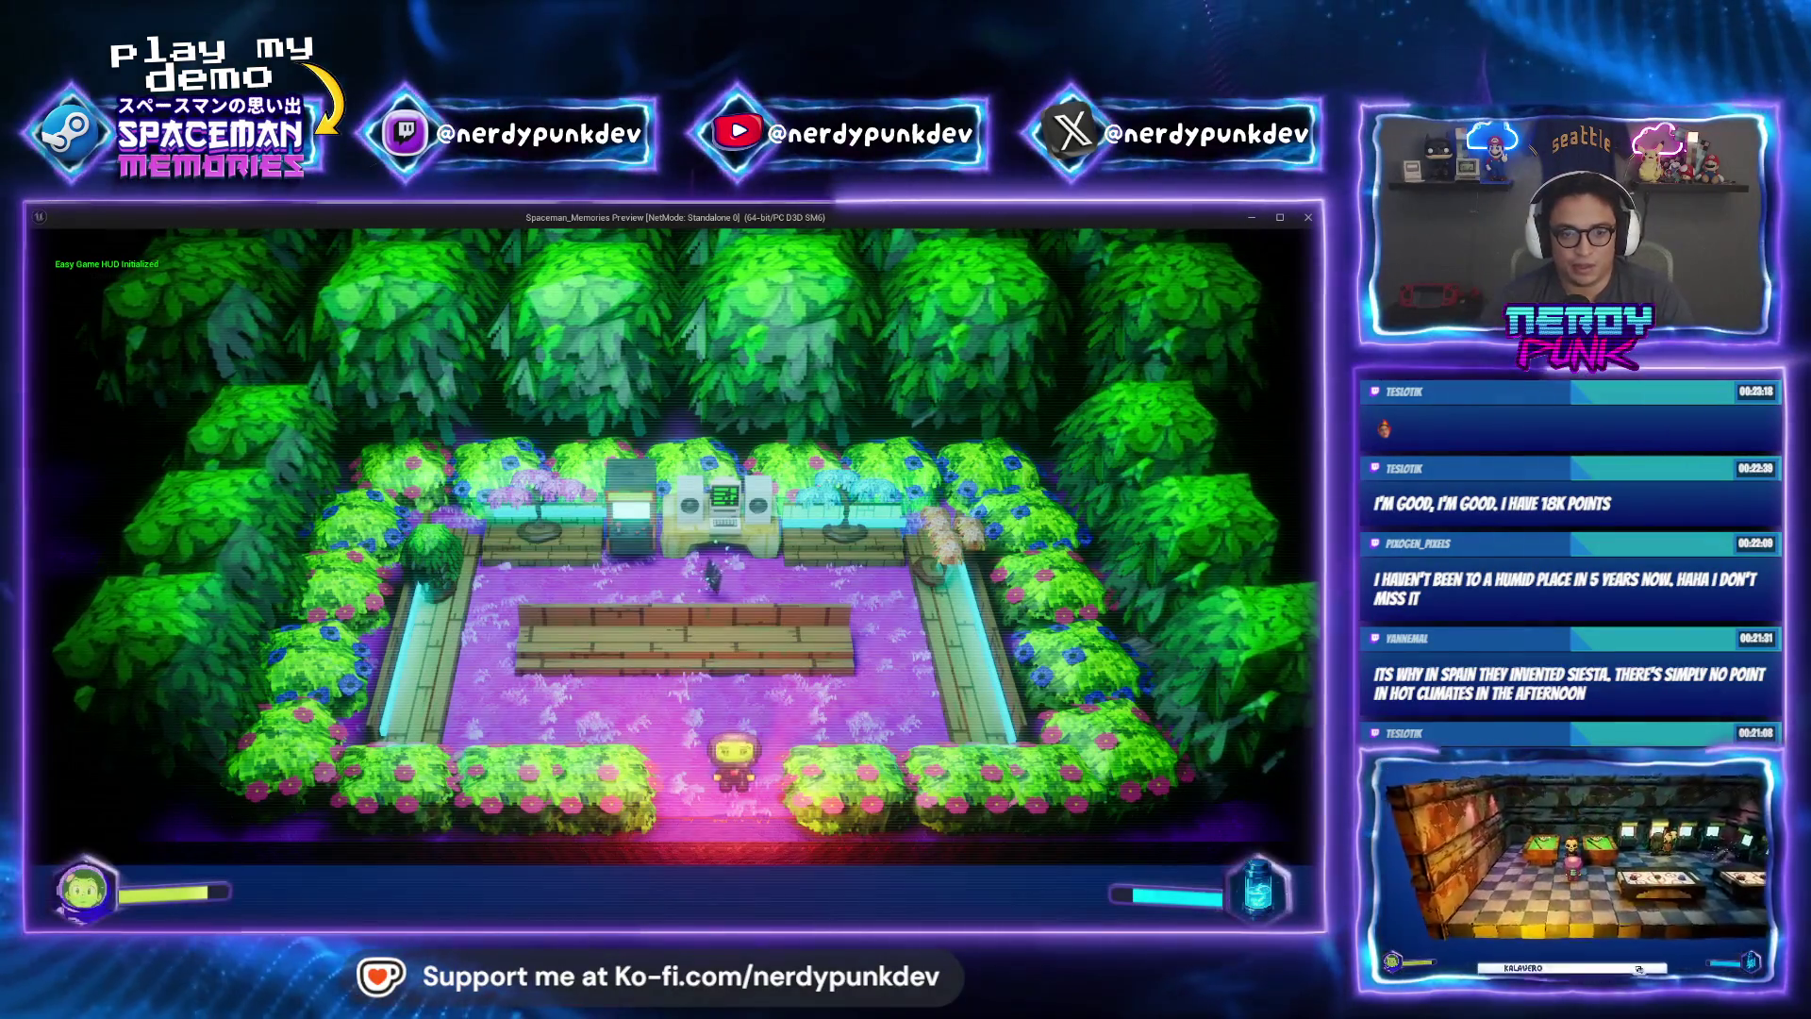
key(w)
key(a)
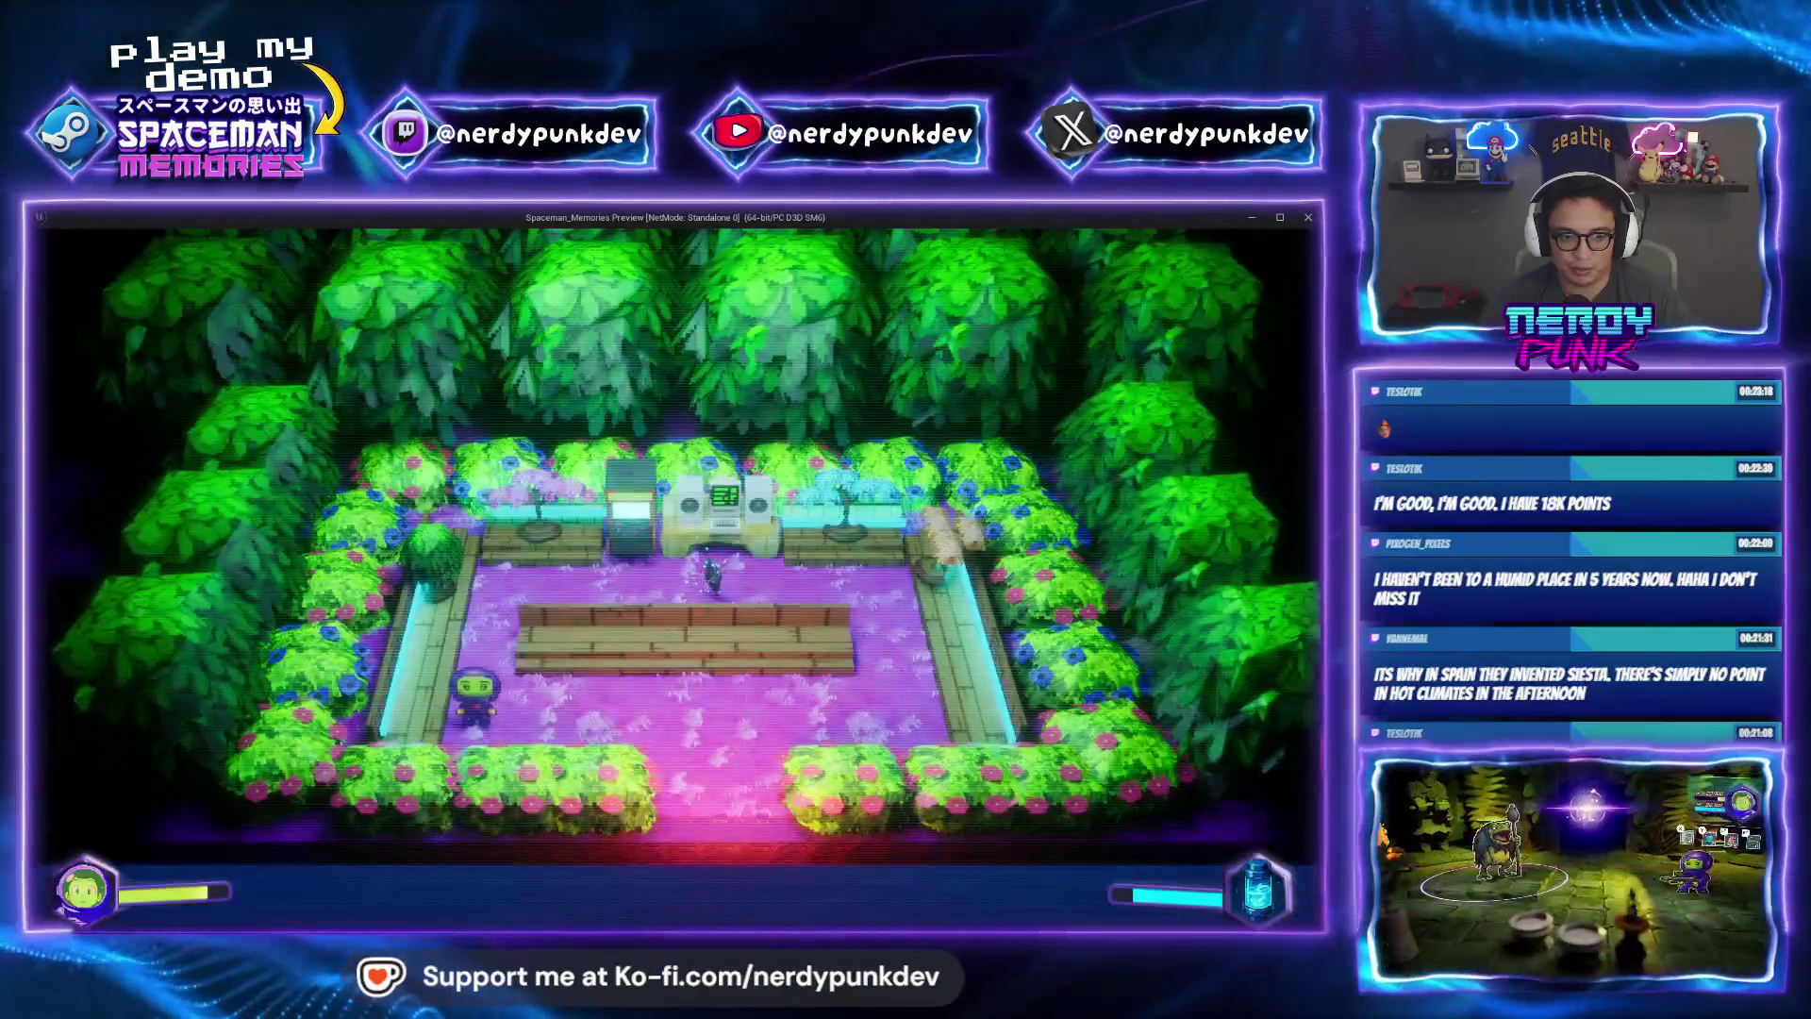
key(w)
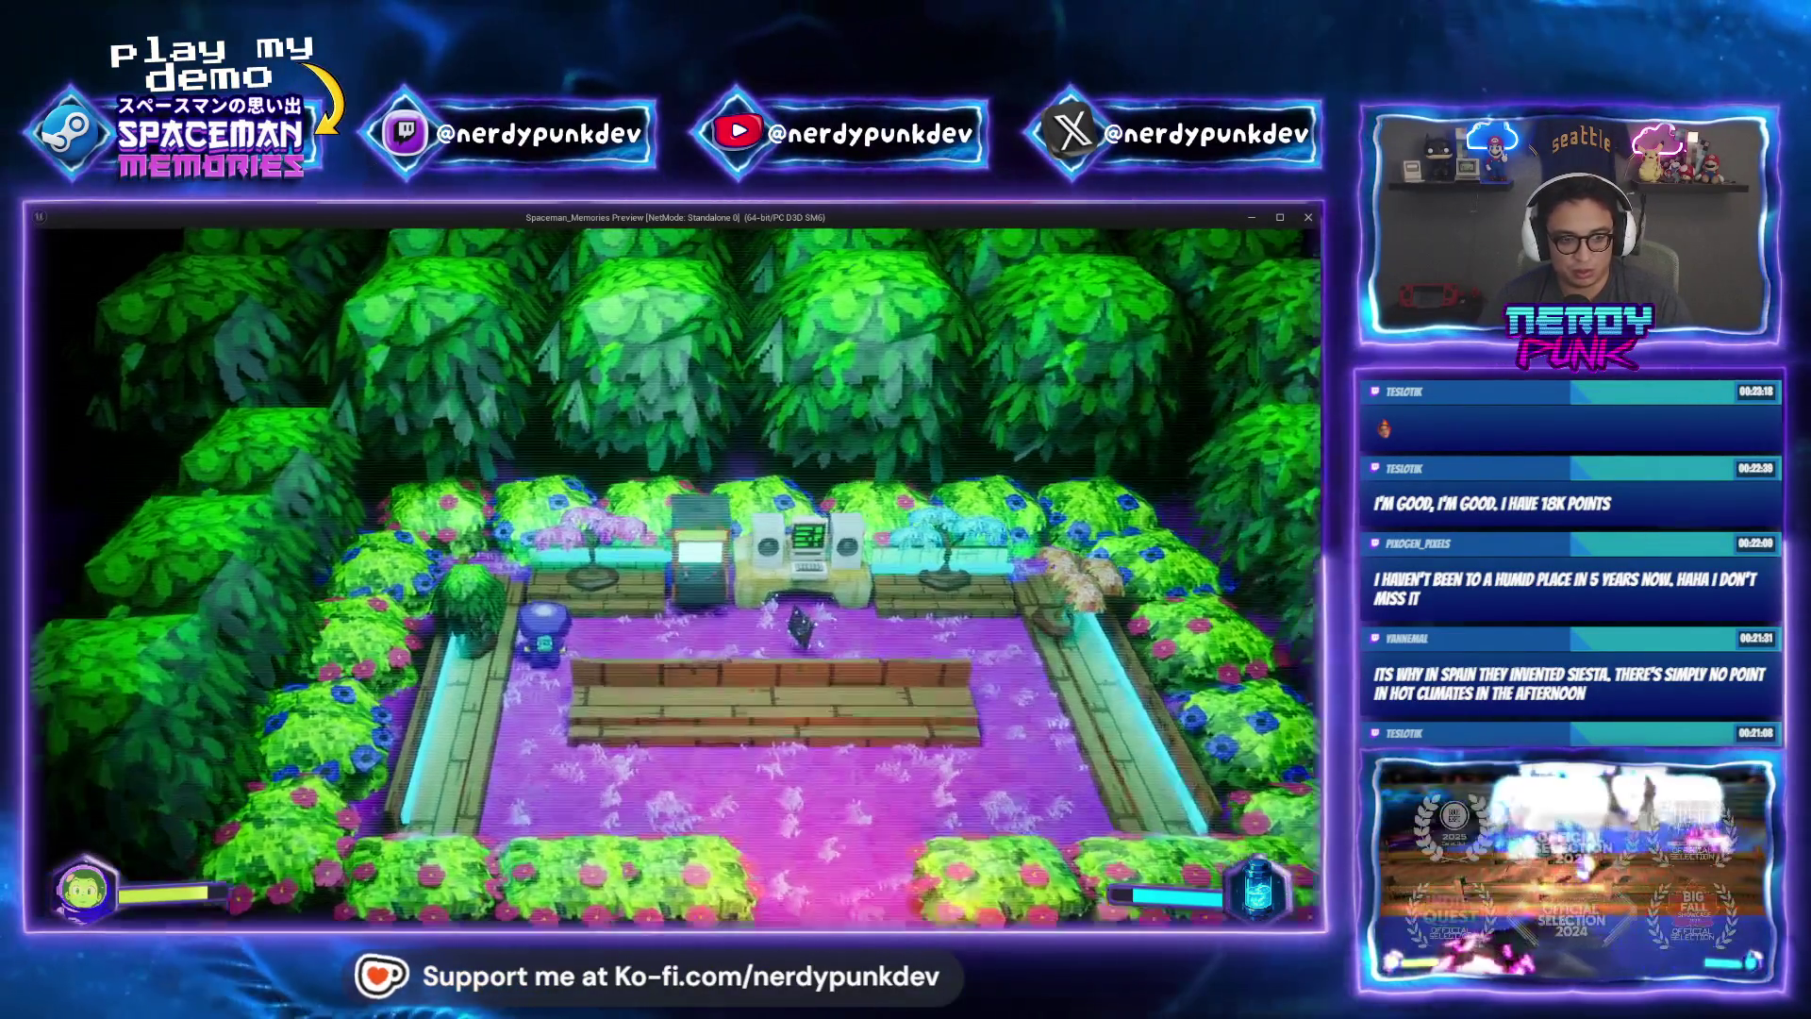
key(z)
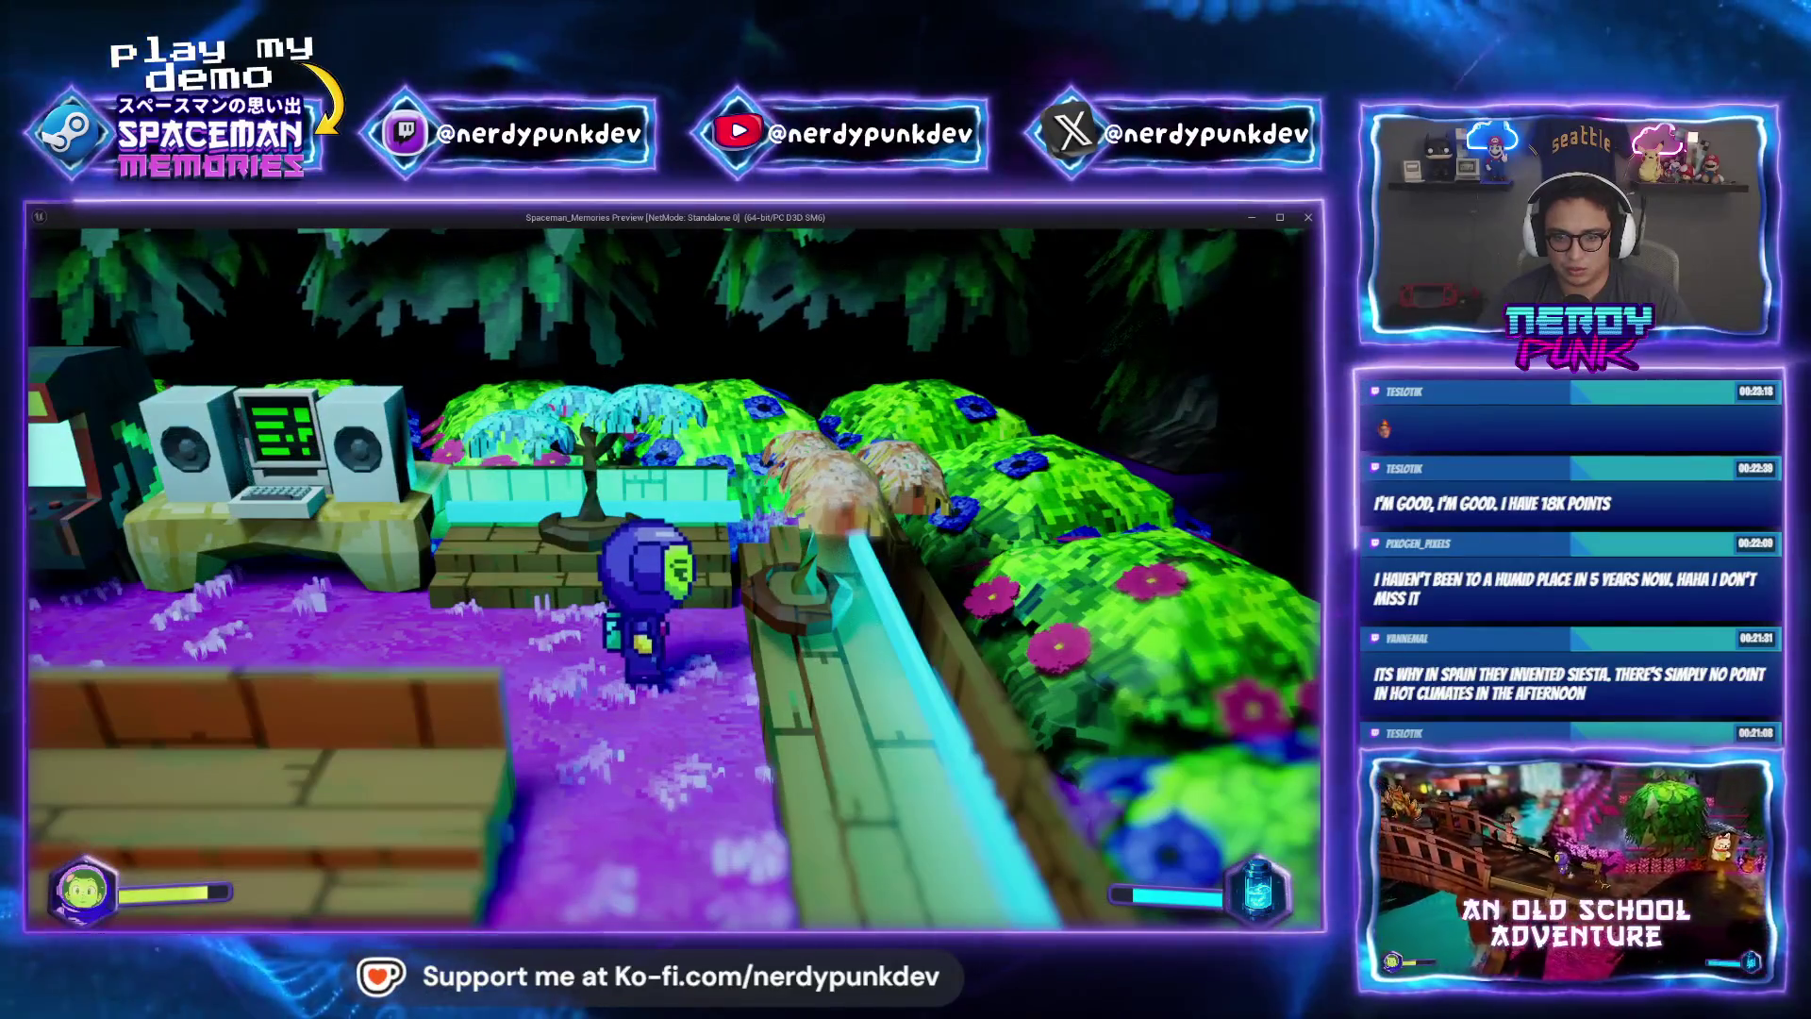
key(Escape)
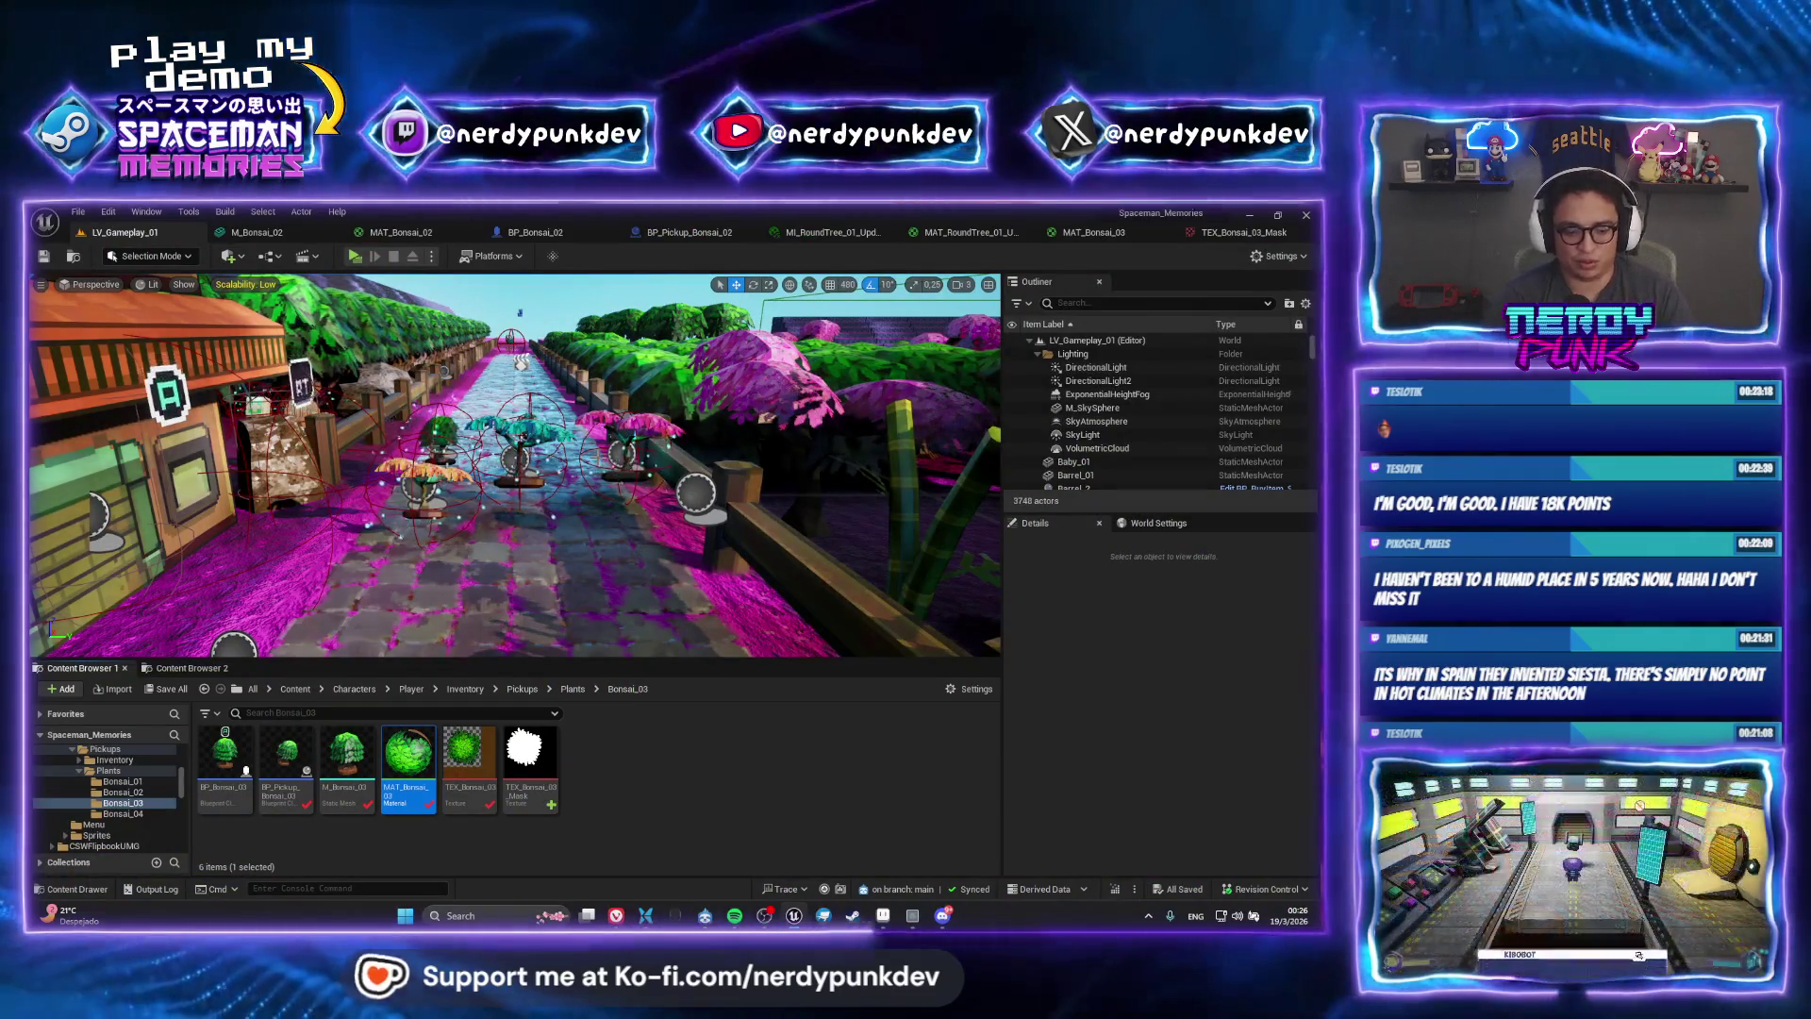
Search 'lv_tree' in the asset finder and open LV_TreeHouse_01
key(ctrl+p)
text(lv_tre)
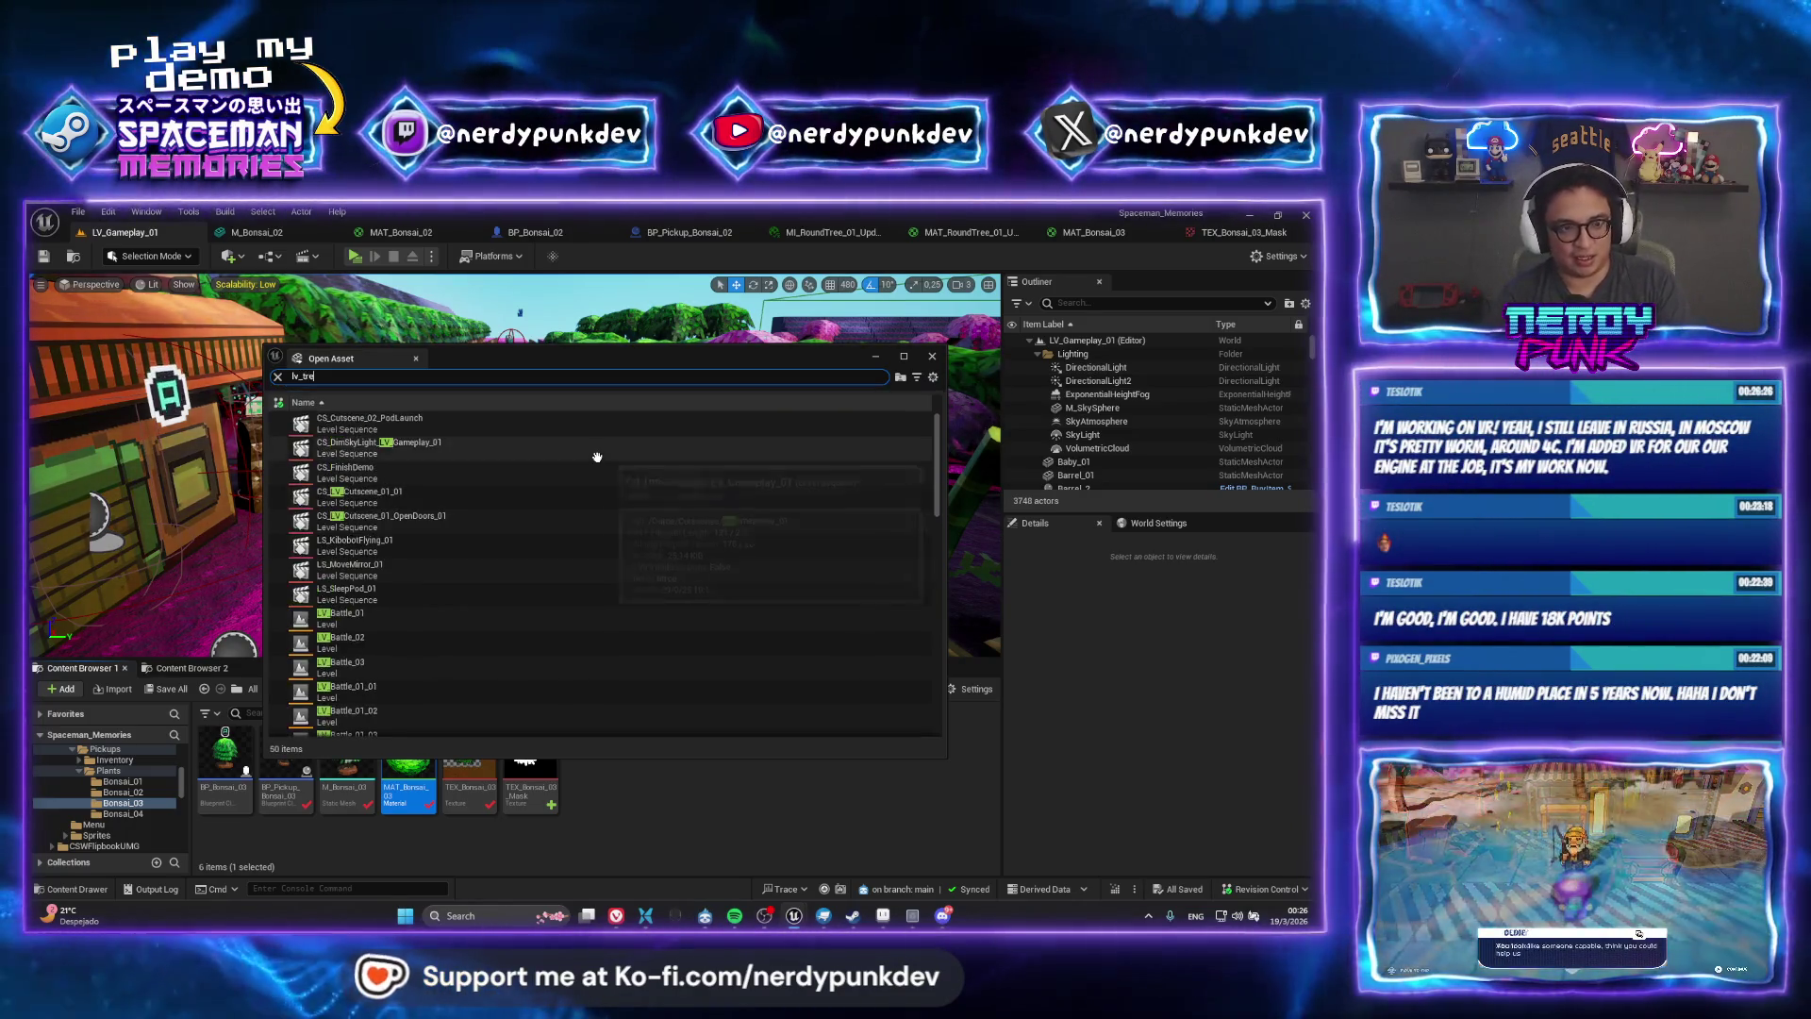
text(e)
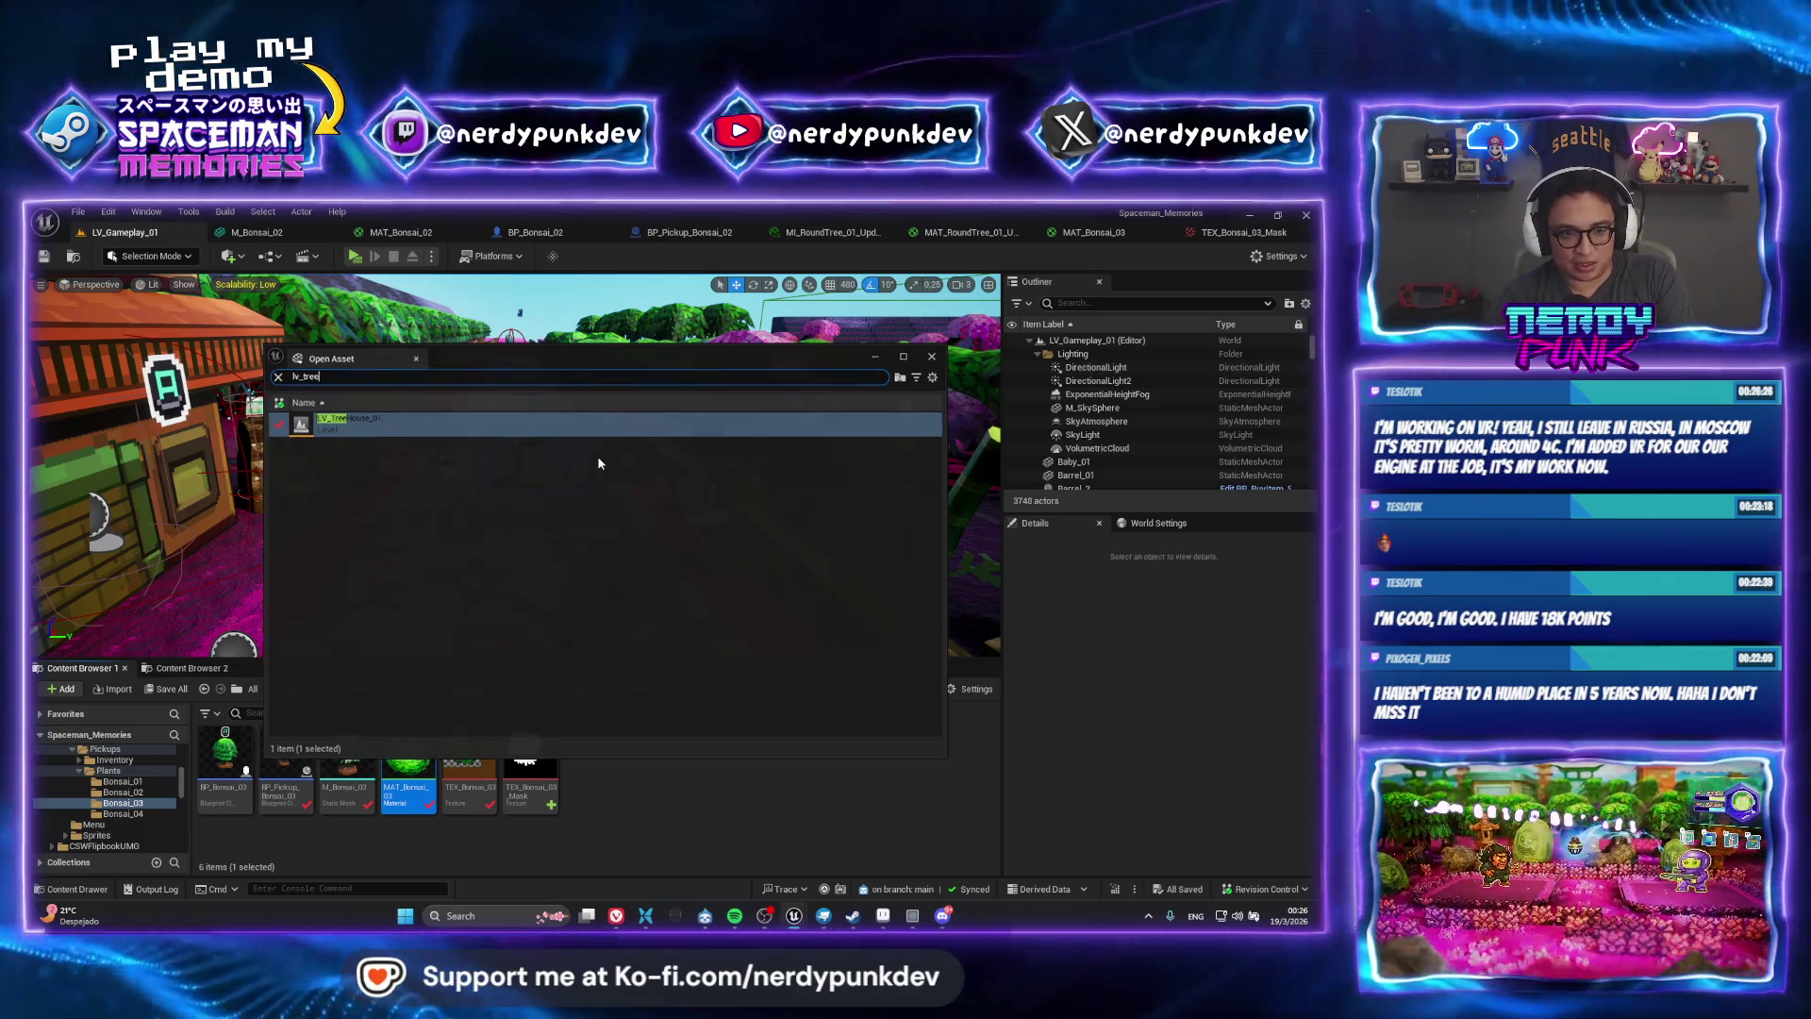
key(Return)
scroll(641, 498, up, 10)
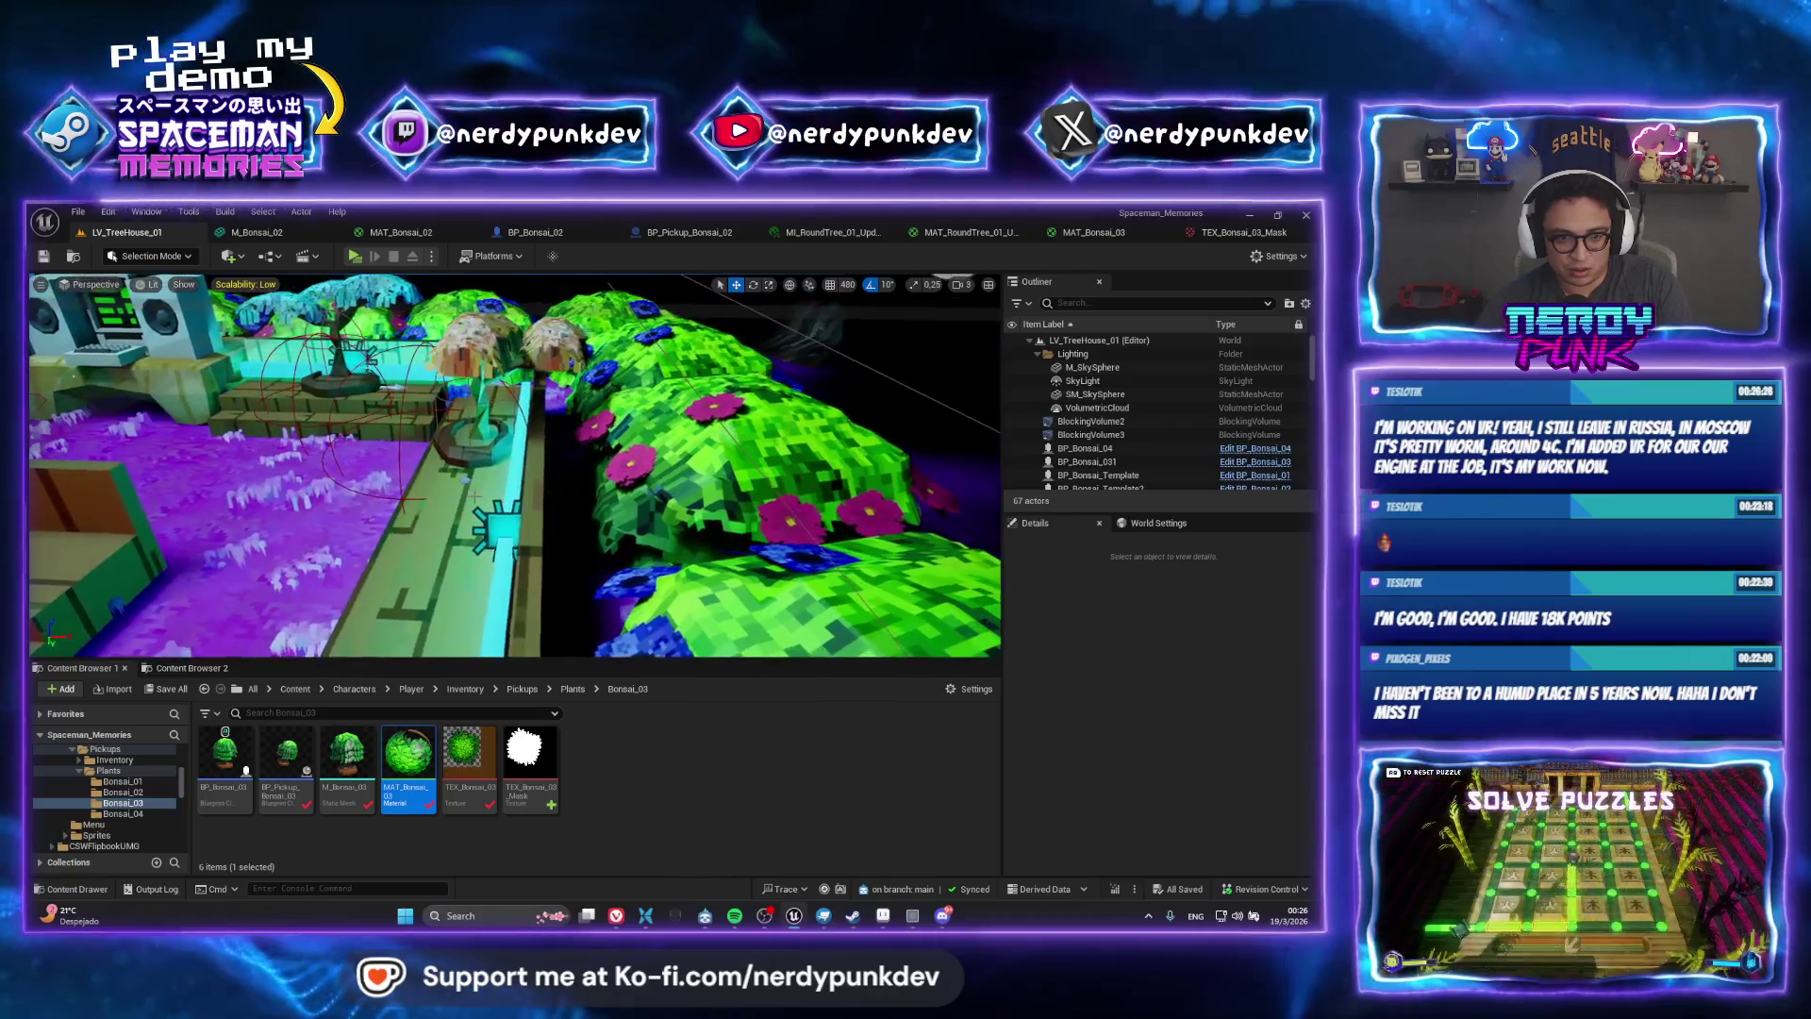
Select BP_Bonsai_04 in the treehouse level, view it on the desk, and save the level
click(535, 446)
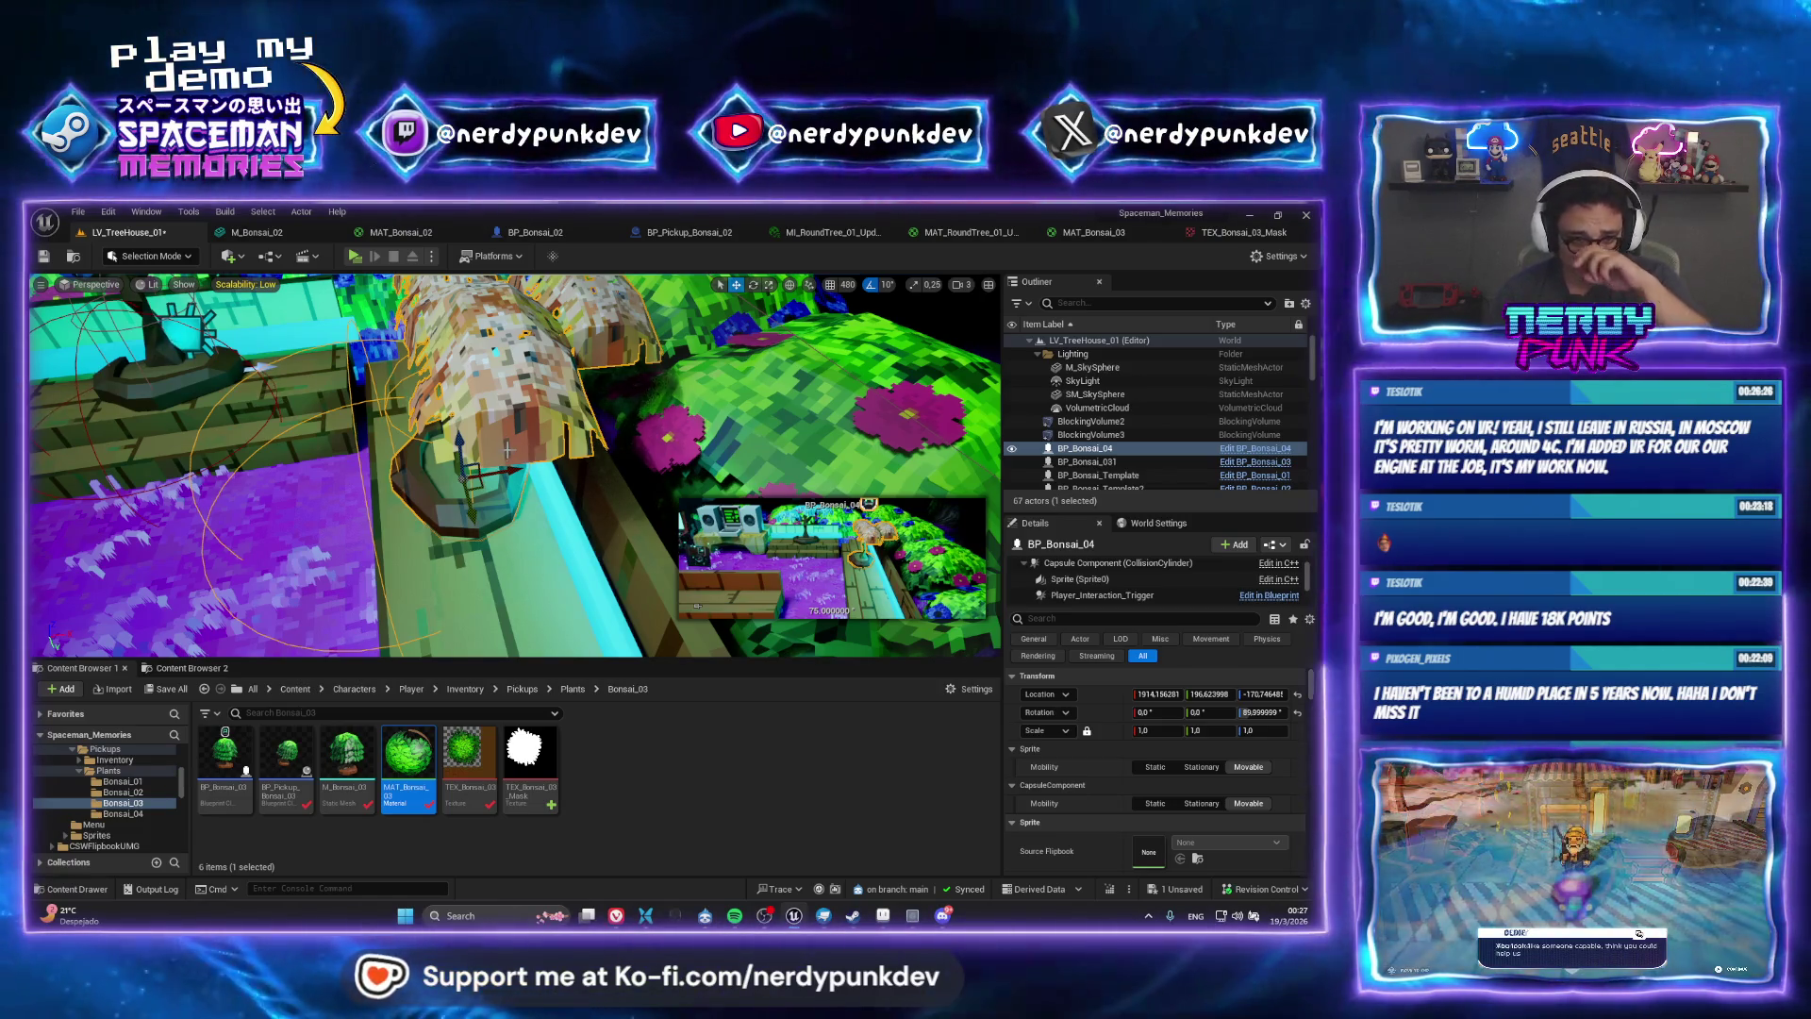
mouse_move(682, 420)
mouse_down()
mouse_move(682, 472)
mouse_move(600, 494)
mouse_move(500, 466)
mouse_move(482, 443)
mouse_move(504, 471)
mouse_move(440, 505)
mouse_up()
key(ctrl+s)
Close the TEX_Bonsai_03 mask without saving, then test a black fill on Bonsai_02 and undo it
click(882, 915)
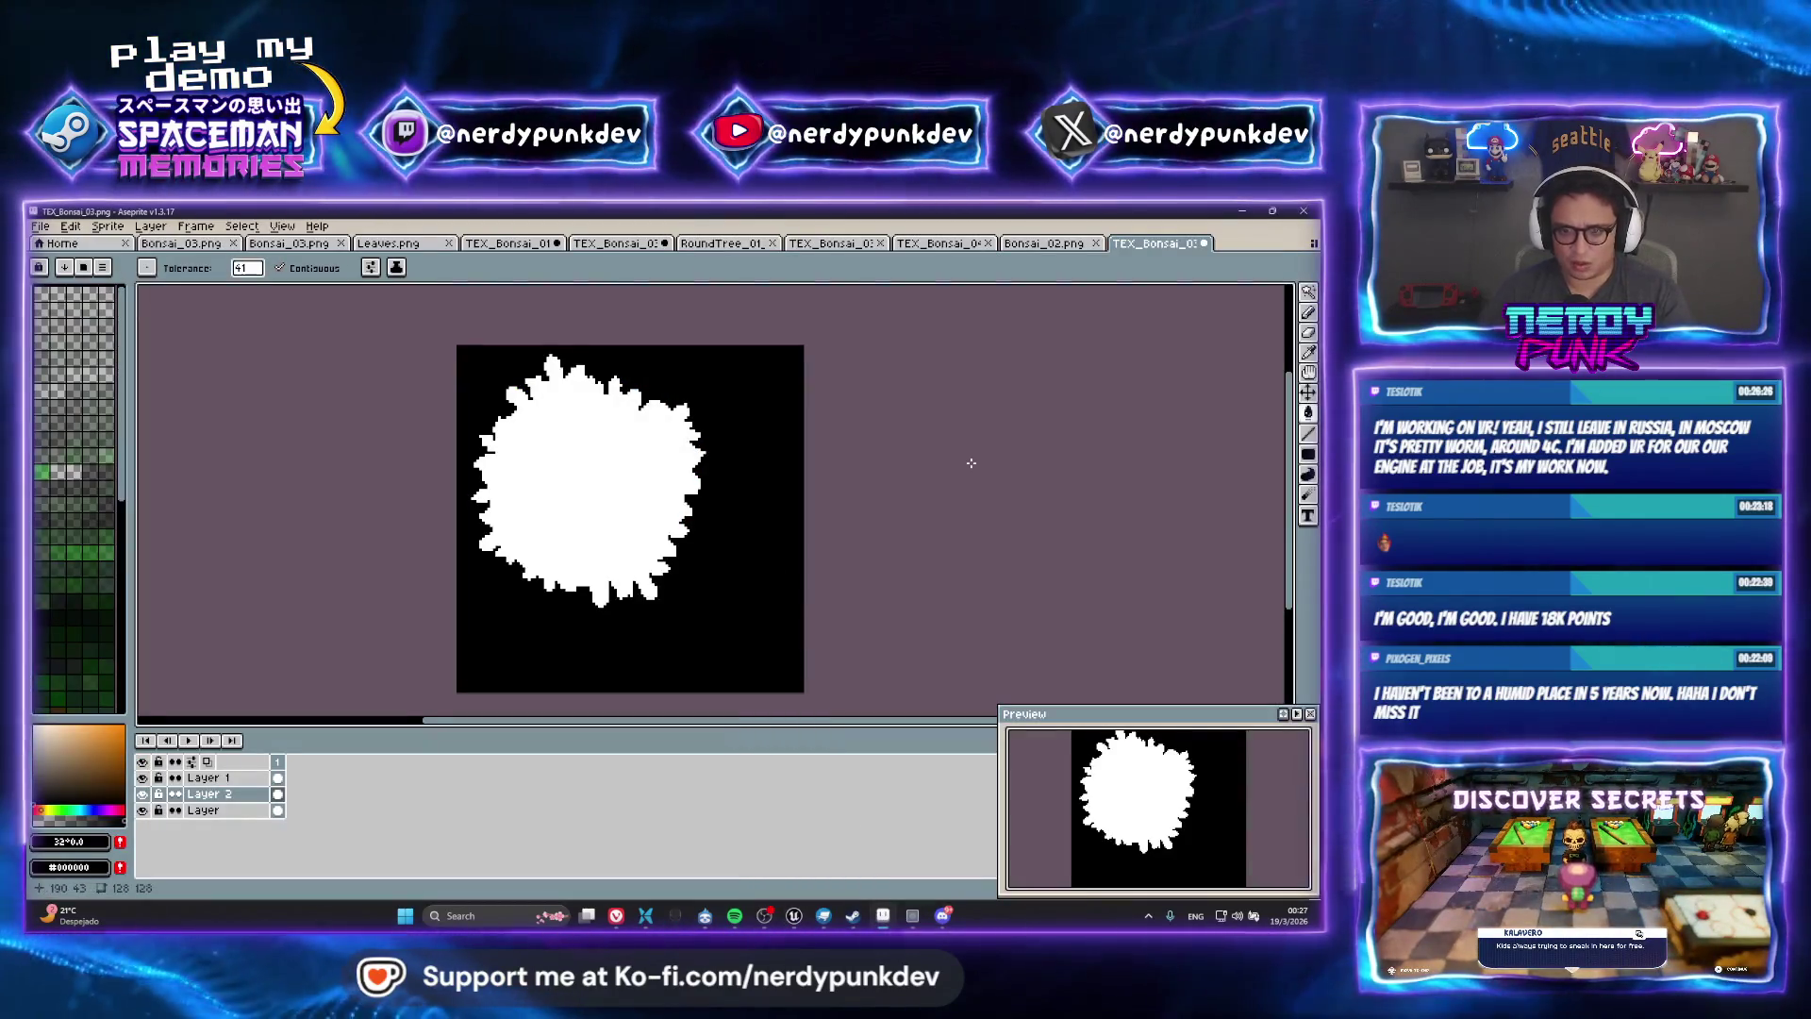
click(1204, 243)
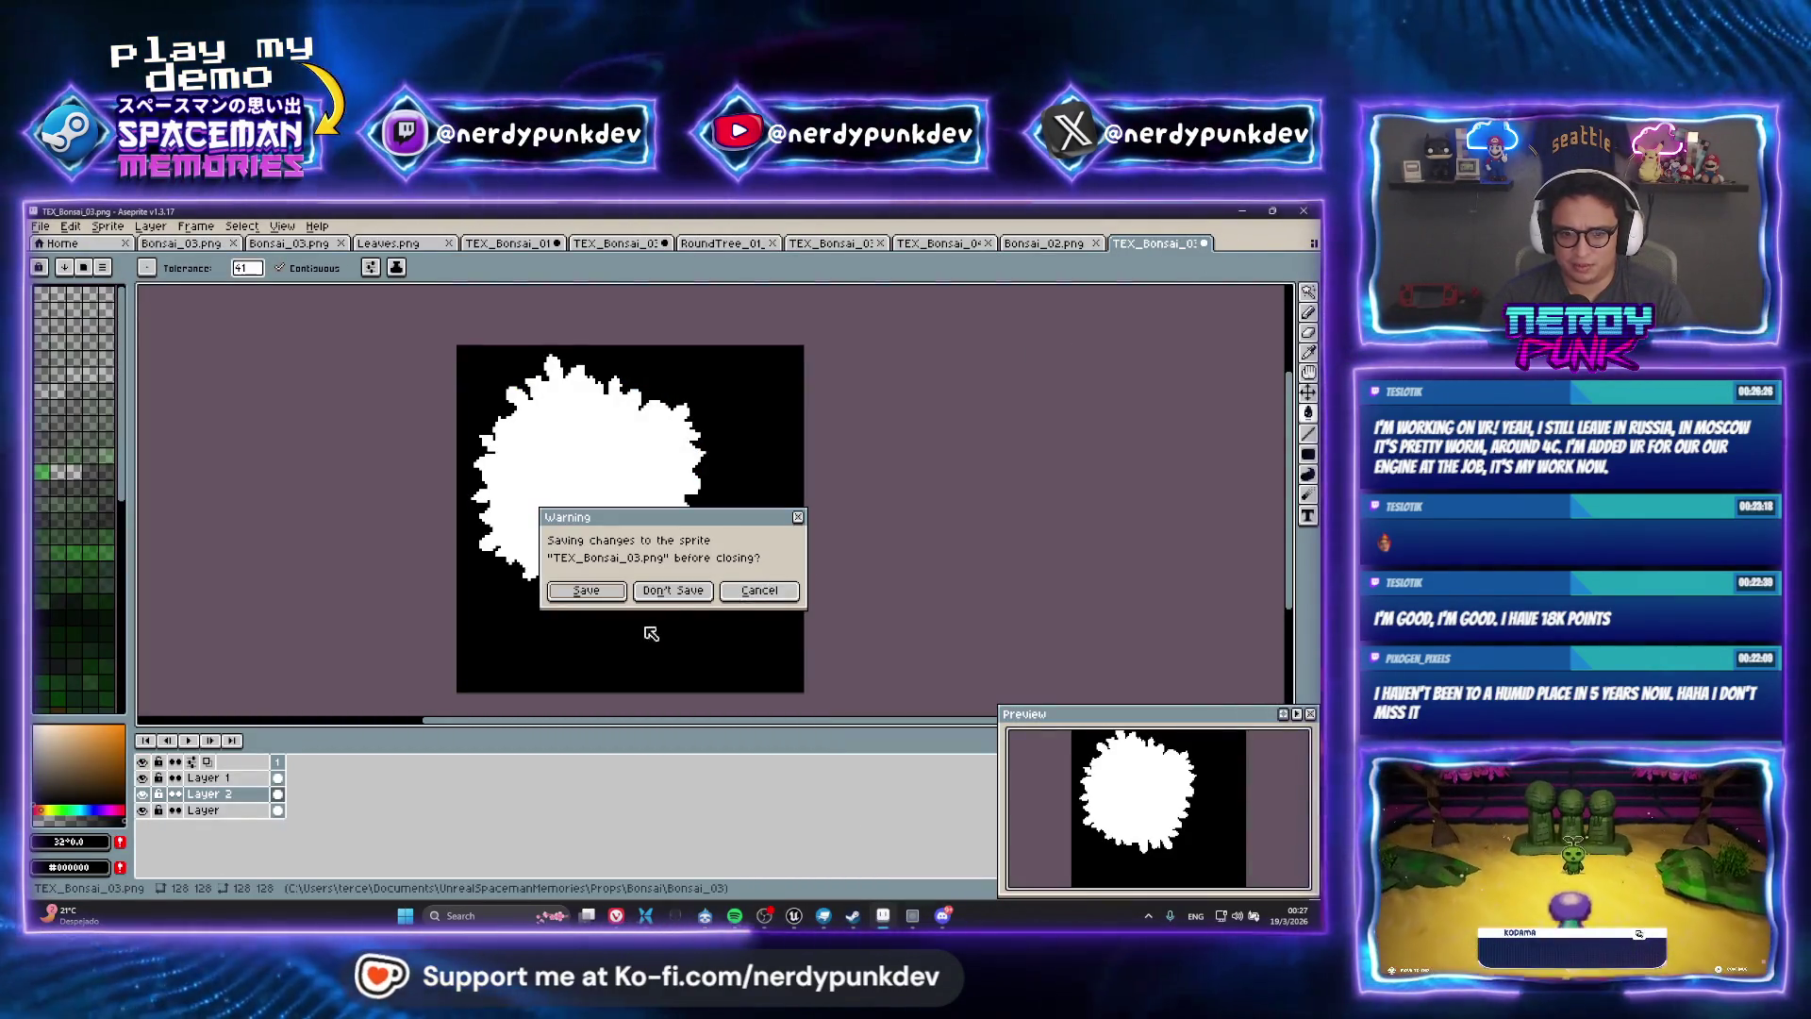
click(674, 595)
scroll(386, 483, up, 1)
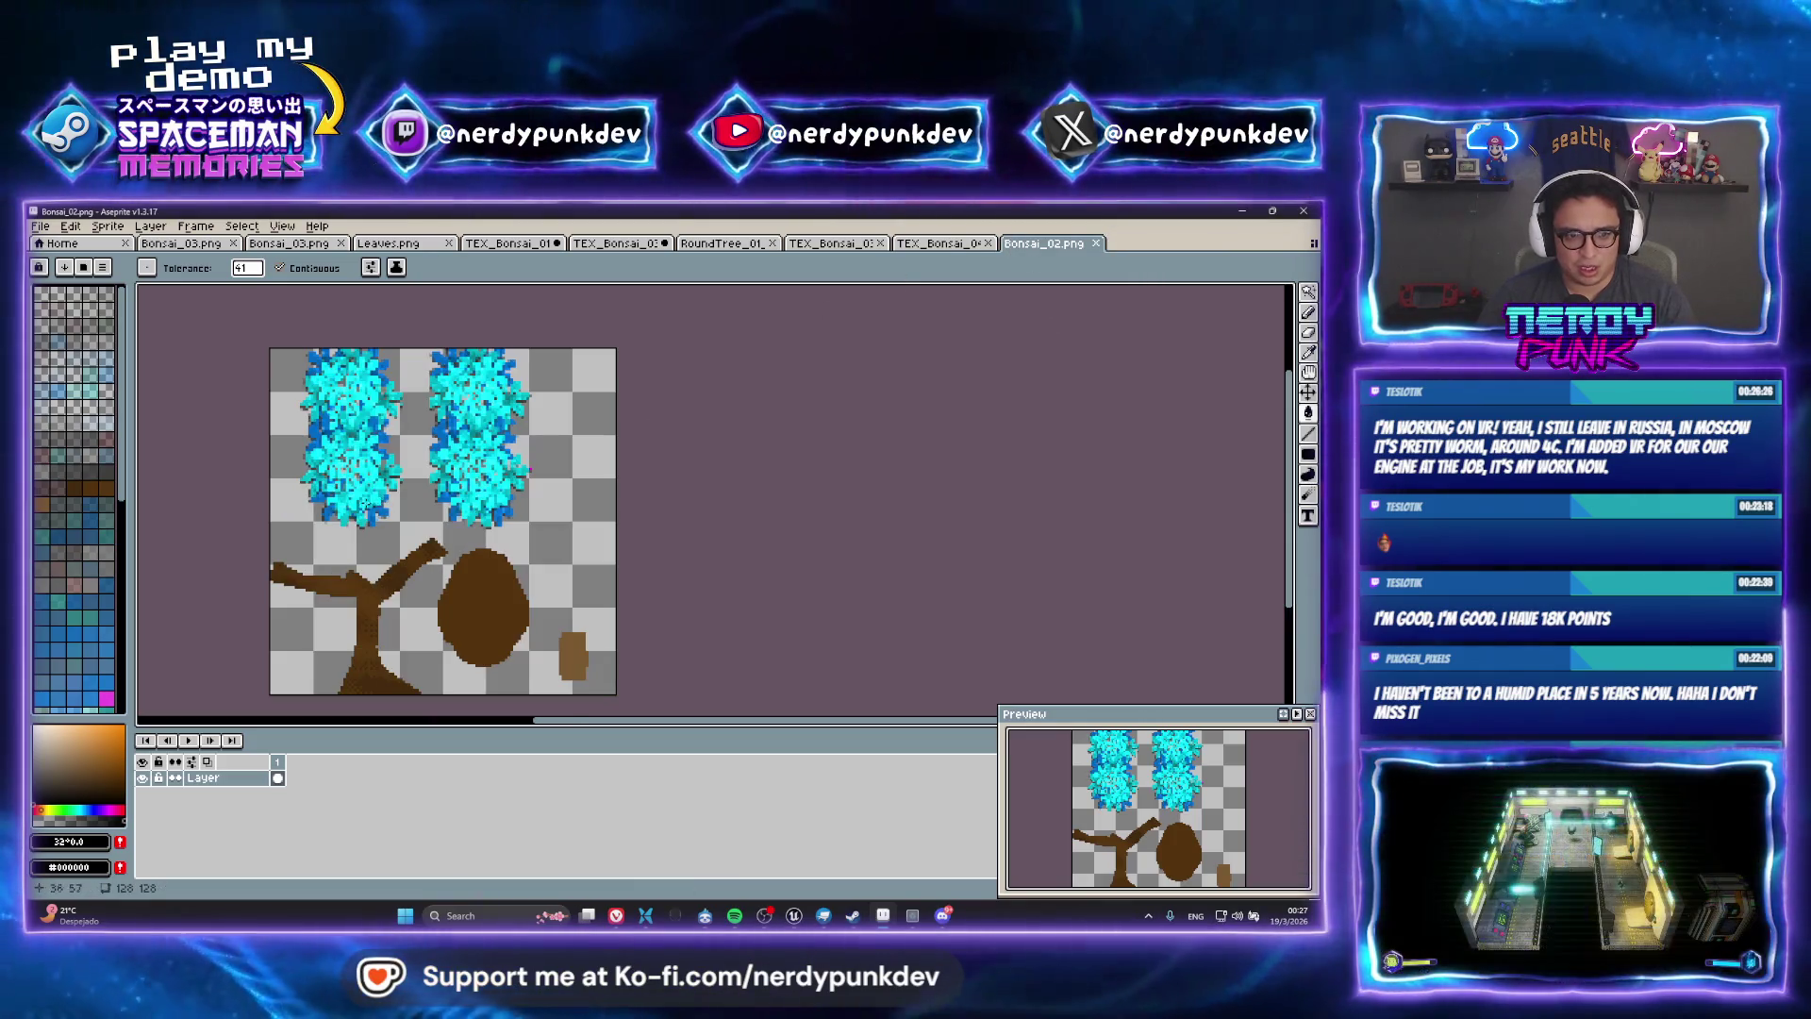
click(563, 531)
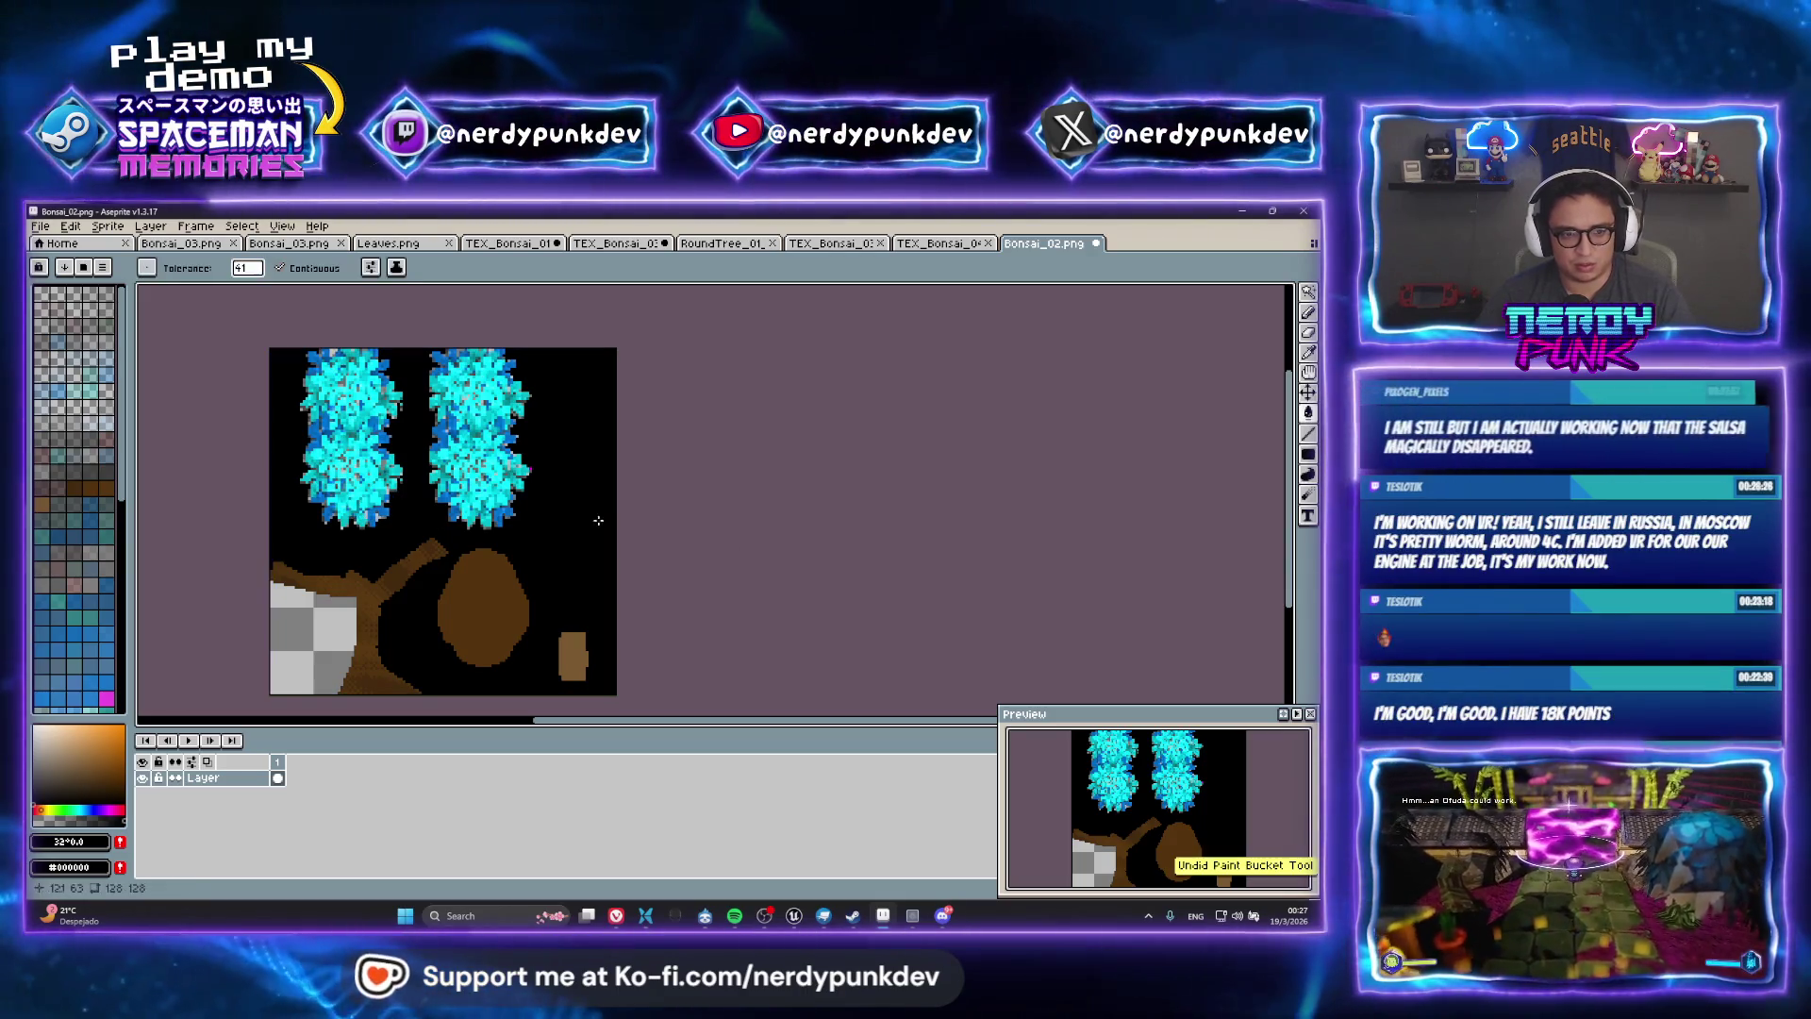
key(ctrl+z)
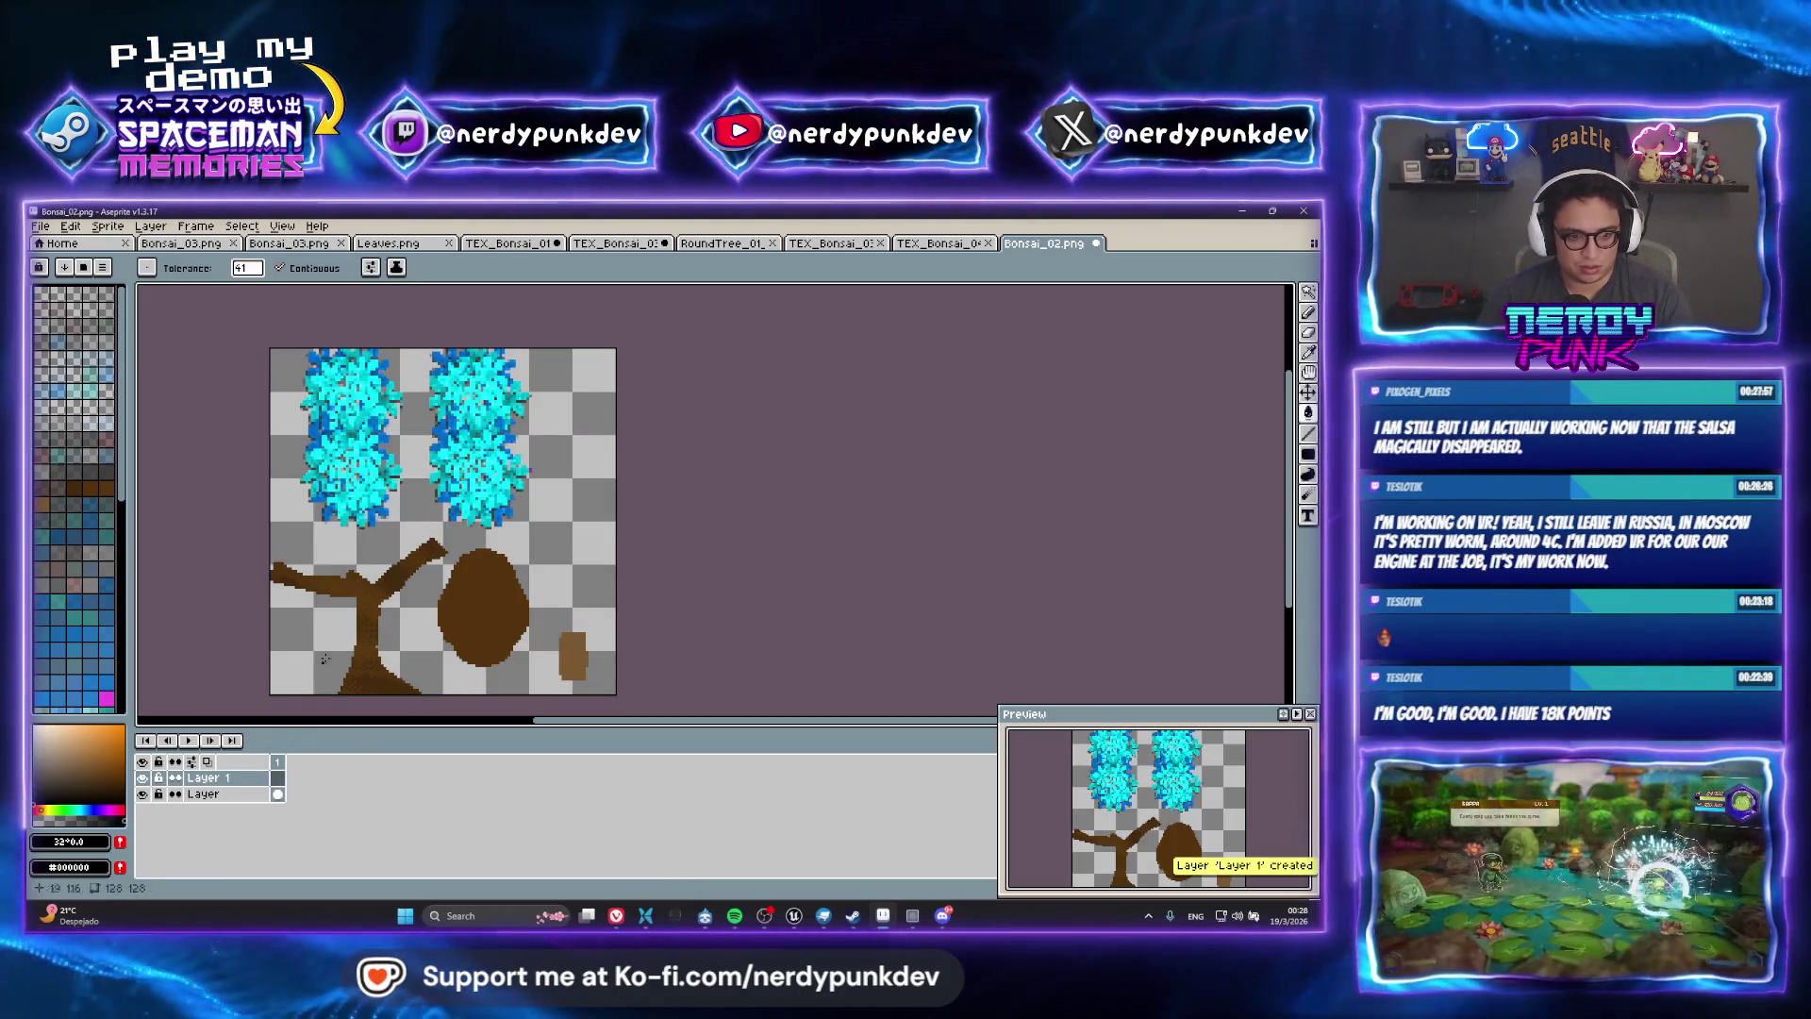
Add the empty layer Layer 1, try a black fill and undo it, then view the foliage top
key(shift+n)
click(246, 794)
click(422, 537)
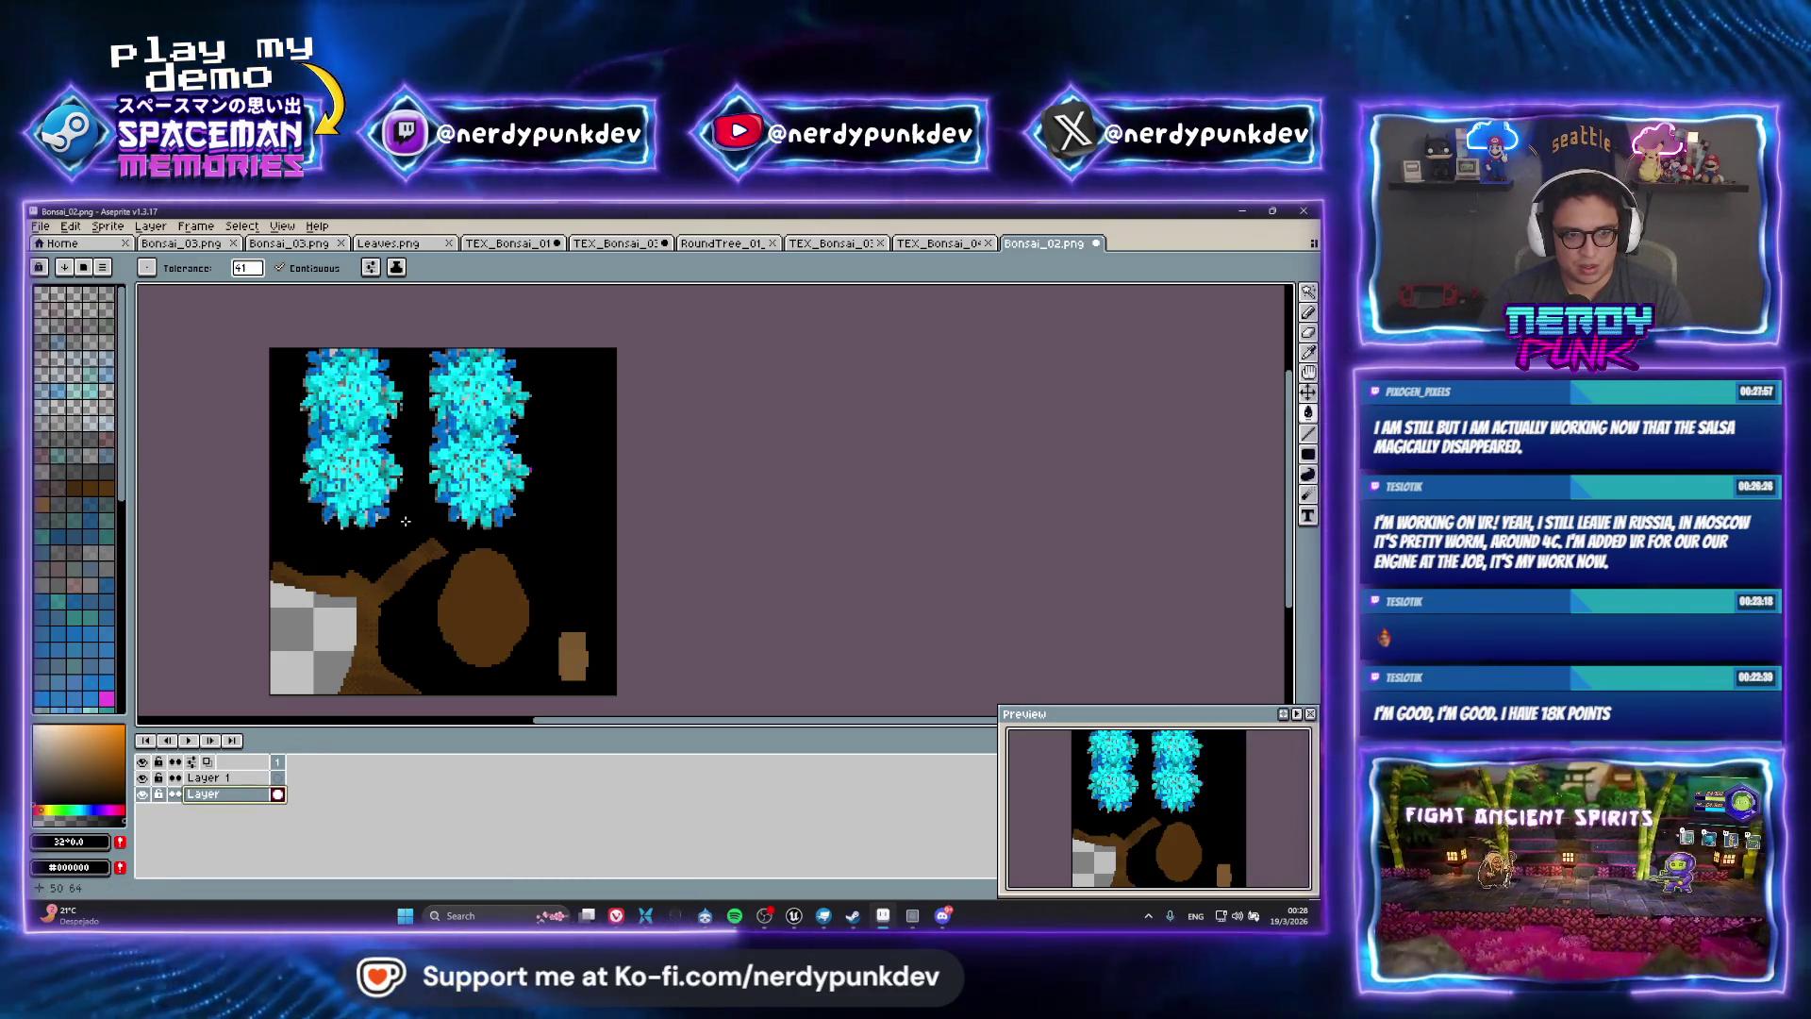
scroll(343, 541, up, 2)
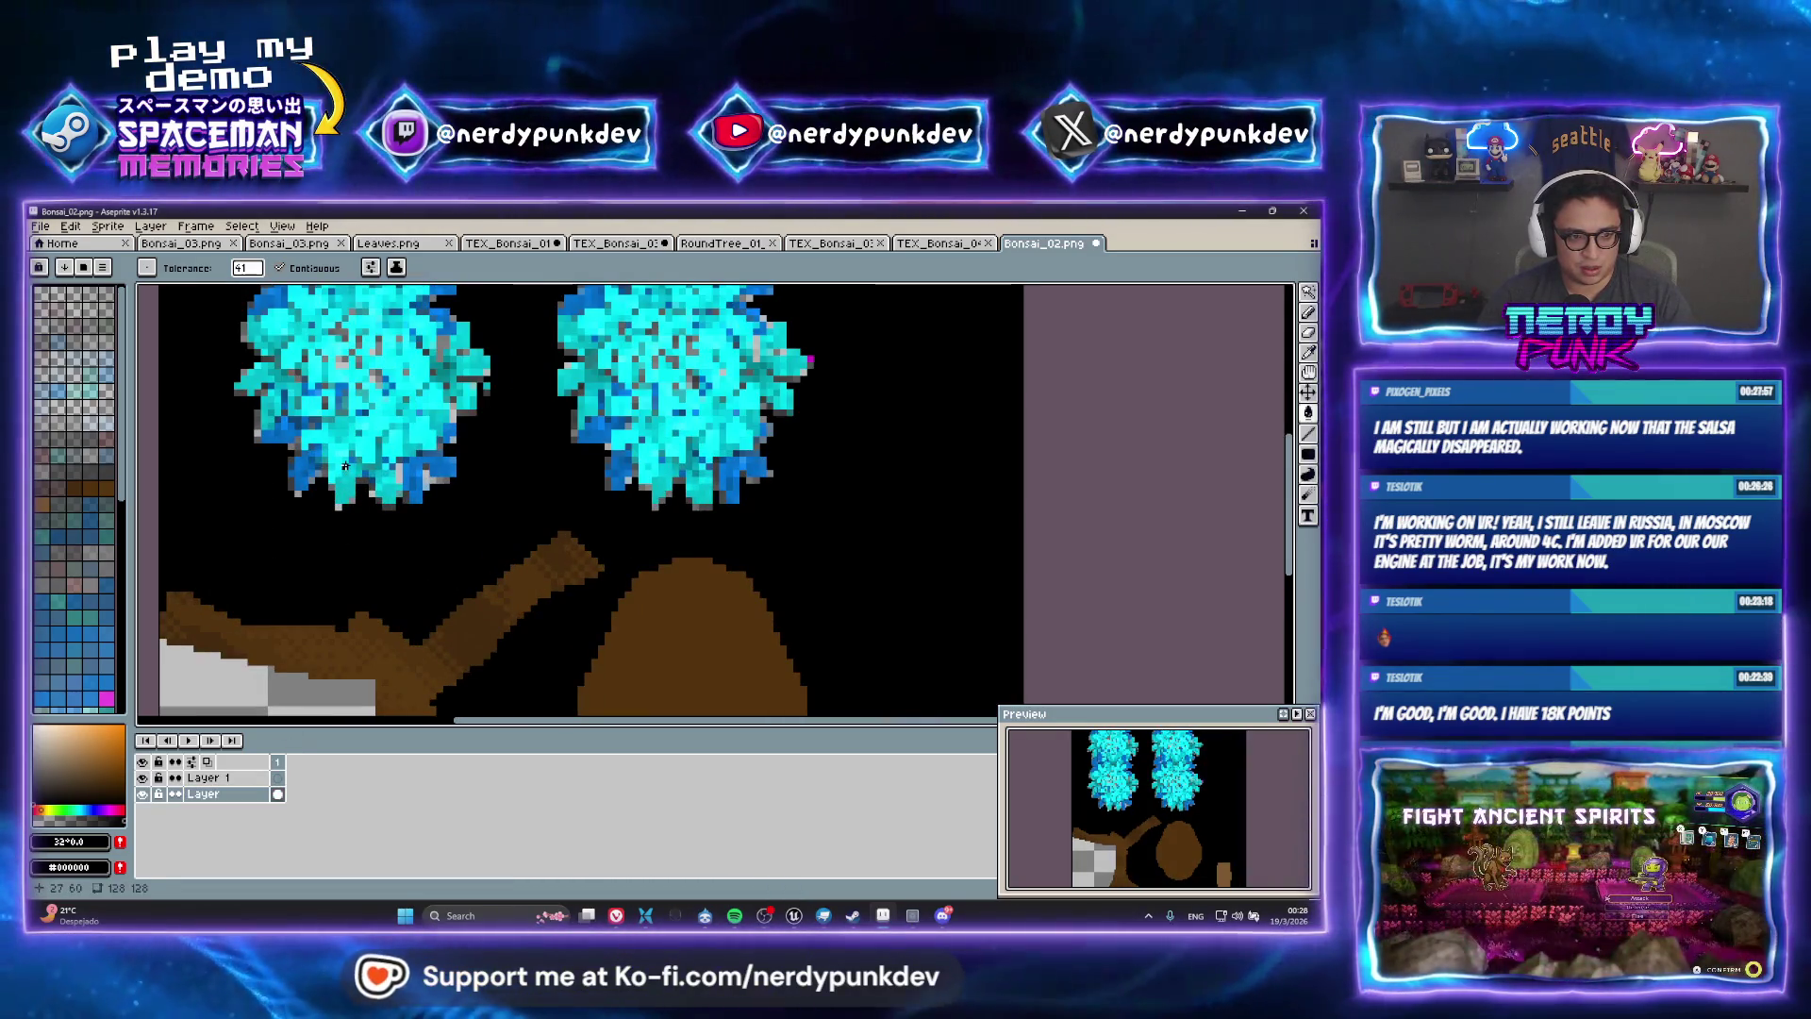
scroll(549, 481, up, 1)
key(ctrl+z)
scroll(509, 482, down, 1)
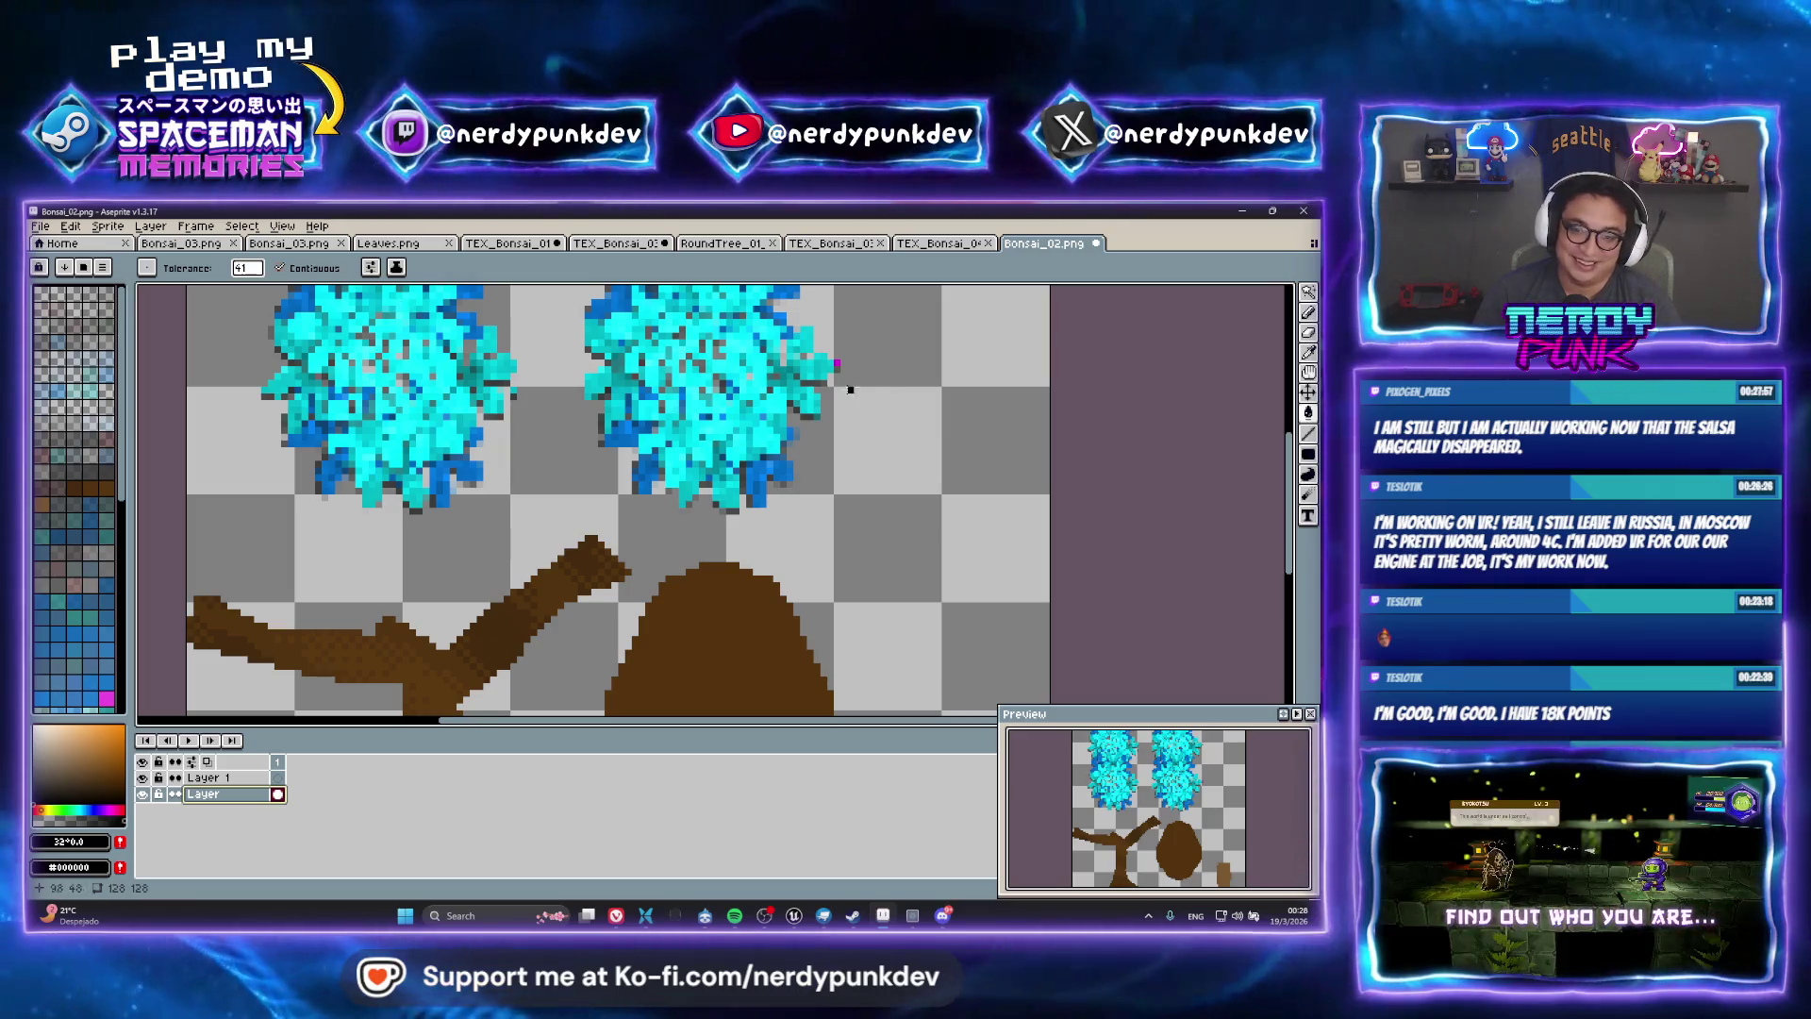
scroll(732, 391, down, 2)
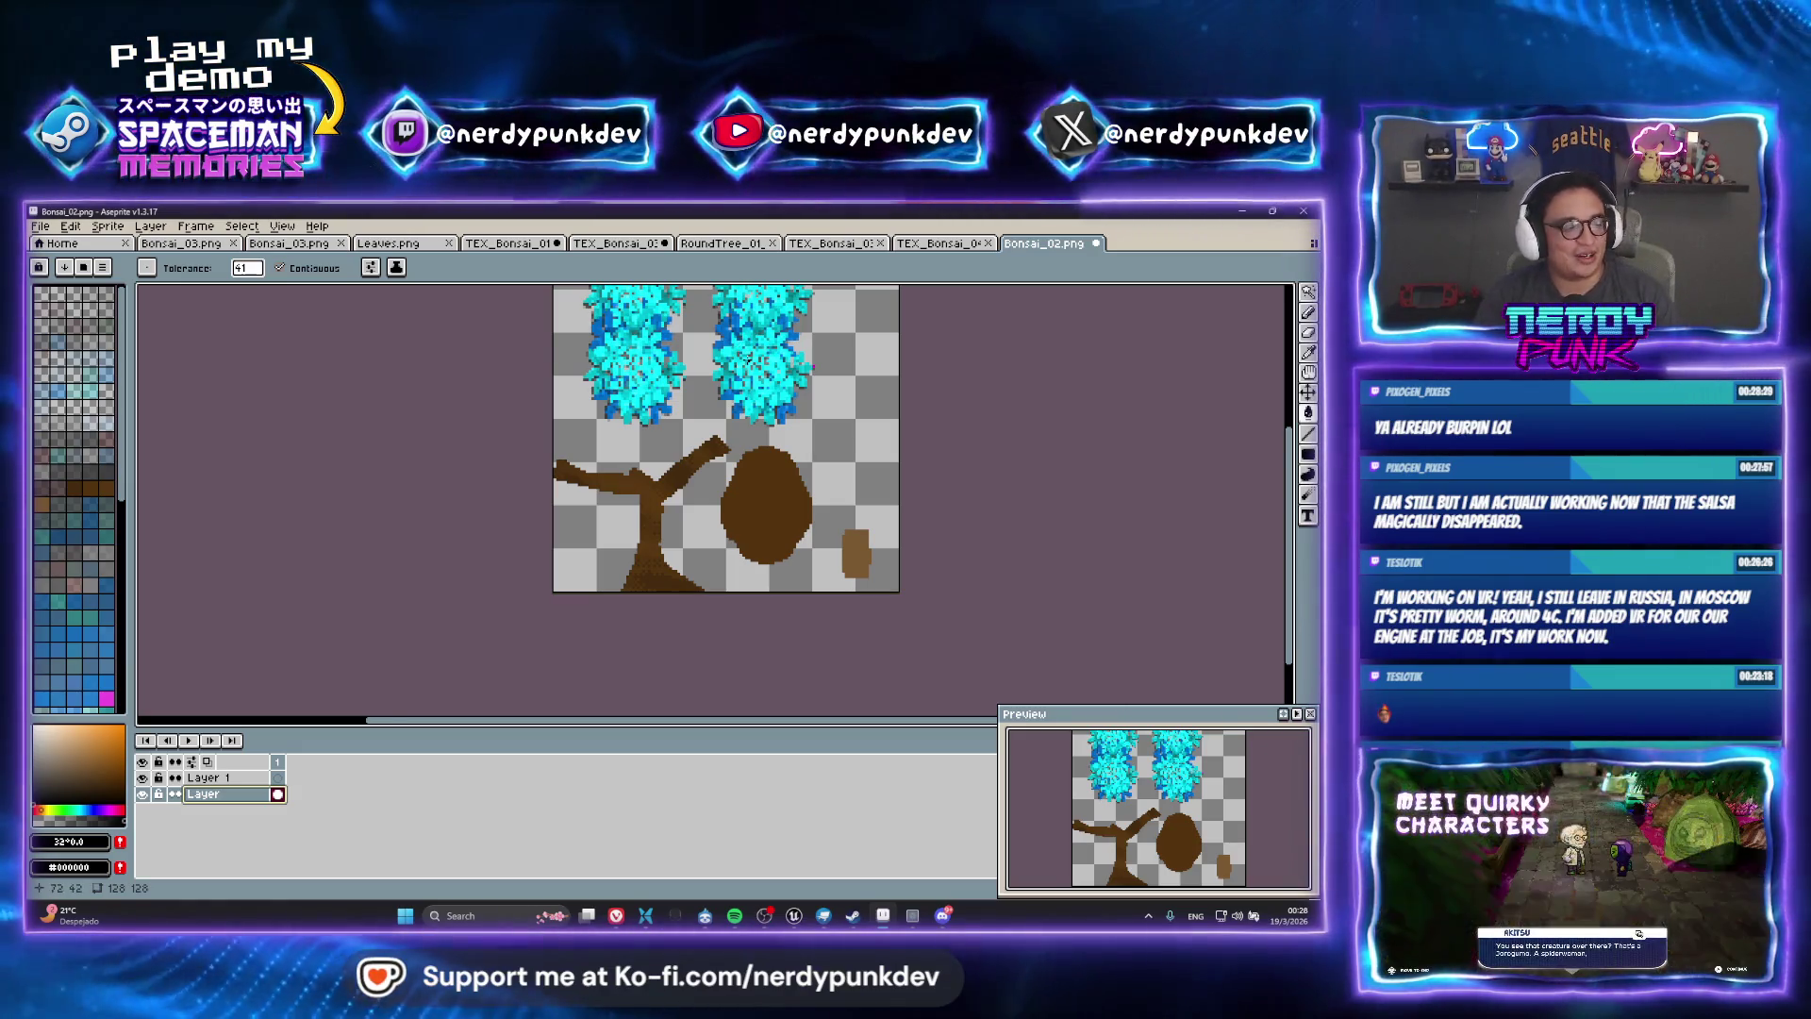
drag(790, 314, 837, 395)
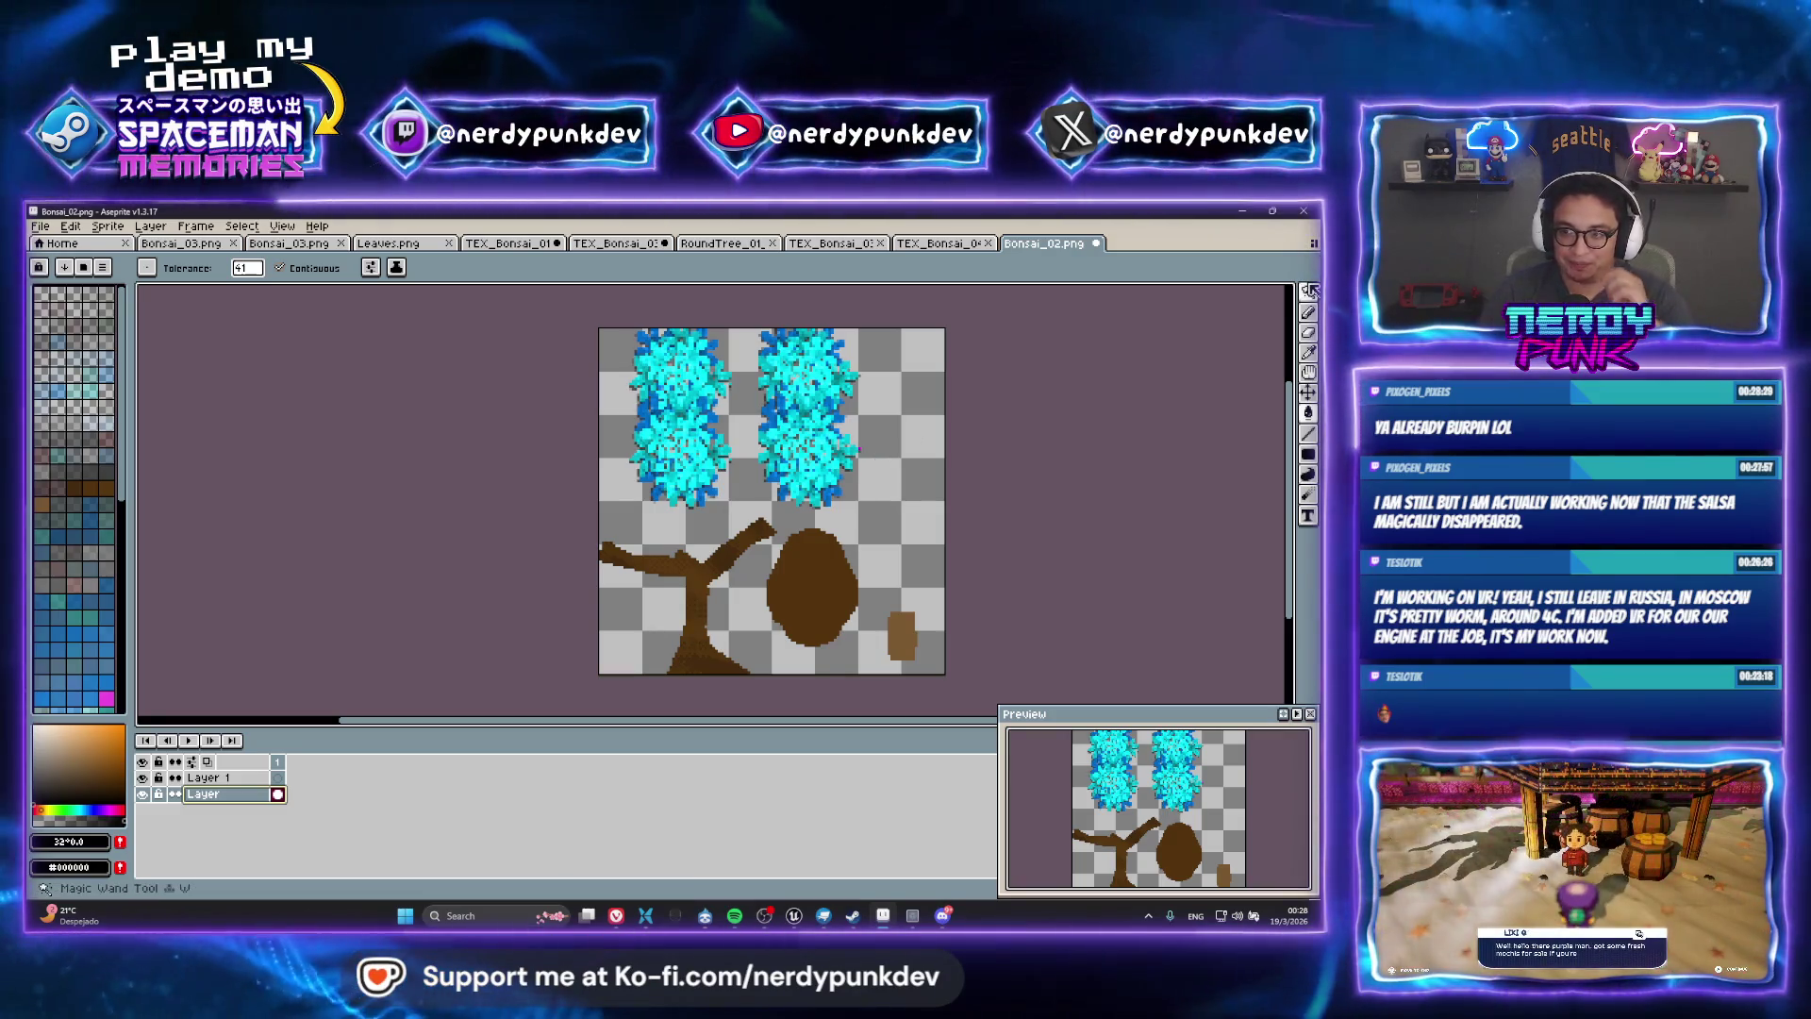
Use the Magic Wand with Contiguous off to select the cyan foliage across the sprite
click(1308, 292)
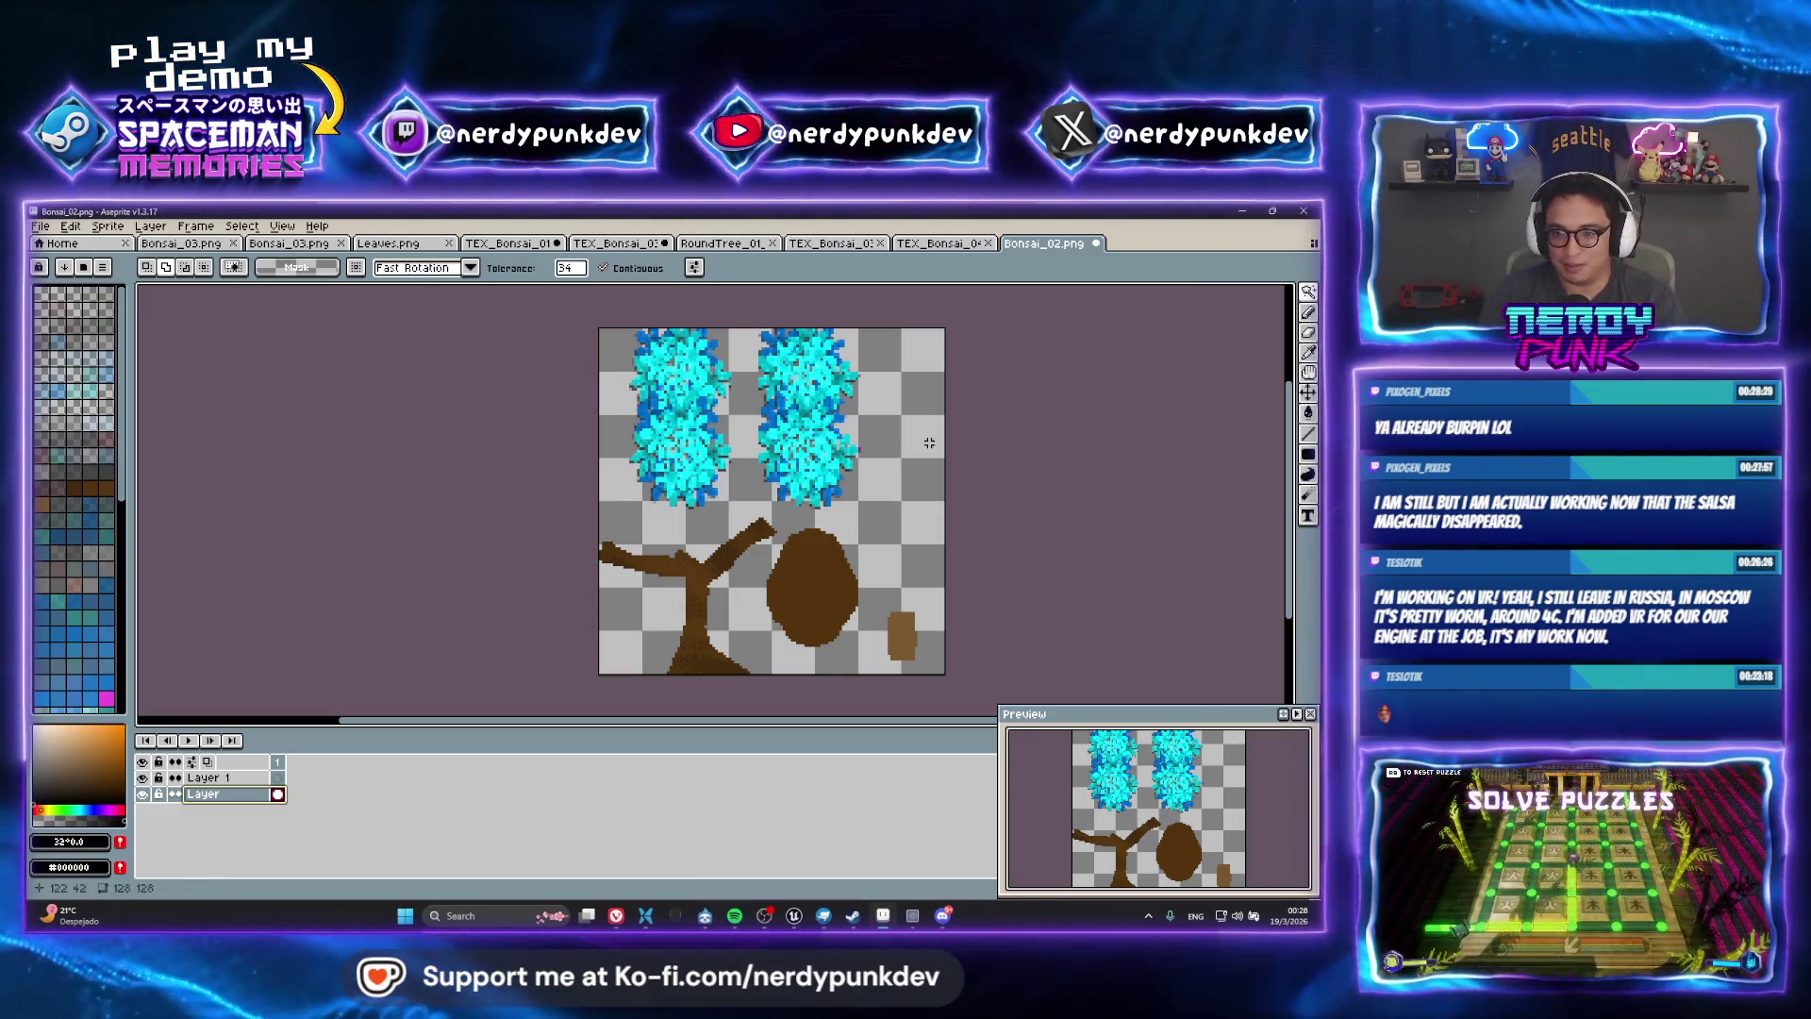
click(776, 341)
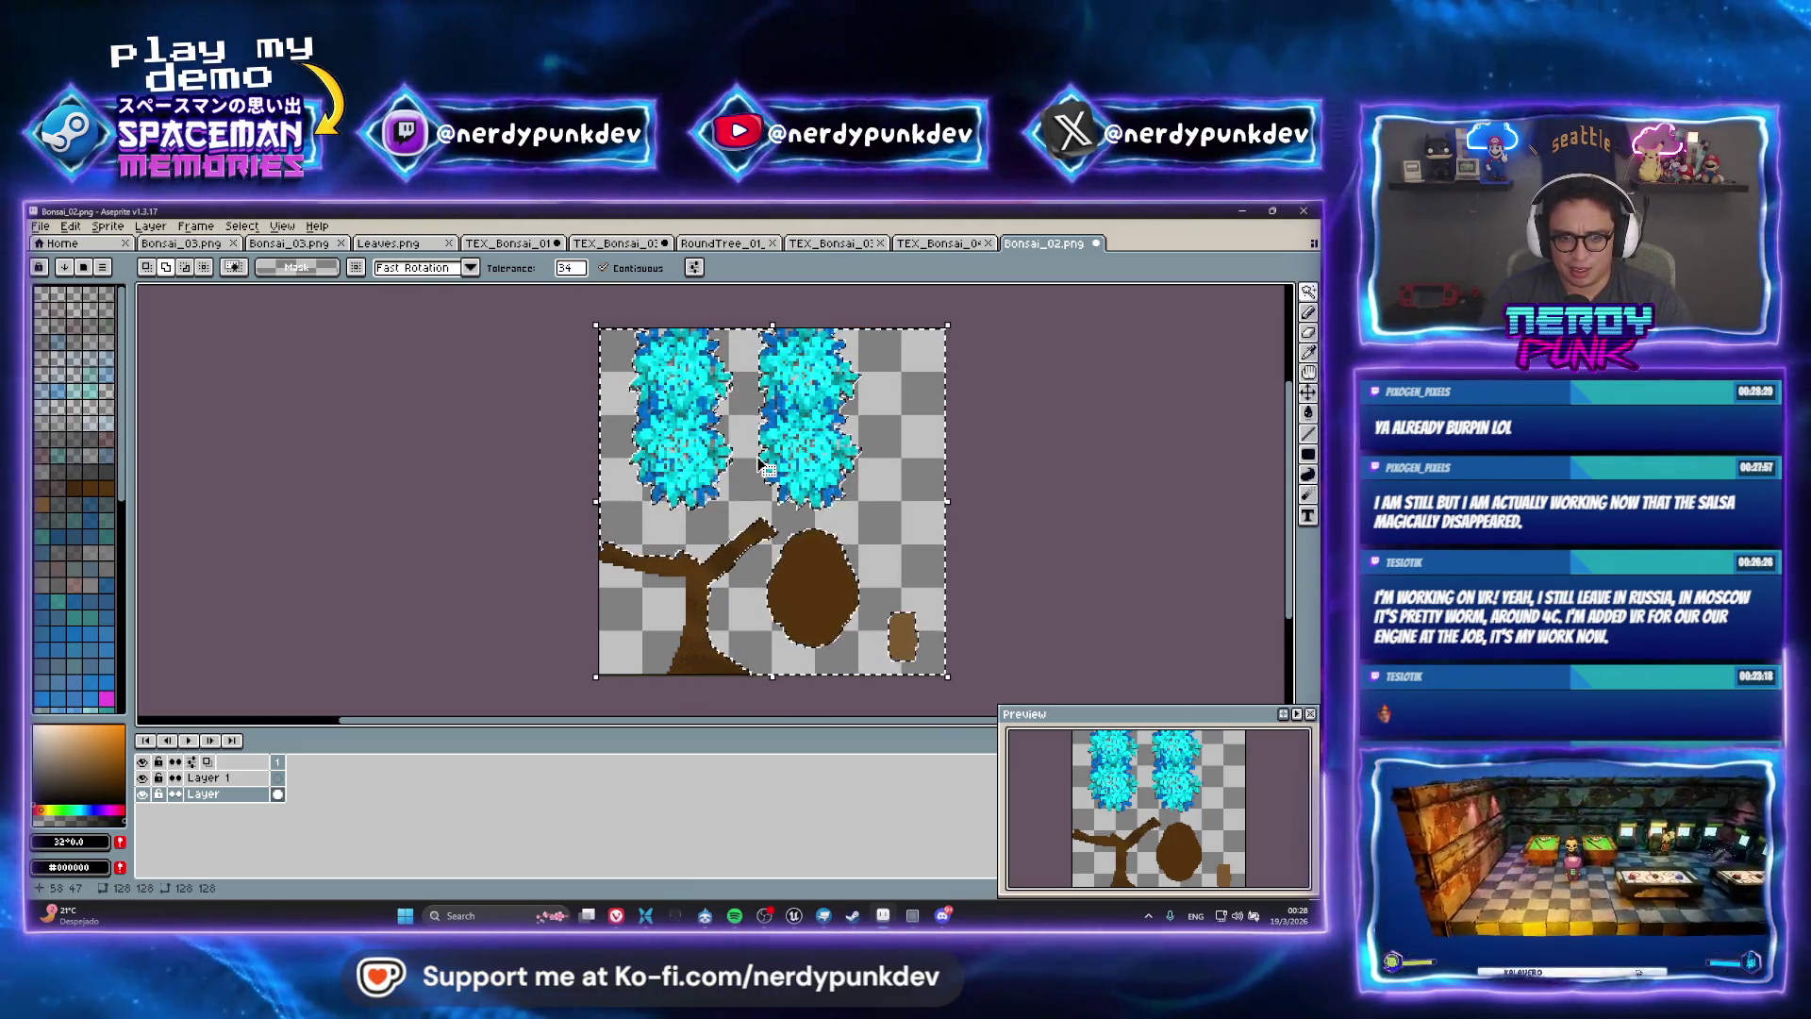
scroll(759, 462, up, 5)
scroll(817, 406, up, 2)
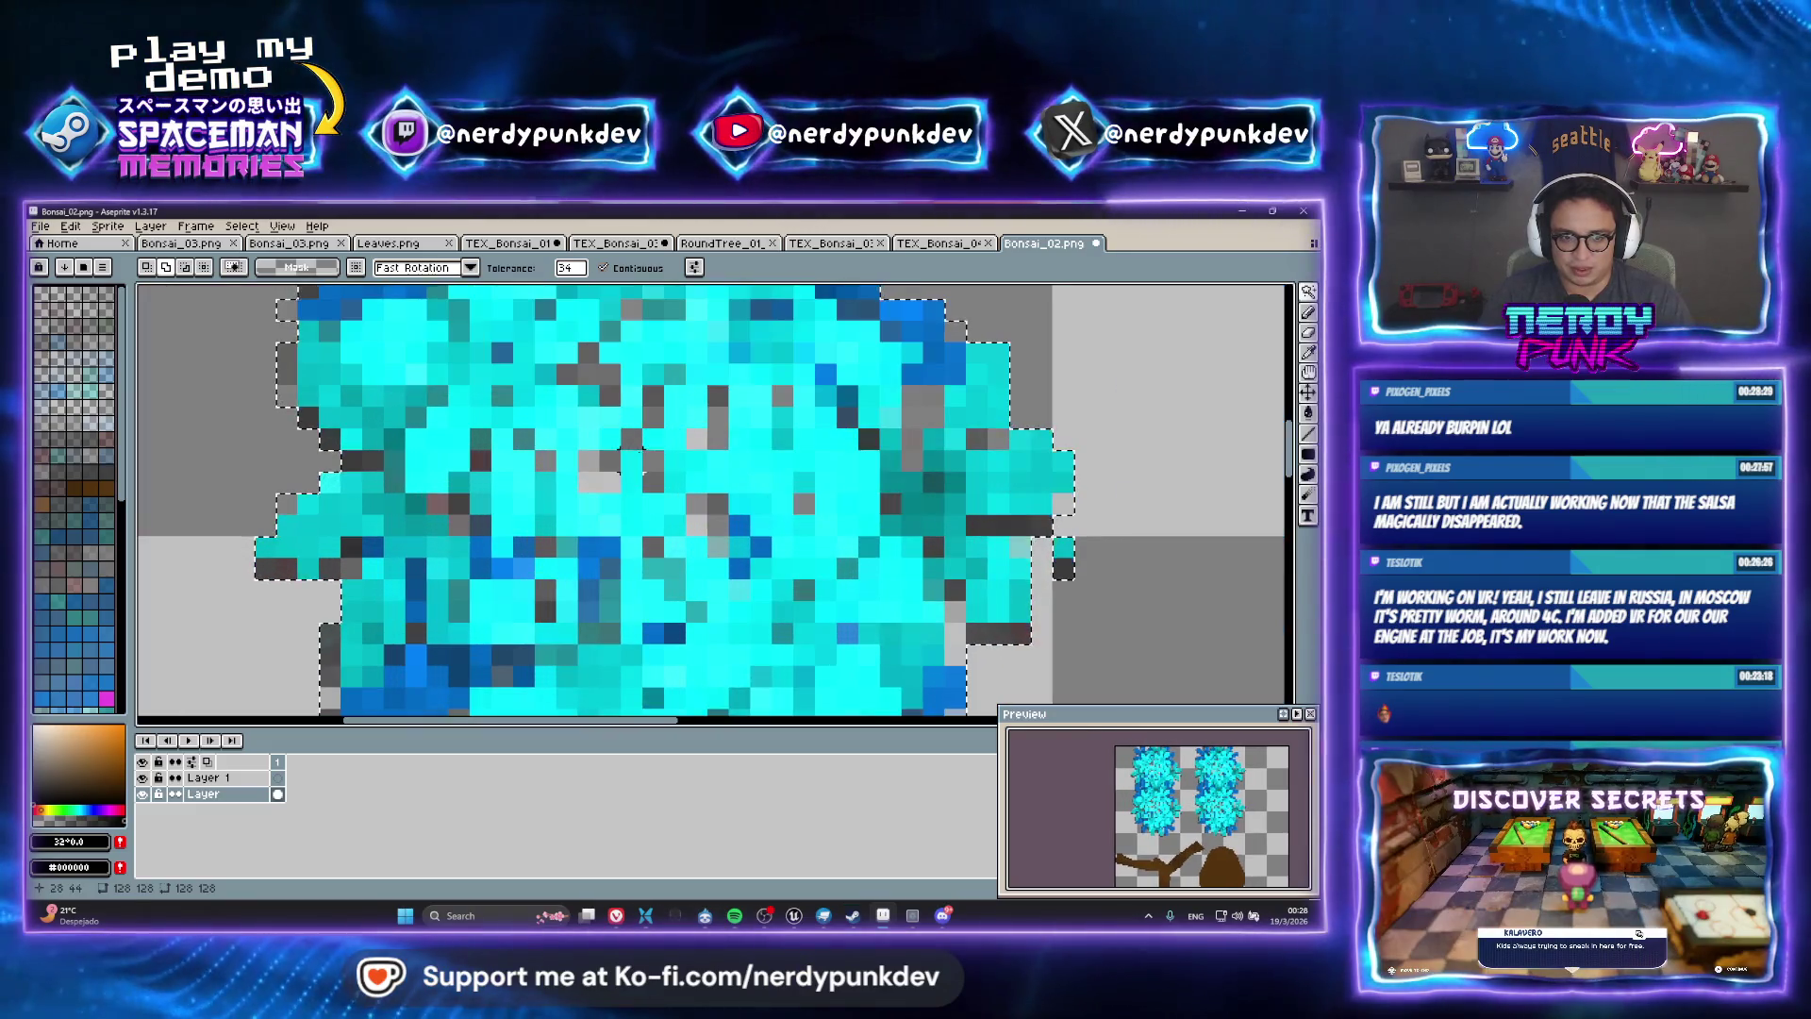
scroll(817, 406, down, 3)
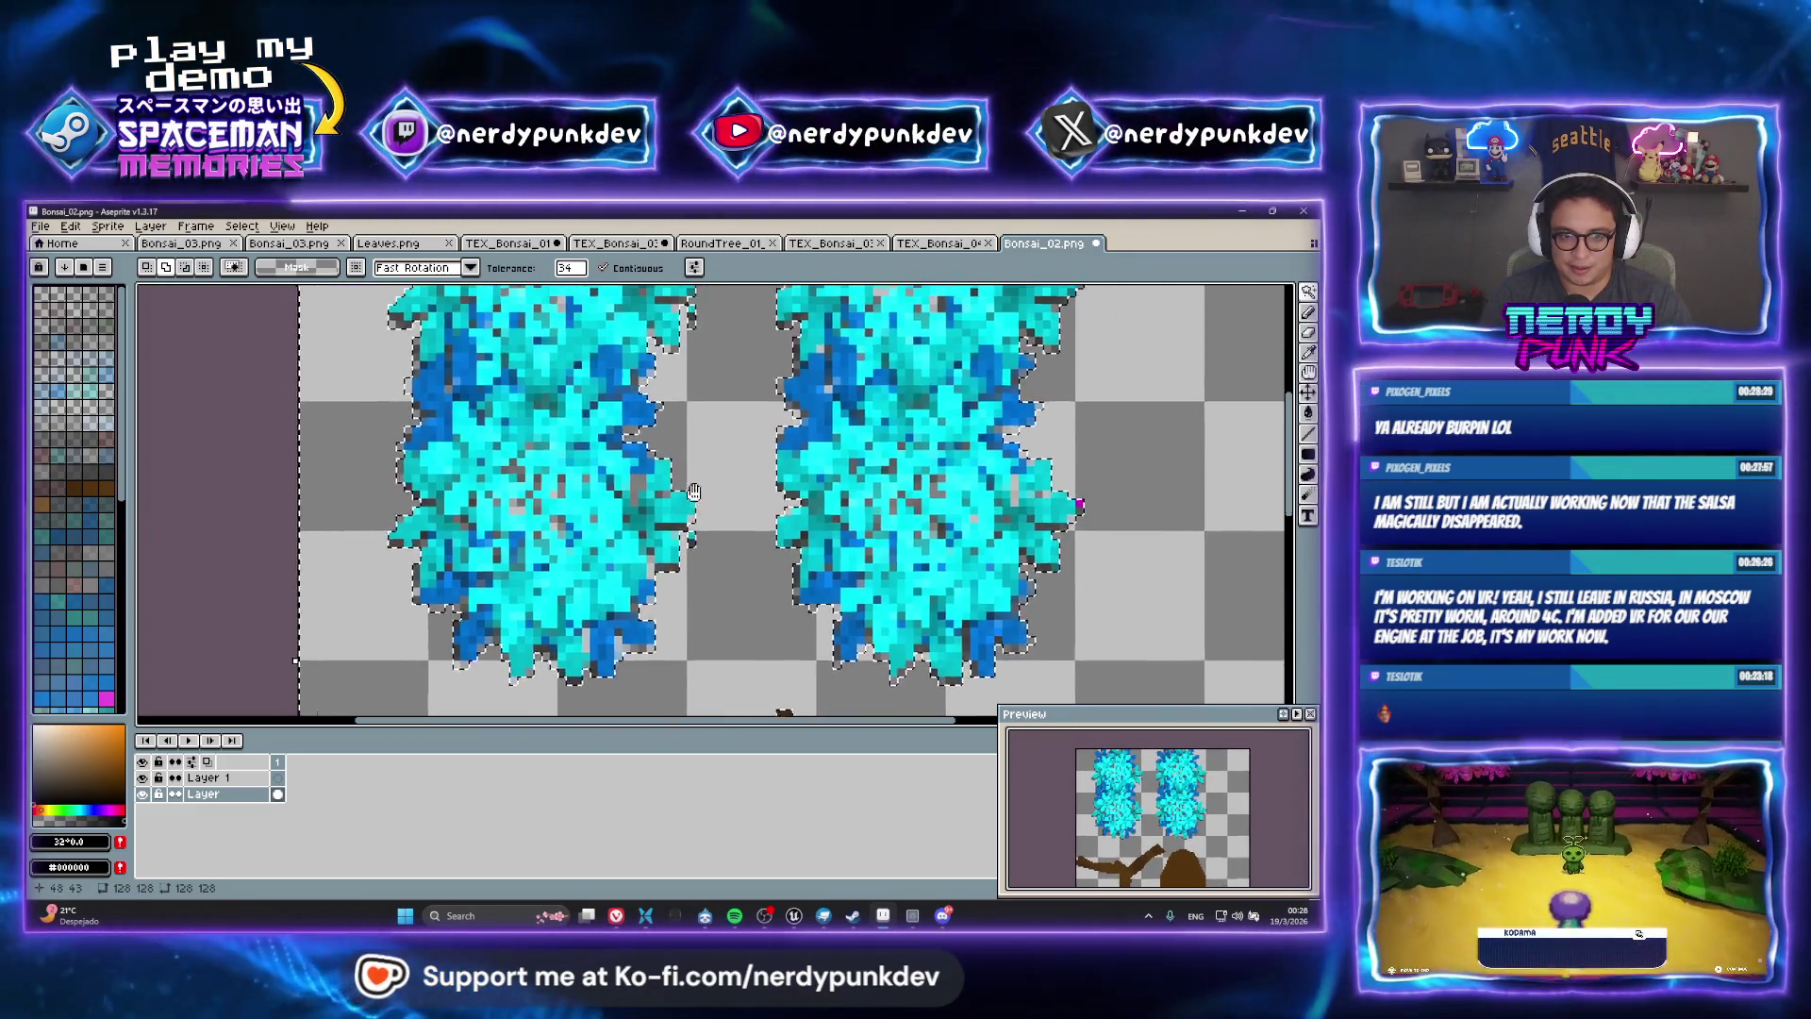
scroll(816, 405, up, 2)
key(ctrl+d)
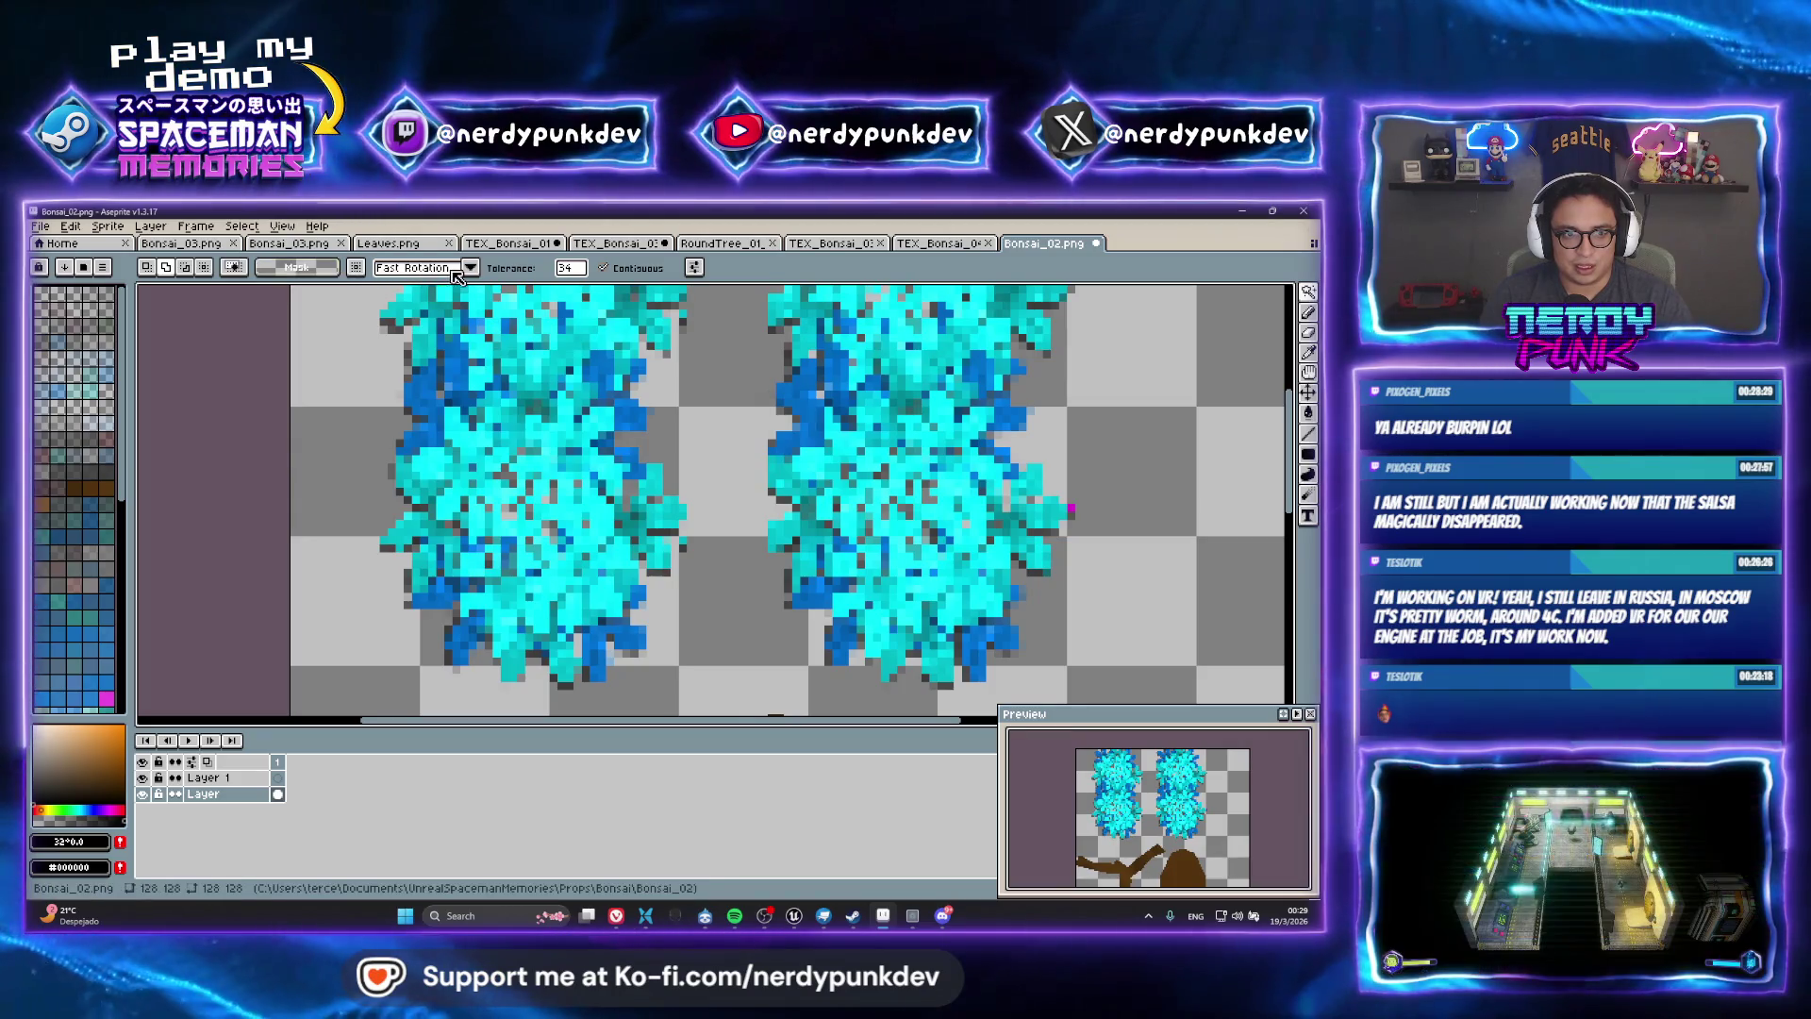
click(603, 268)
click(723, 437)
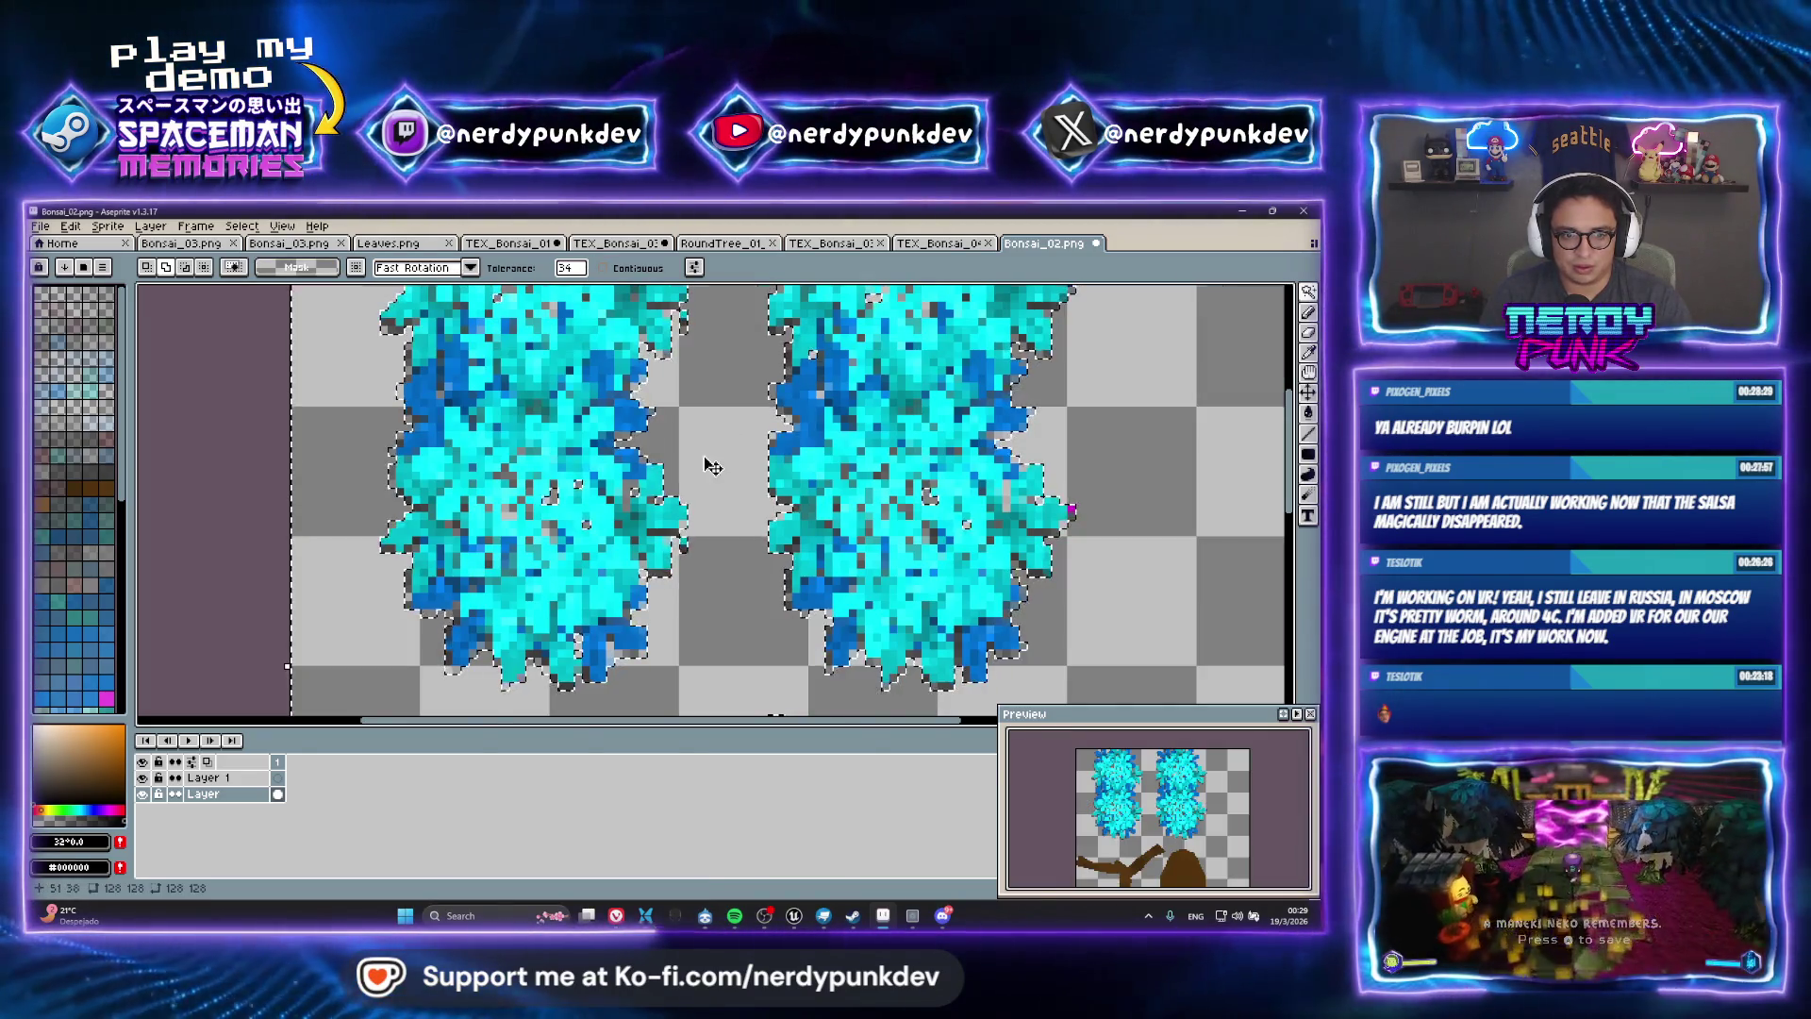
scroll(724, 434, down, 2)
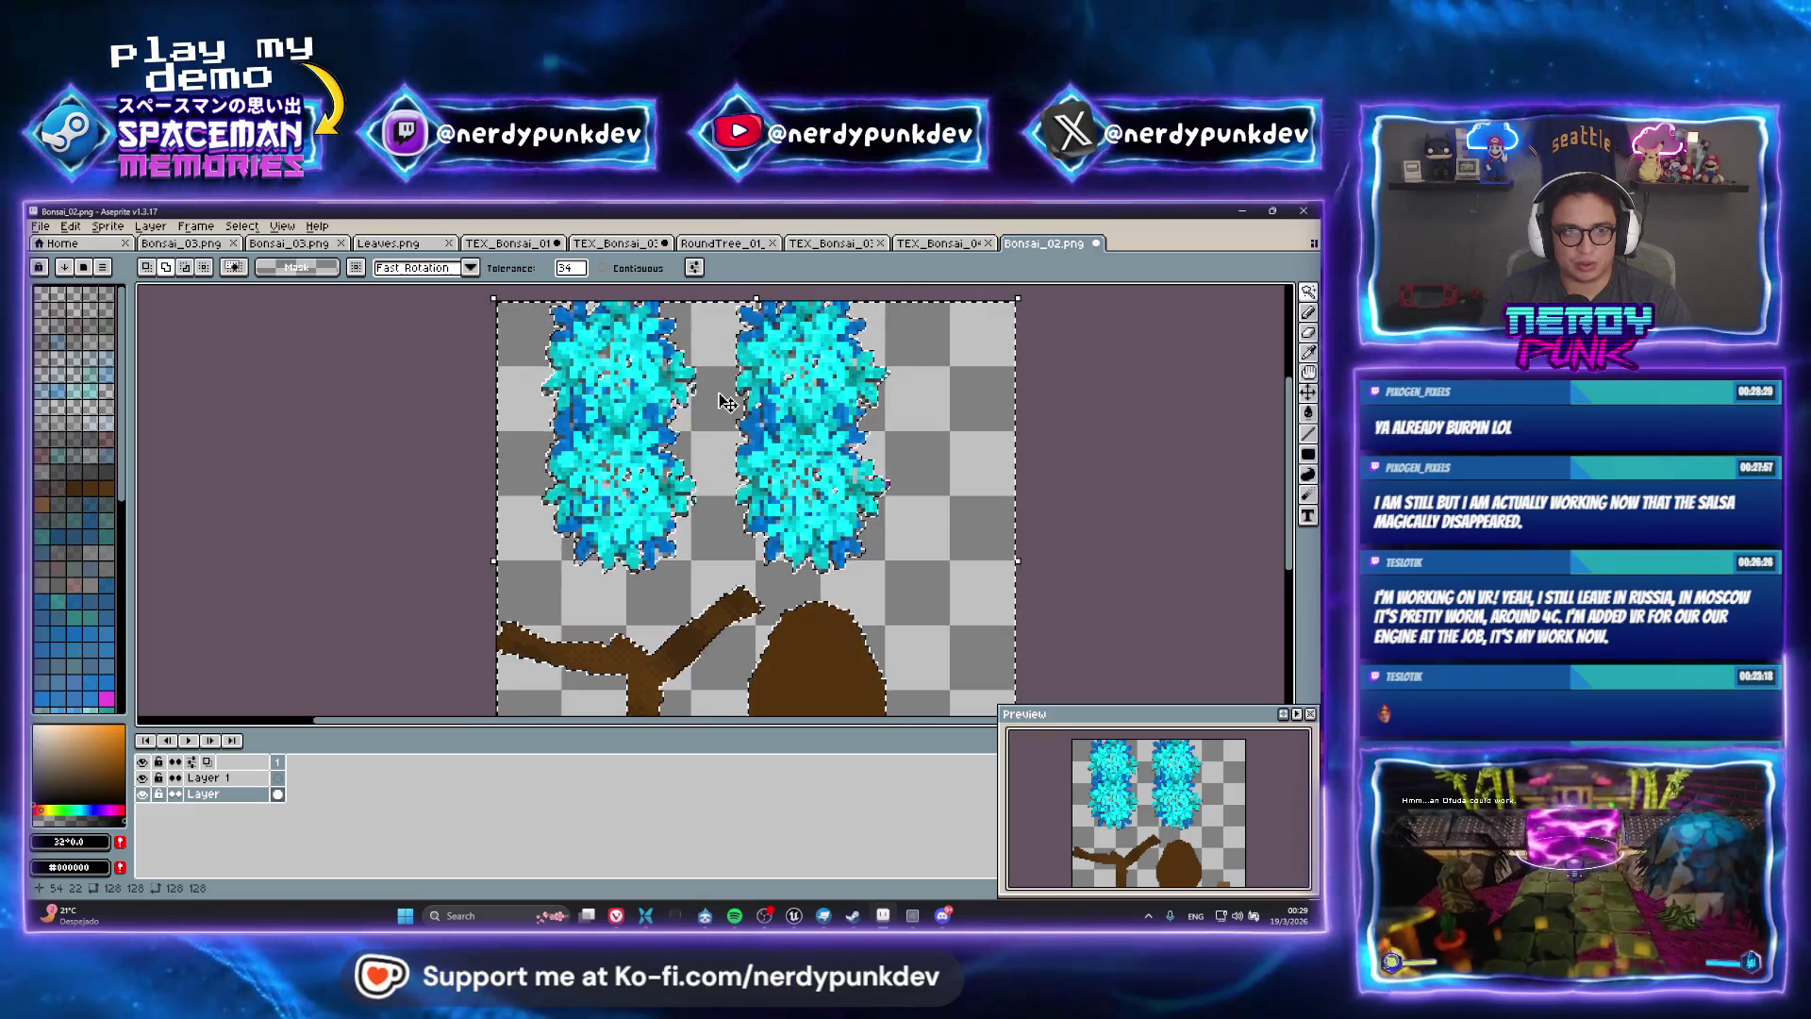
scroll(638, 461, up, 2)
scroll(638, 460, up, 3)
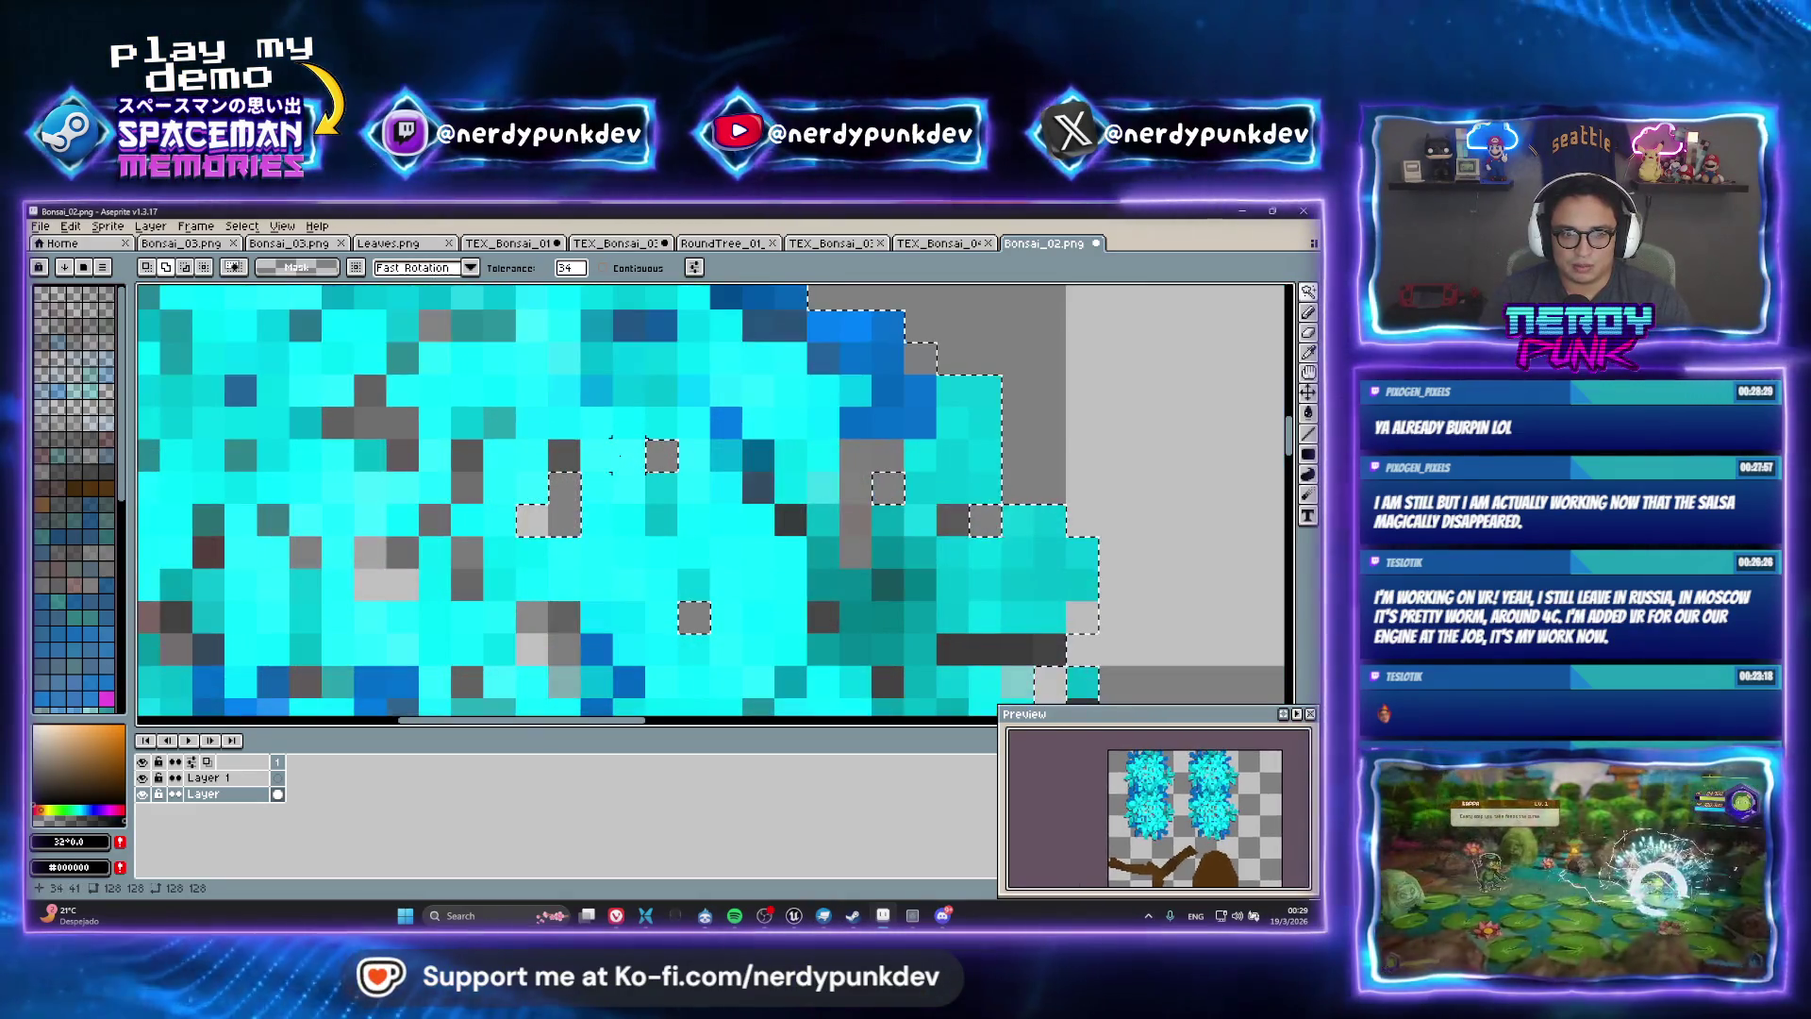
scroll(614, 488, down, 2)
Set the Magic Wand tolerance to 145 and reselect the foliage
click(584, 269)
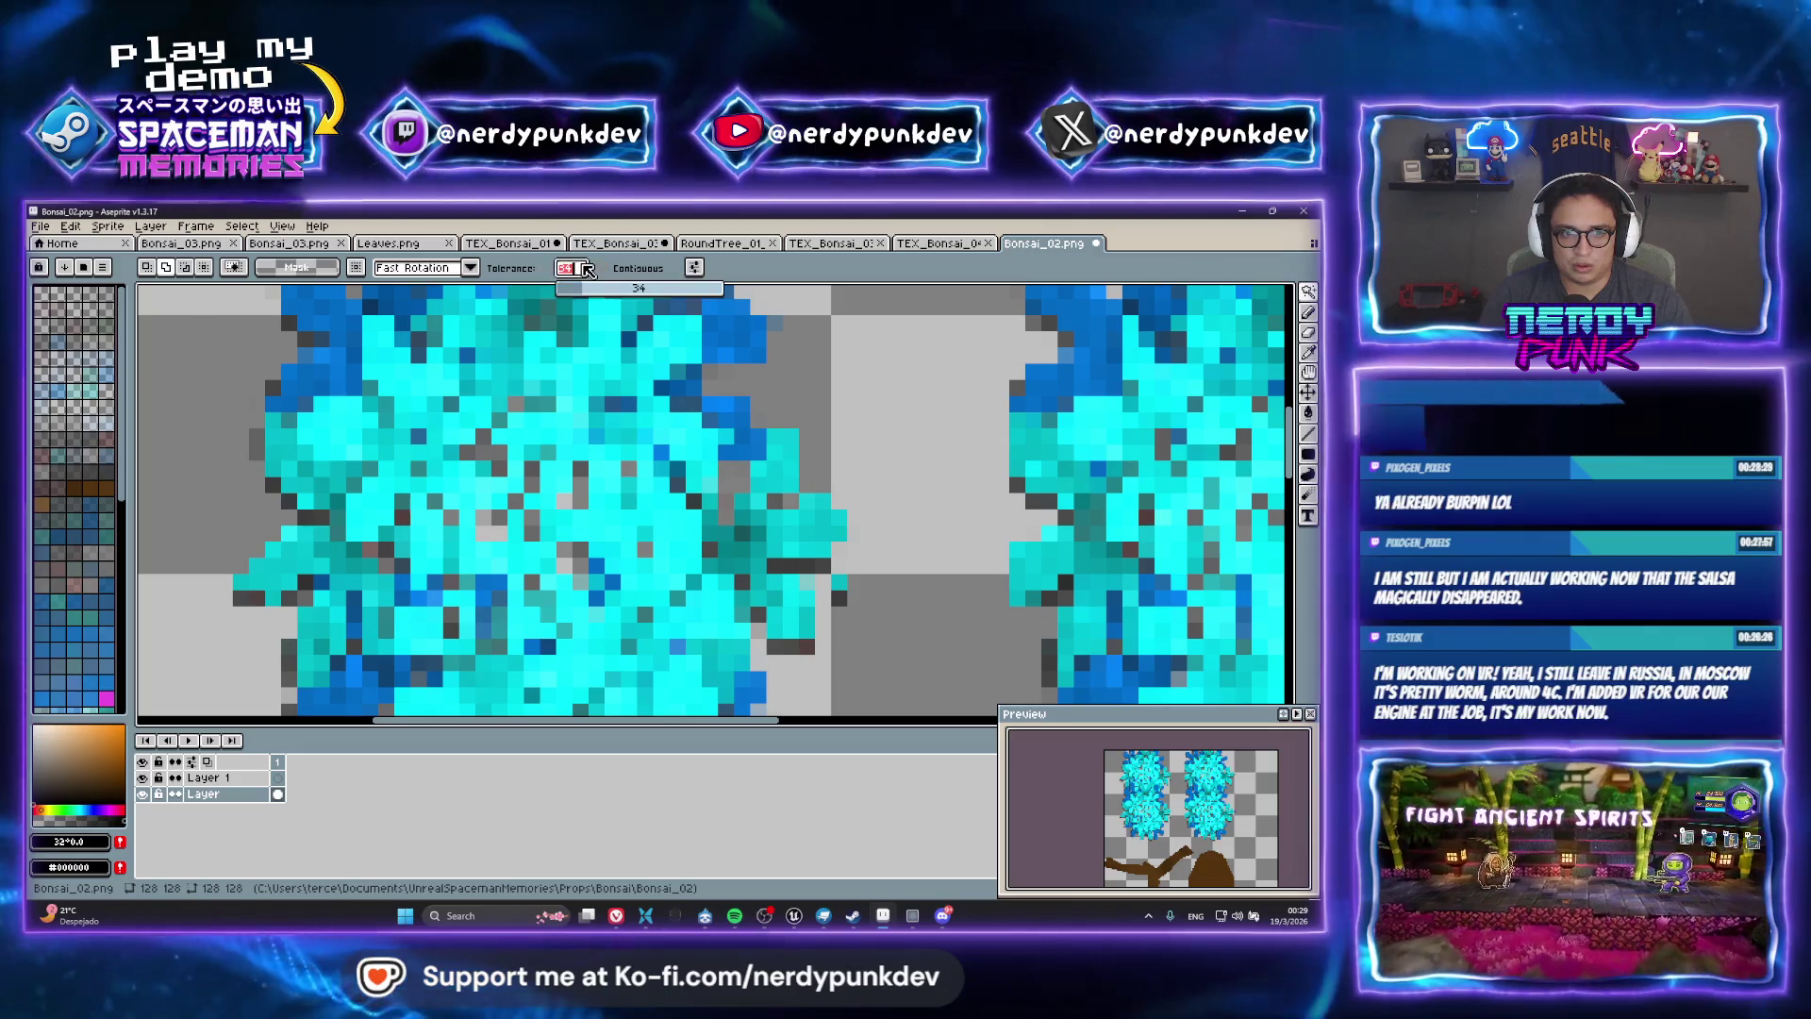
text(6)
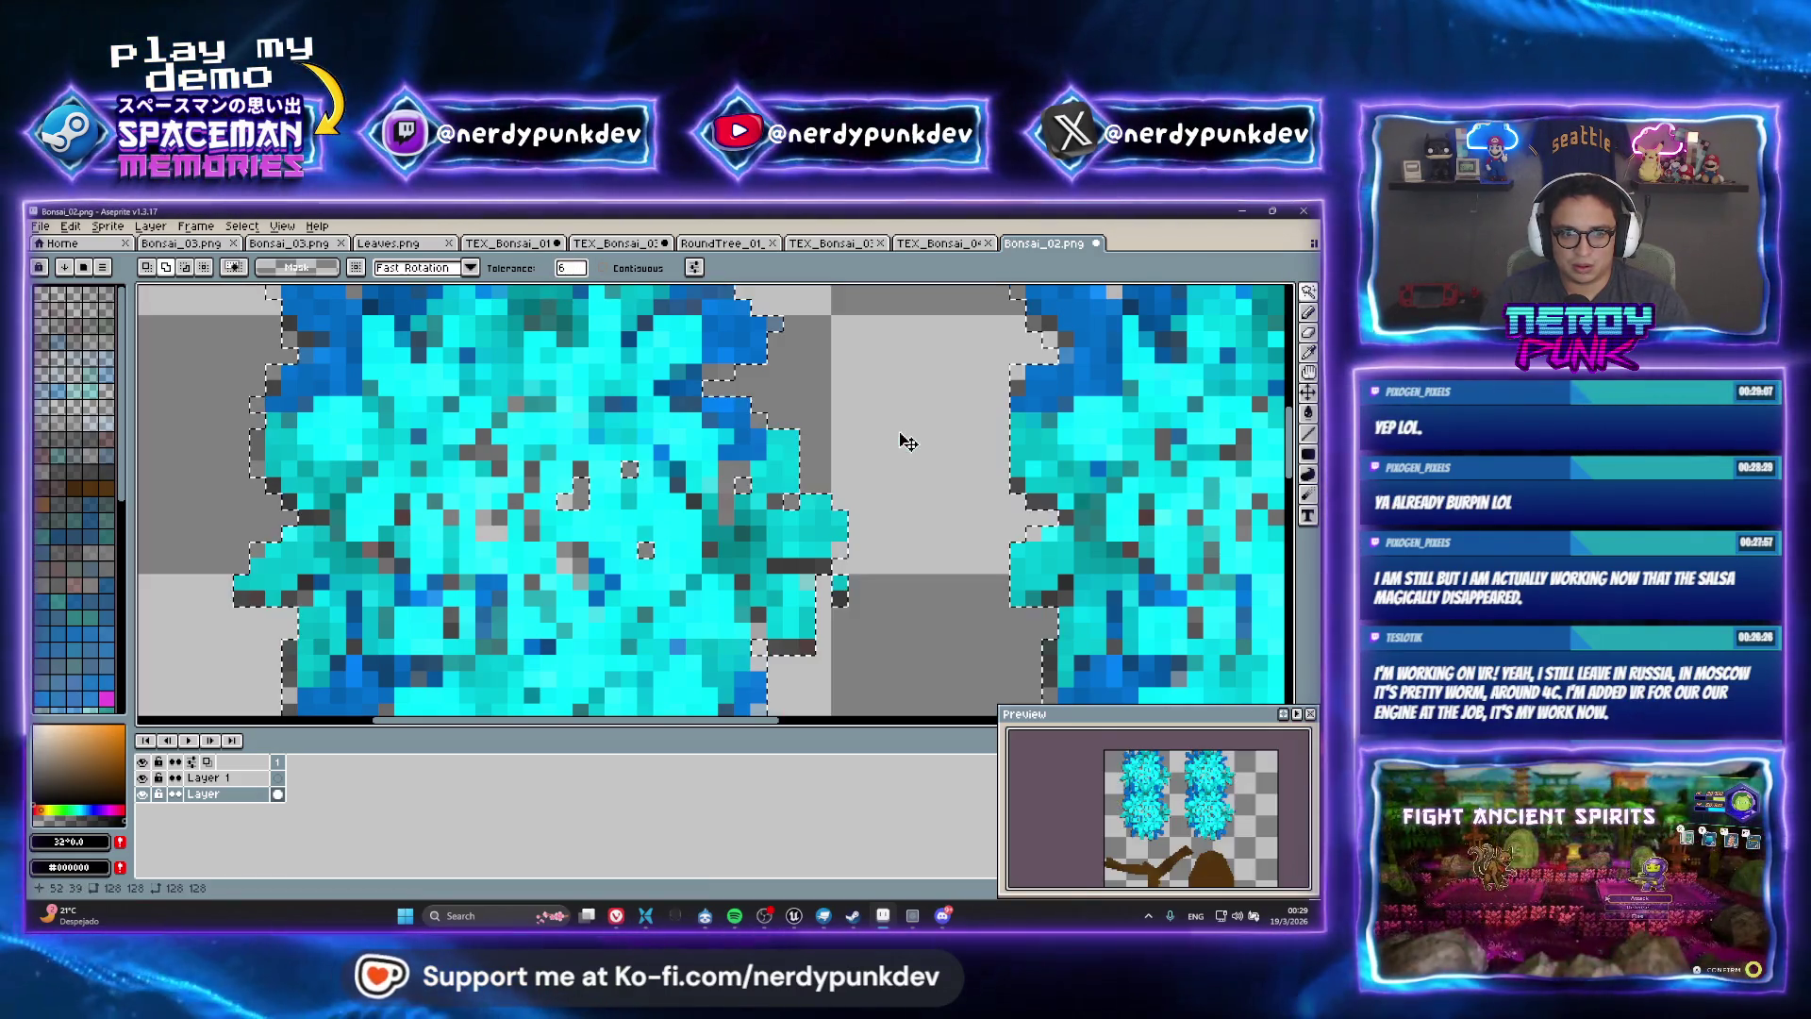
click(907, 443)
key(ctrl+d)
text(145)
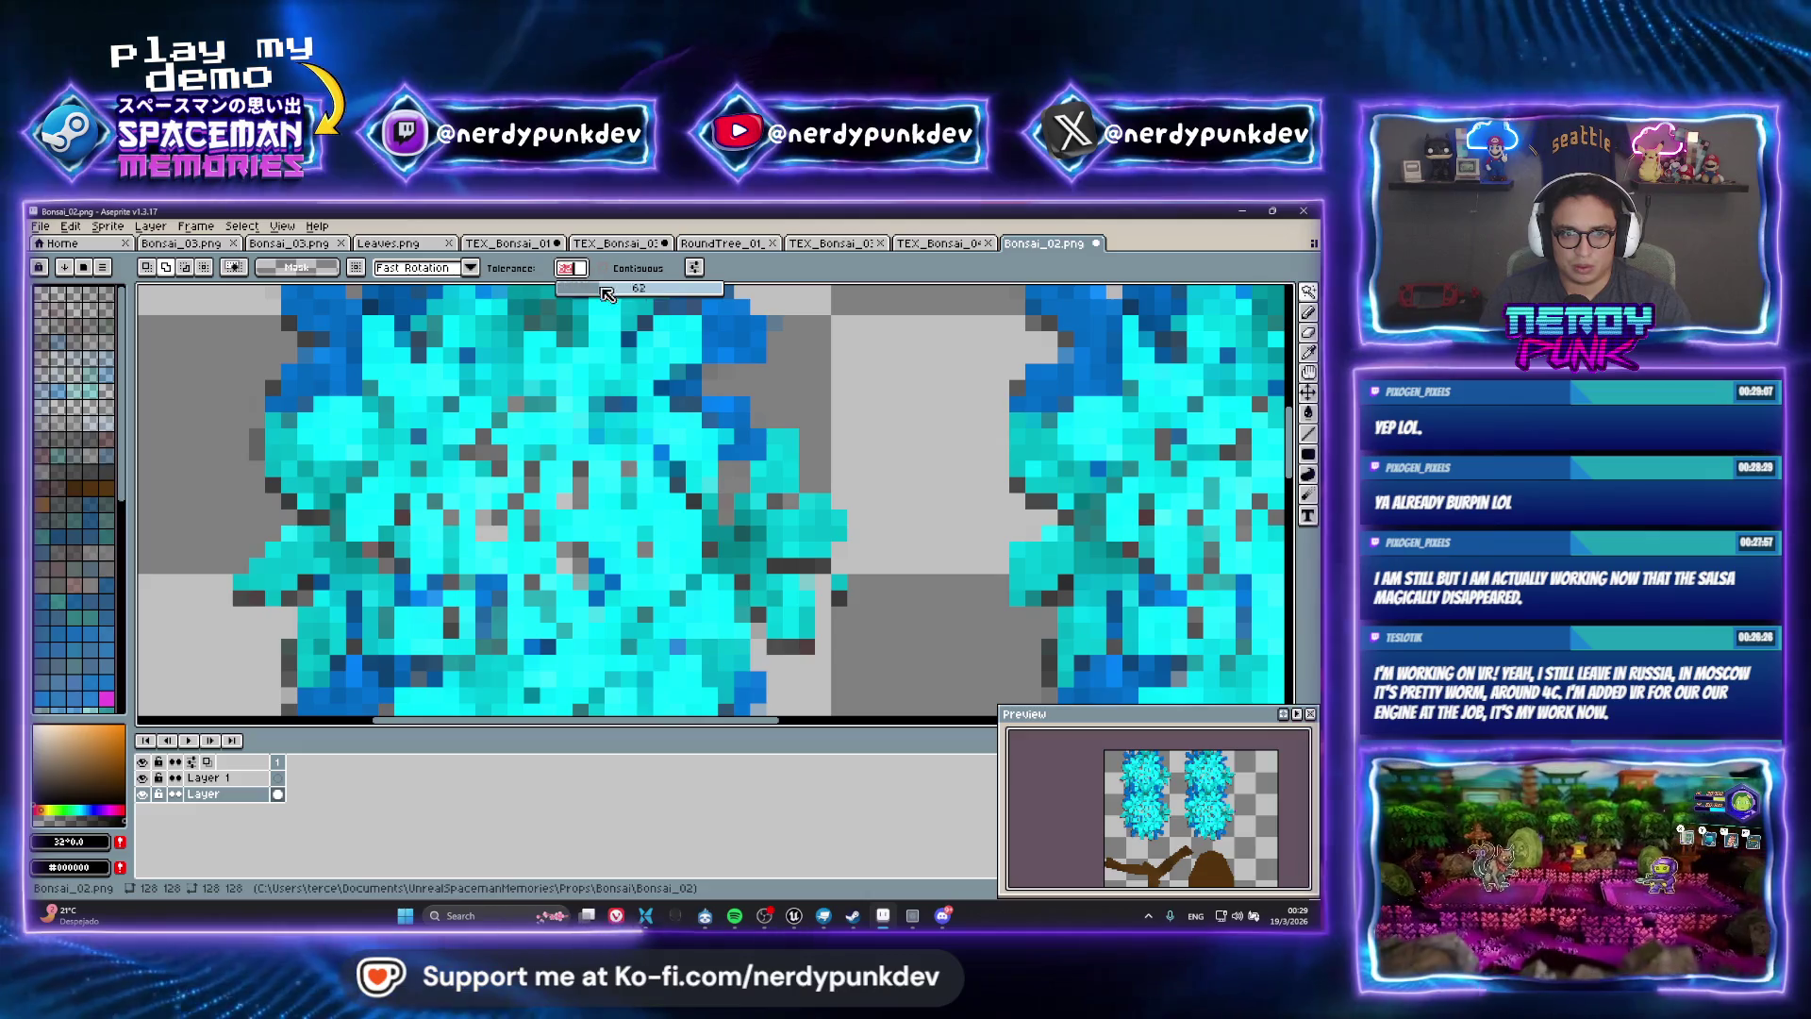
click(920, 415)
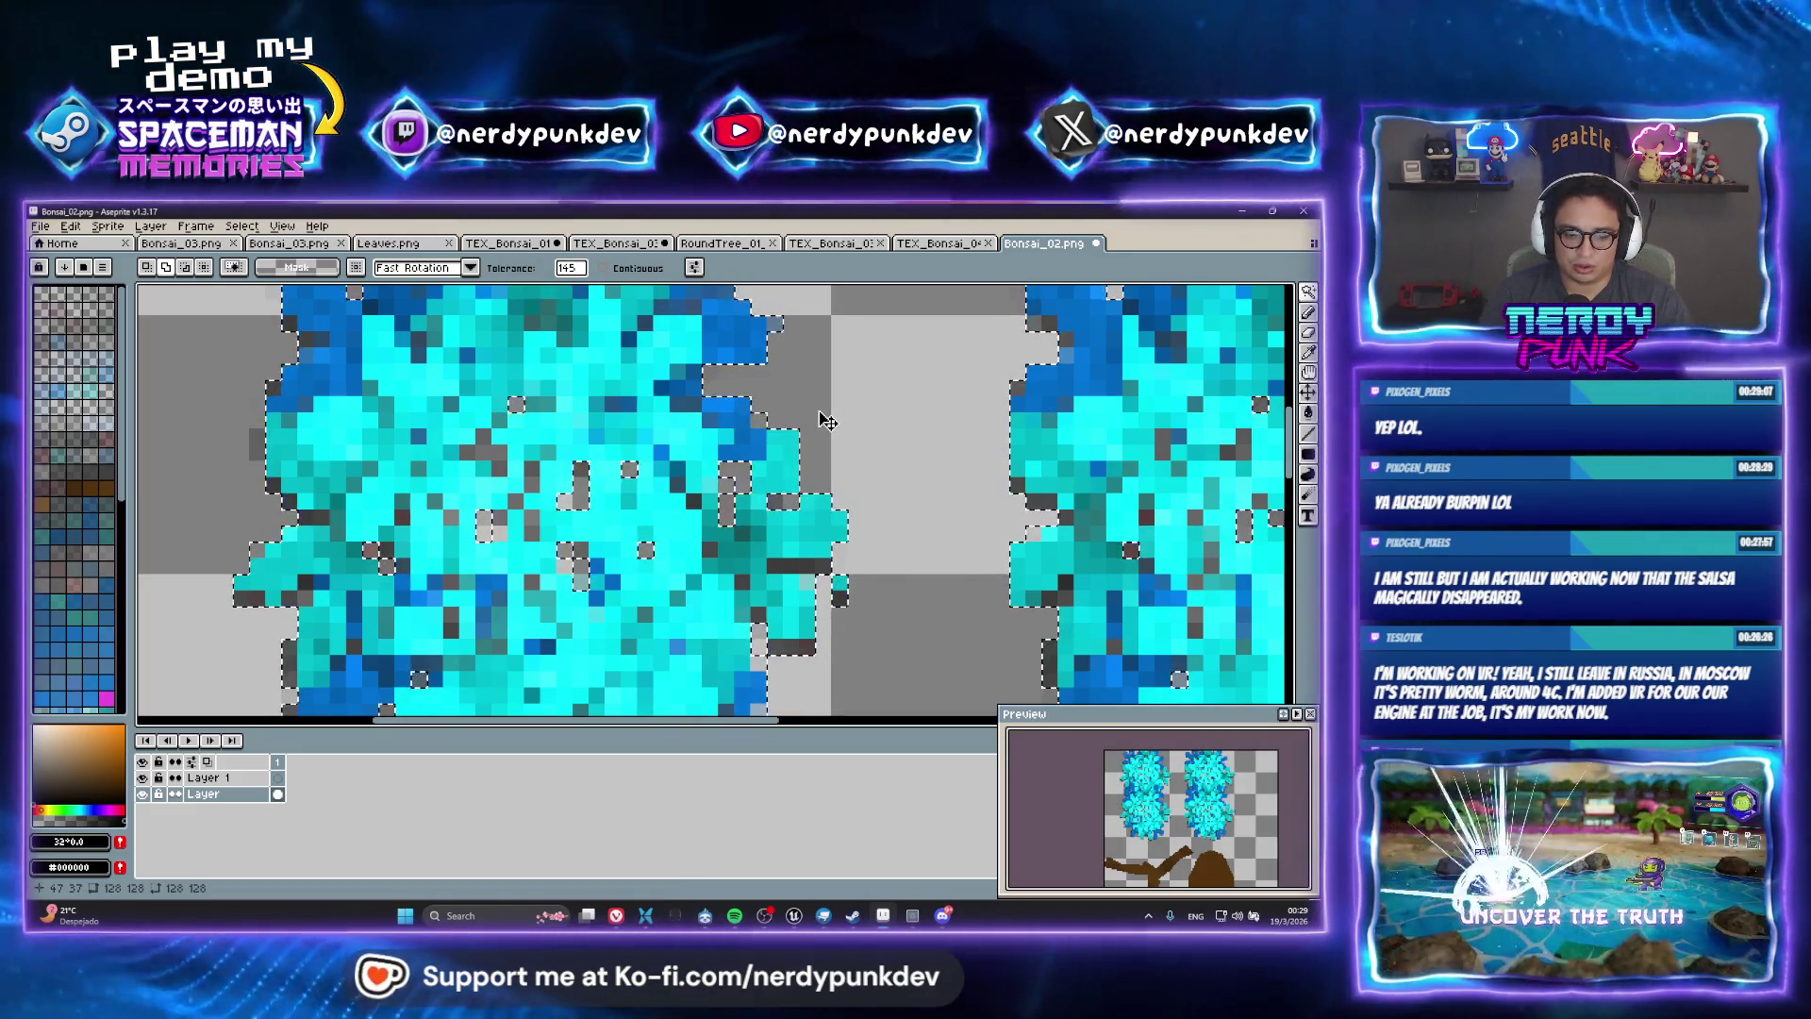
scroll(826, 422, down, 3)
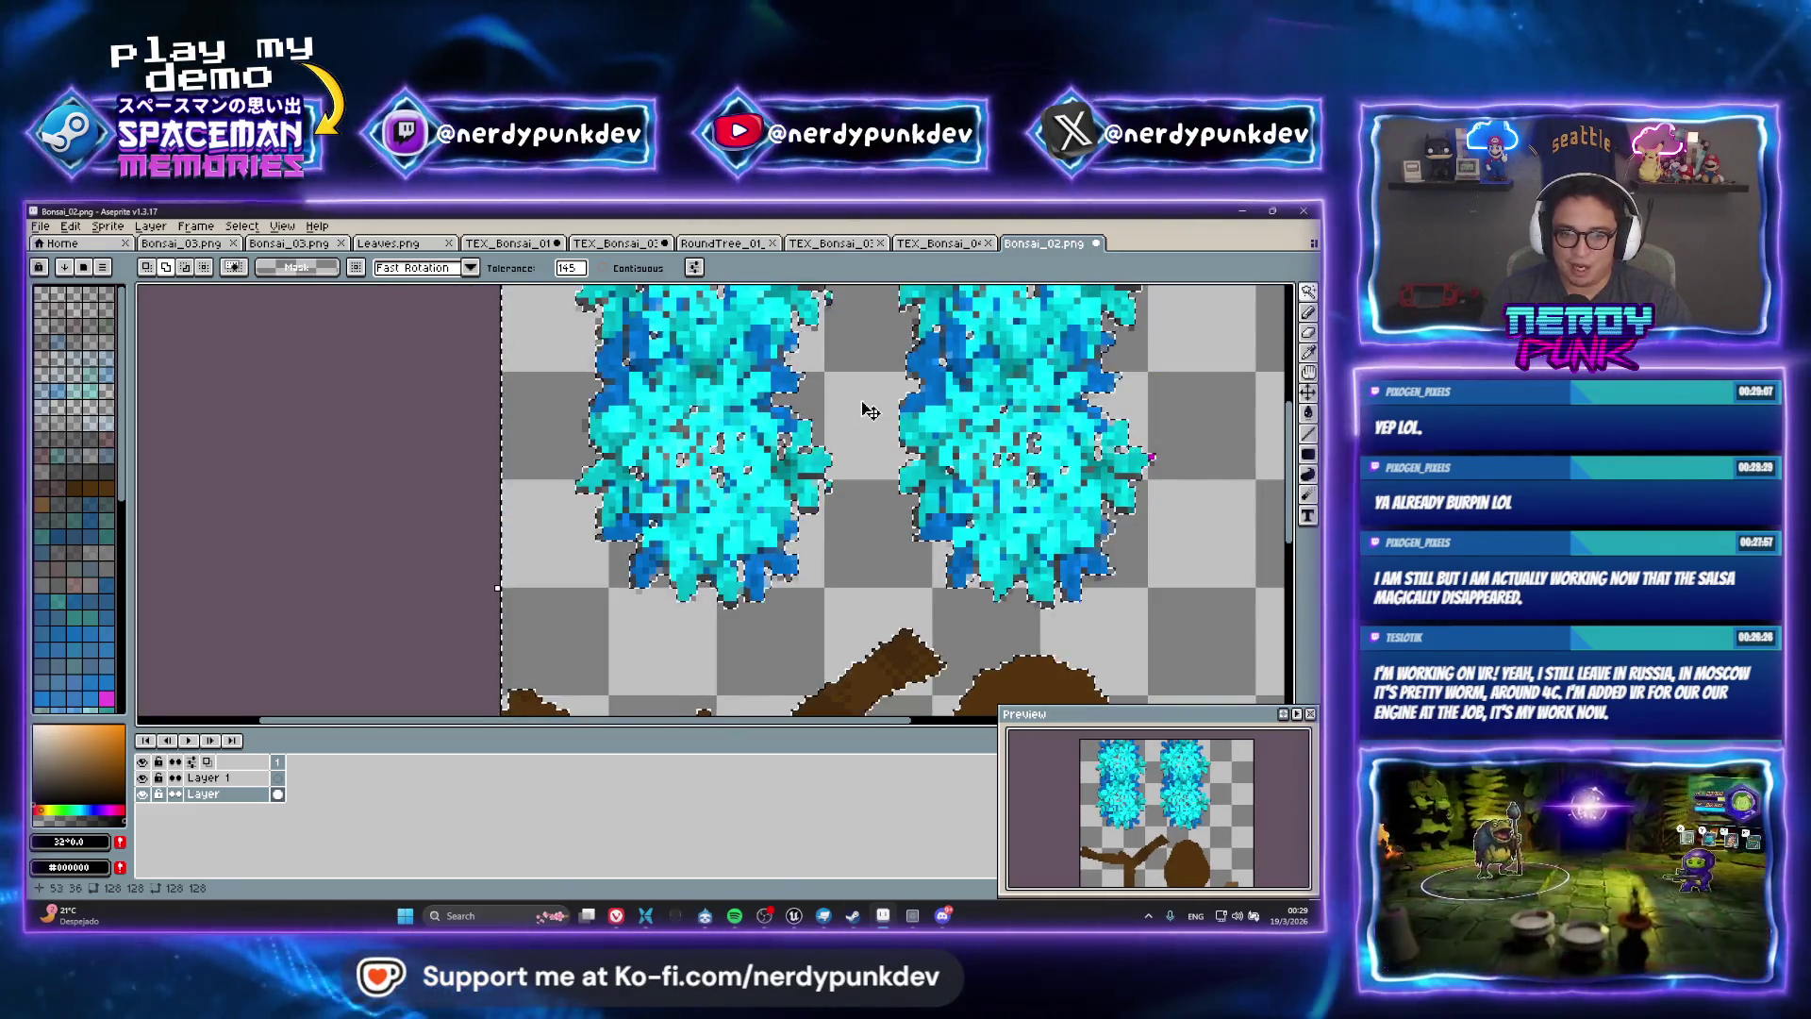
scroll(830, 424, down, 2)
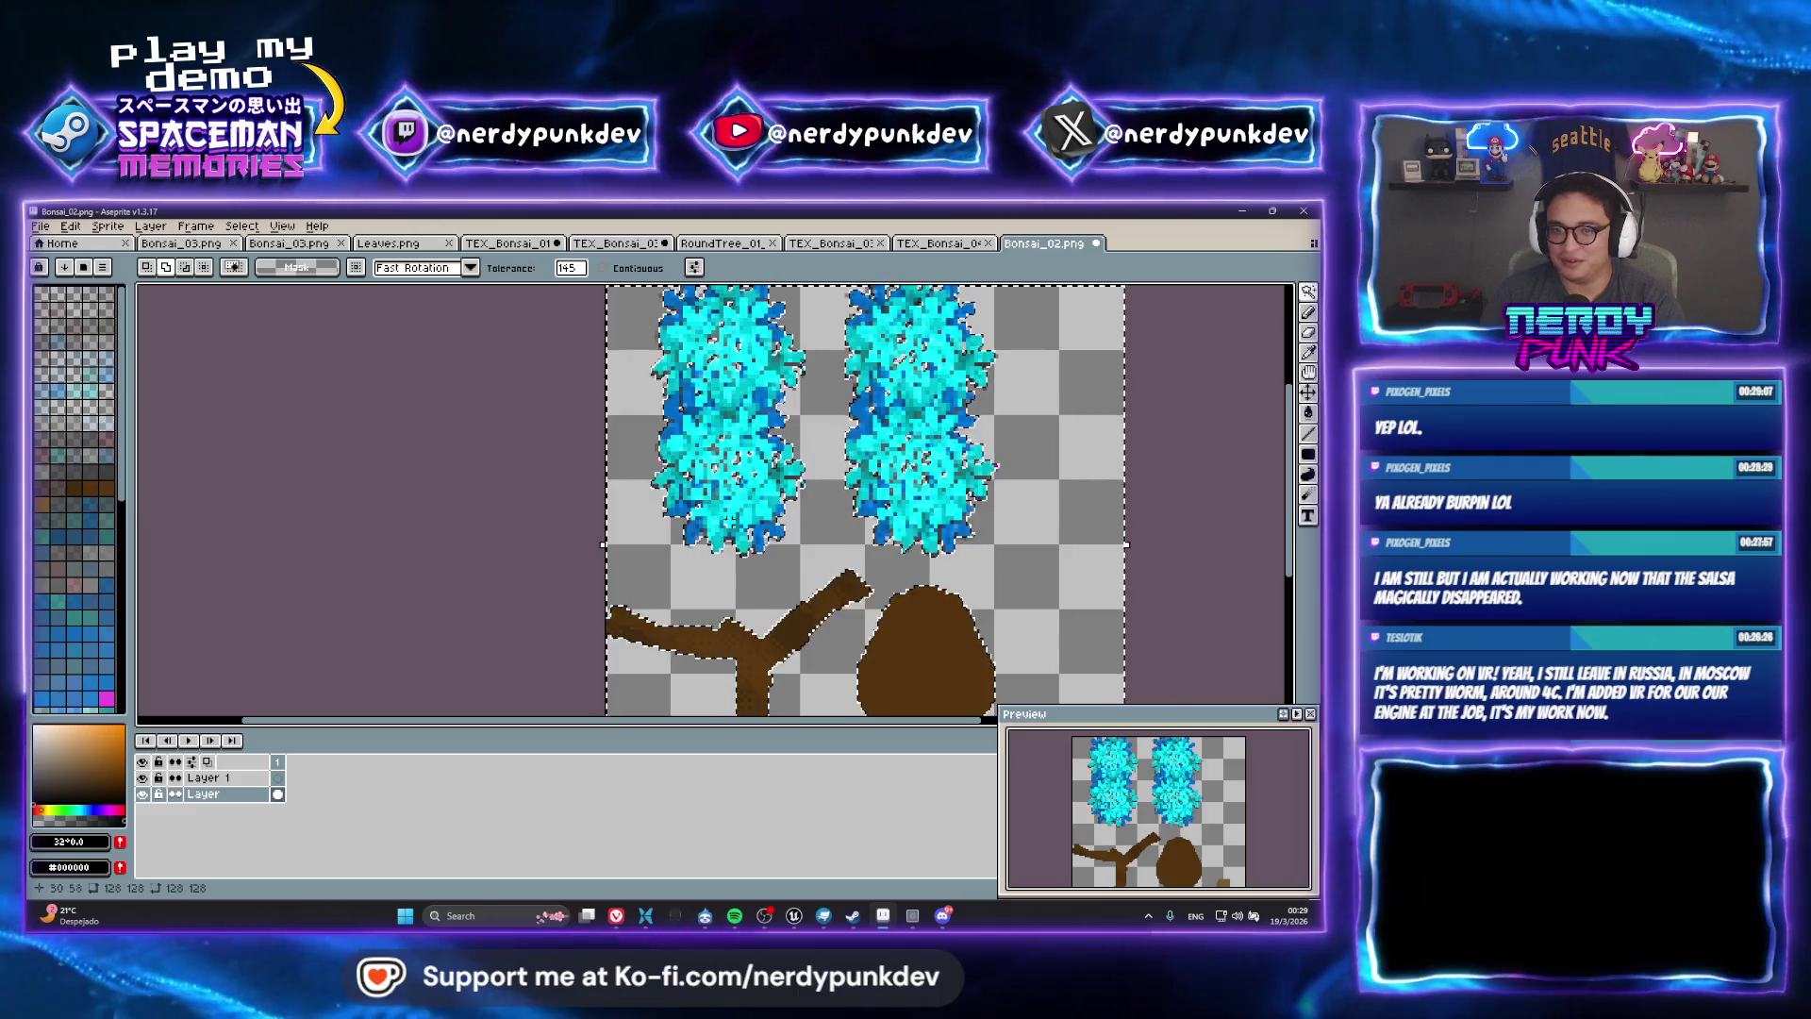
drag(844, 404, 803, 459)
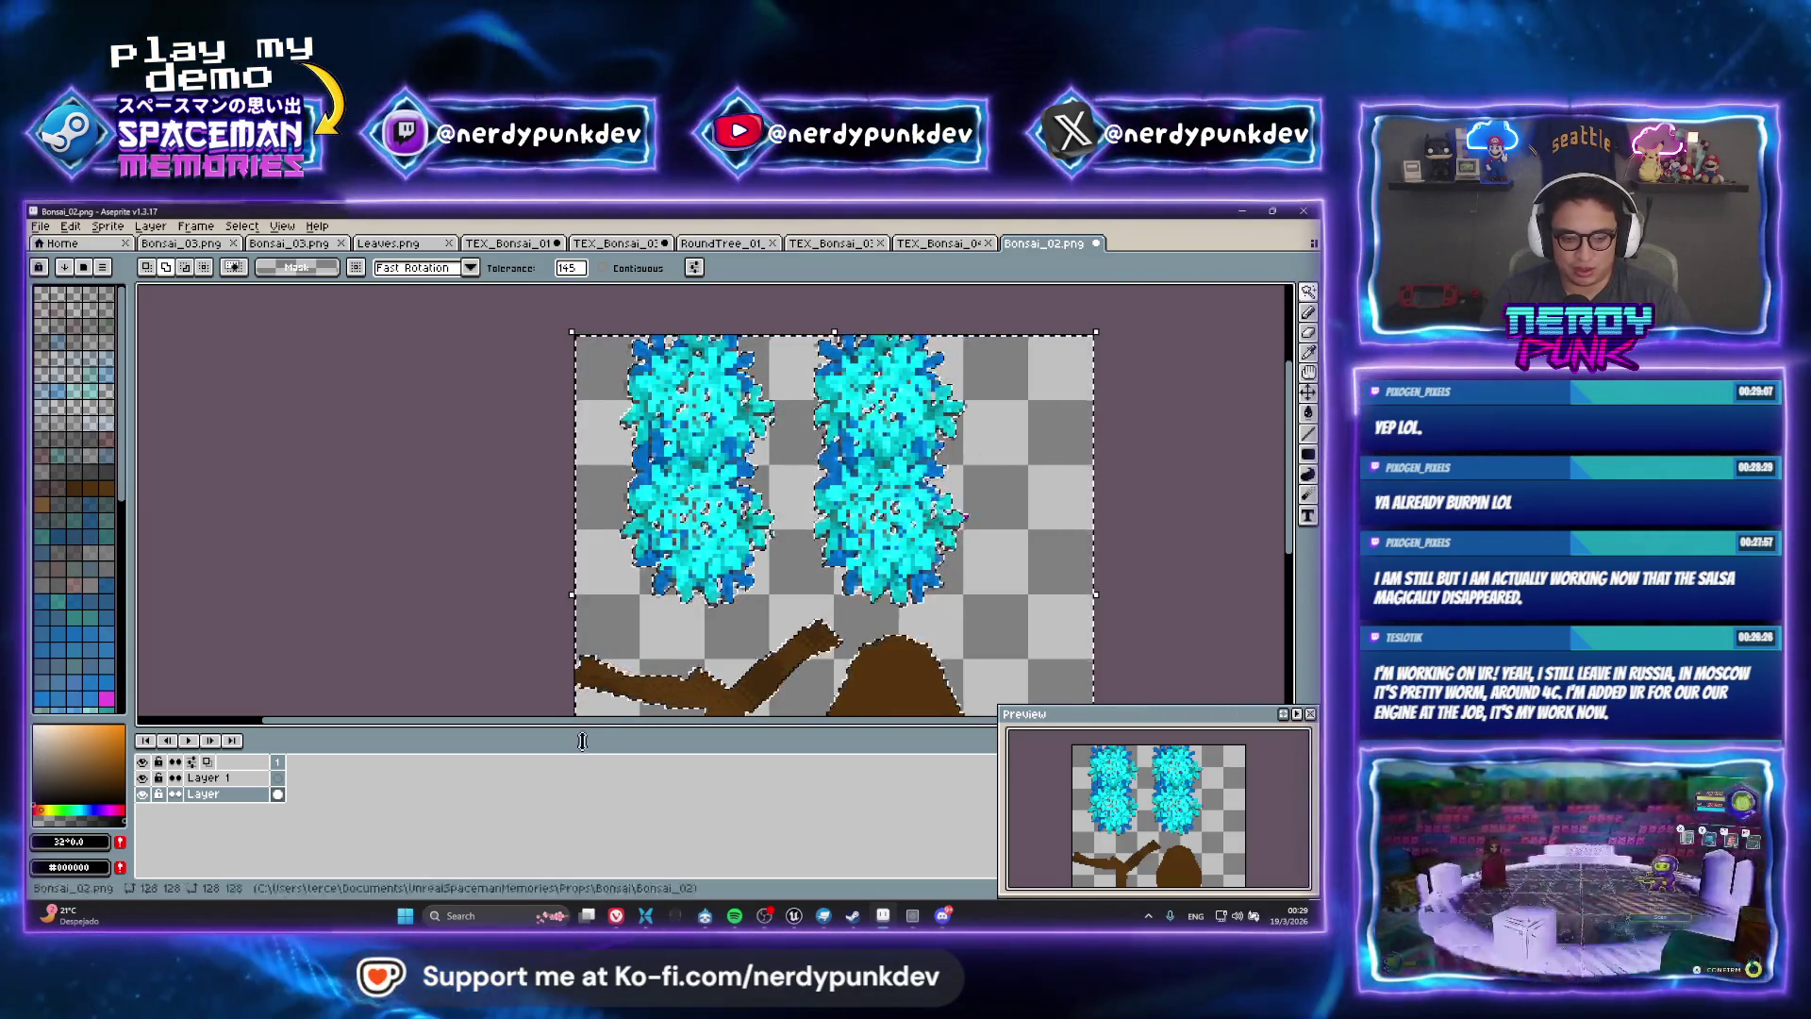
Make Layer 1 active and paint-bucket the transparent background black
click(207, 778)
click(143, 777)
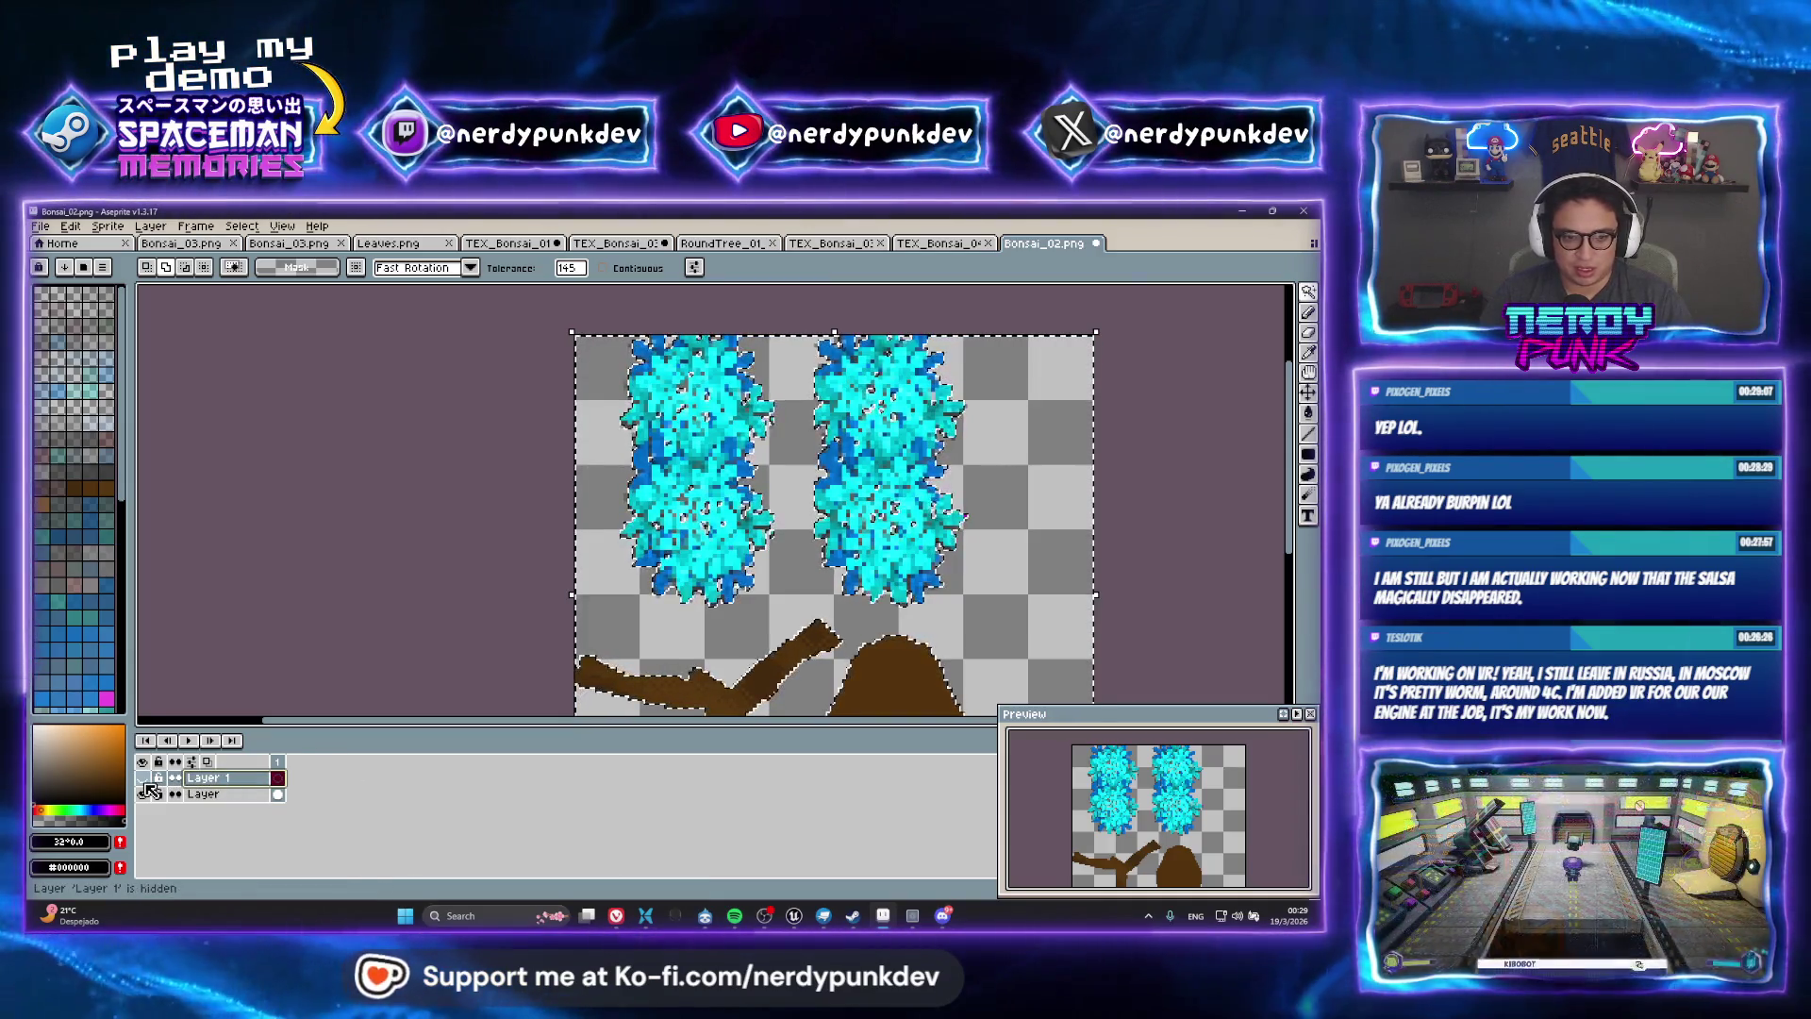
key(g)
click(794, 549)
drag(739, 611, 683, 423)
Paint a black rectangle over the trunk and pot shapes
key(v)
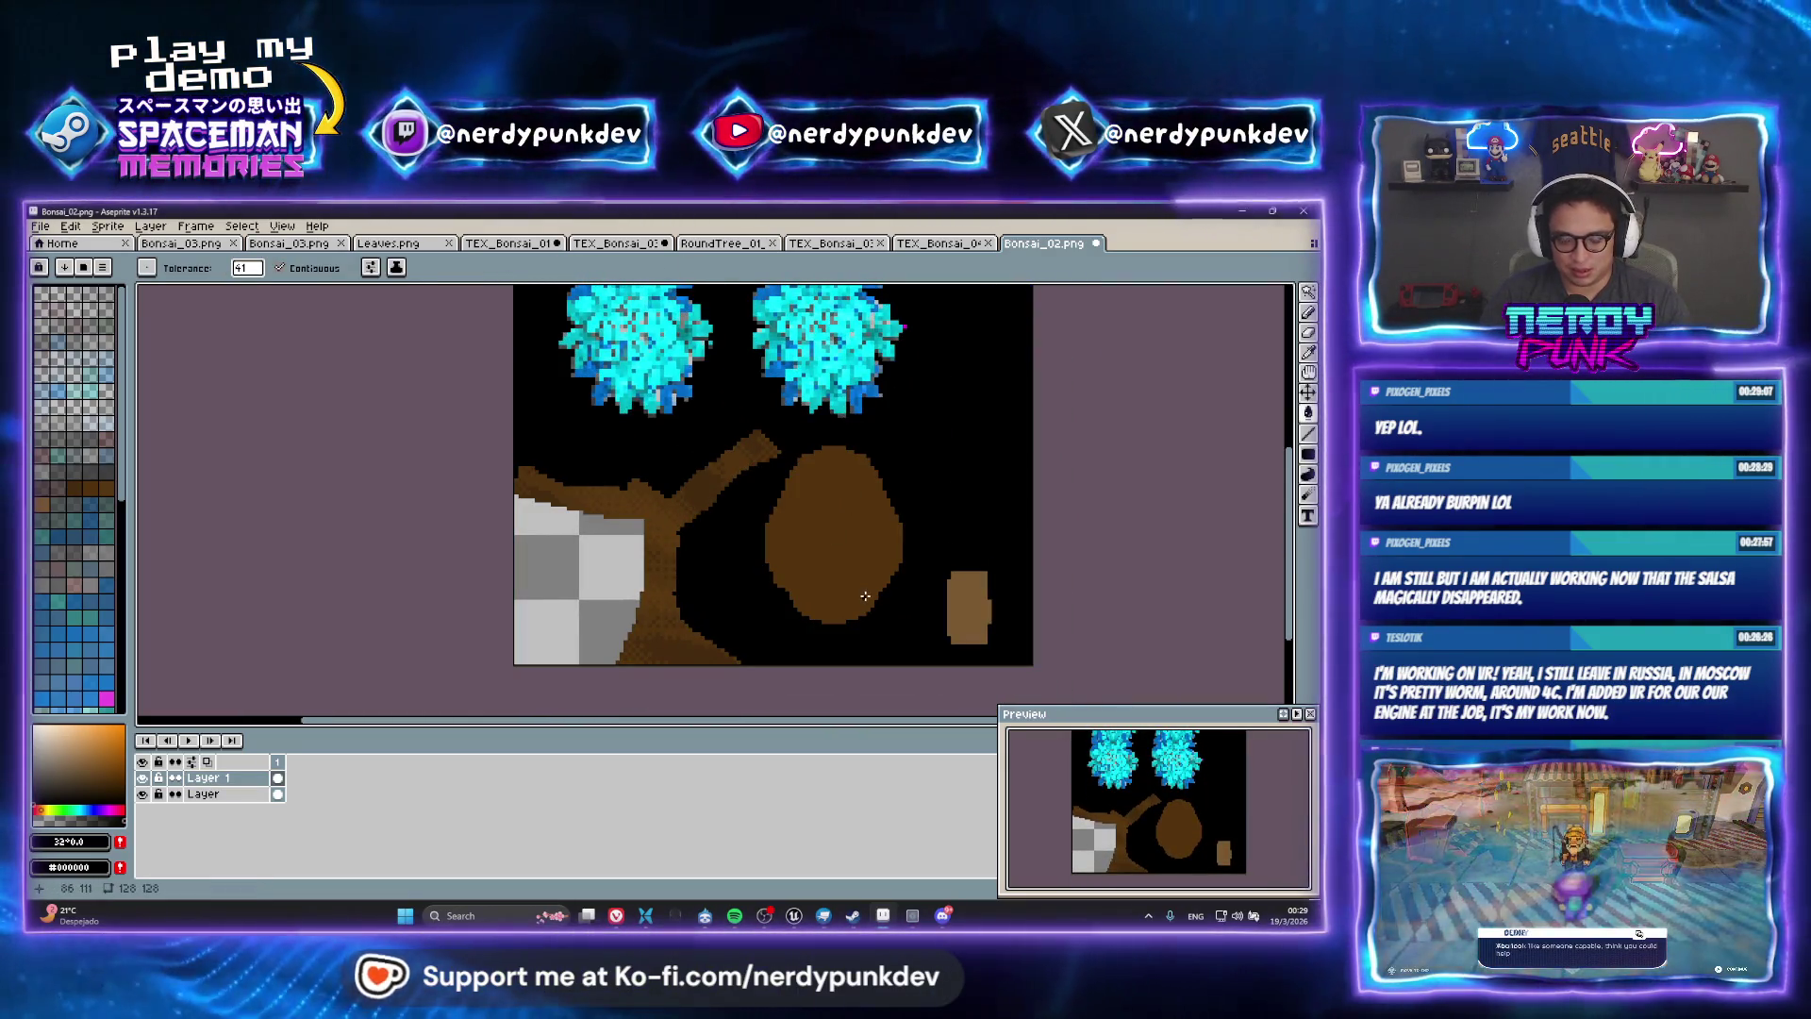
click(1307, 460)
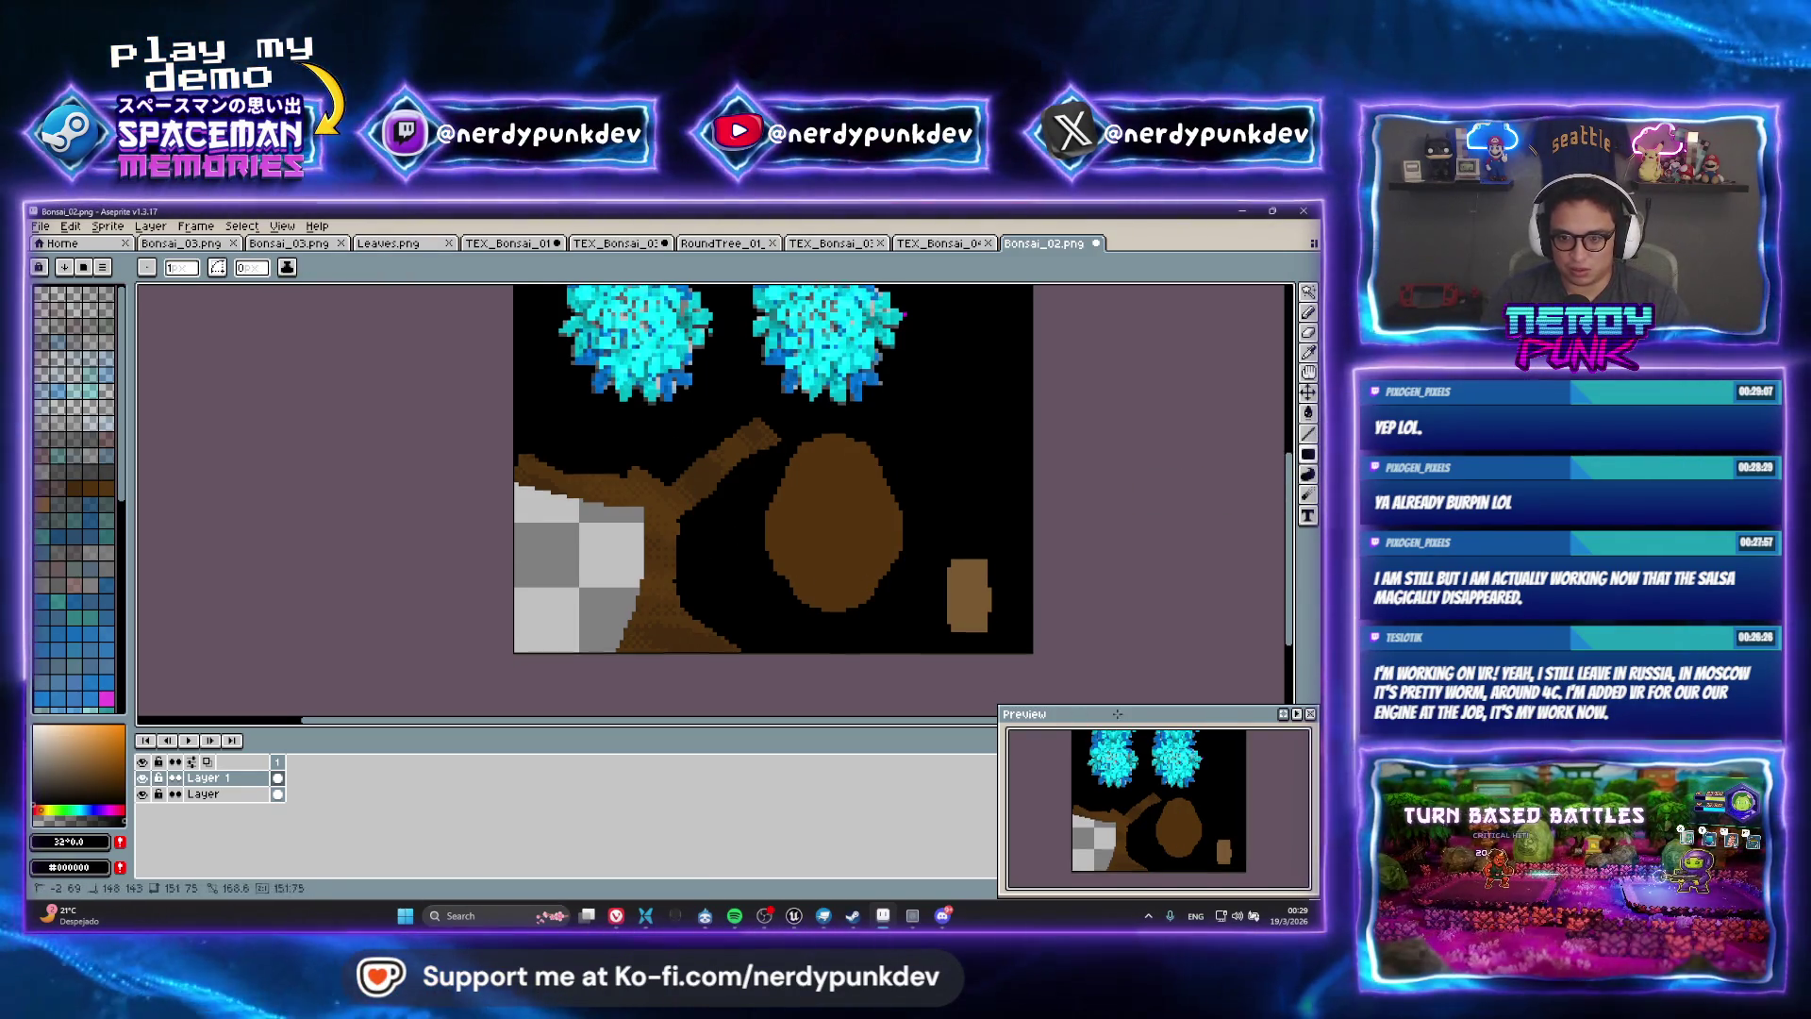
drag(497, 430, 1037, 671)
drag(832, 536, 788, 654)
scroll(622, 441, down, 2)
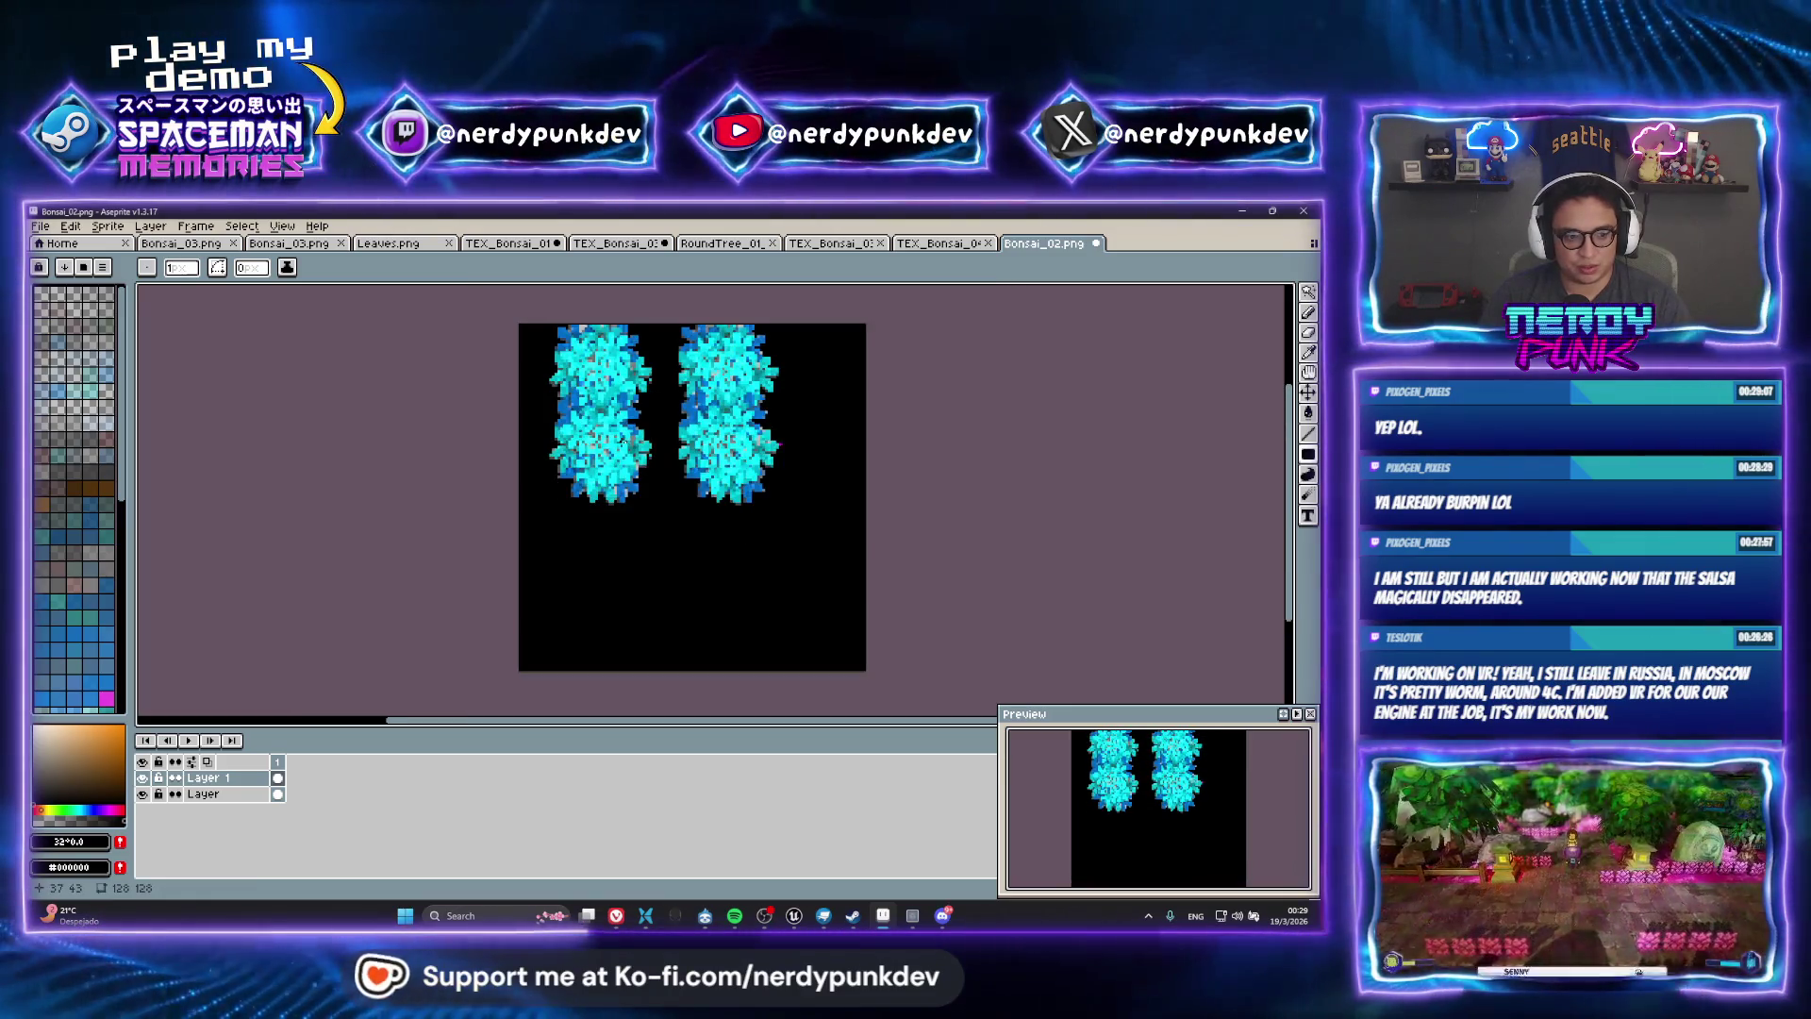
Select the black background on Layer 1, invert the selection, and fill both tree shapes white
click(238, 803)
click(226, 778)
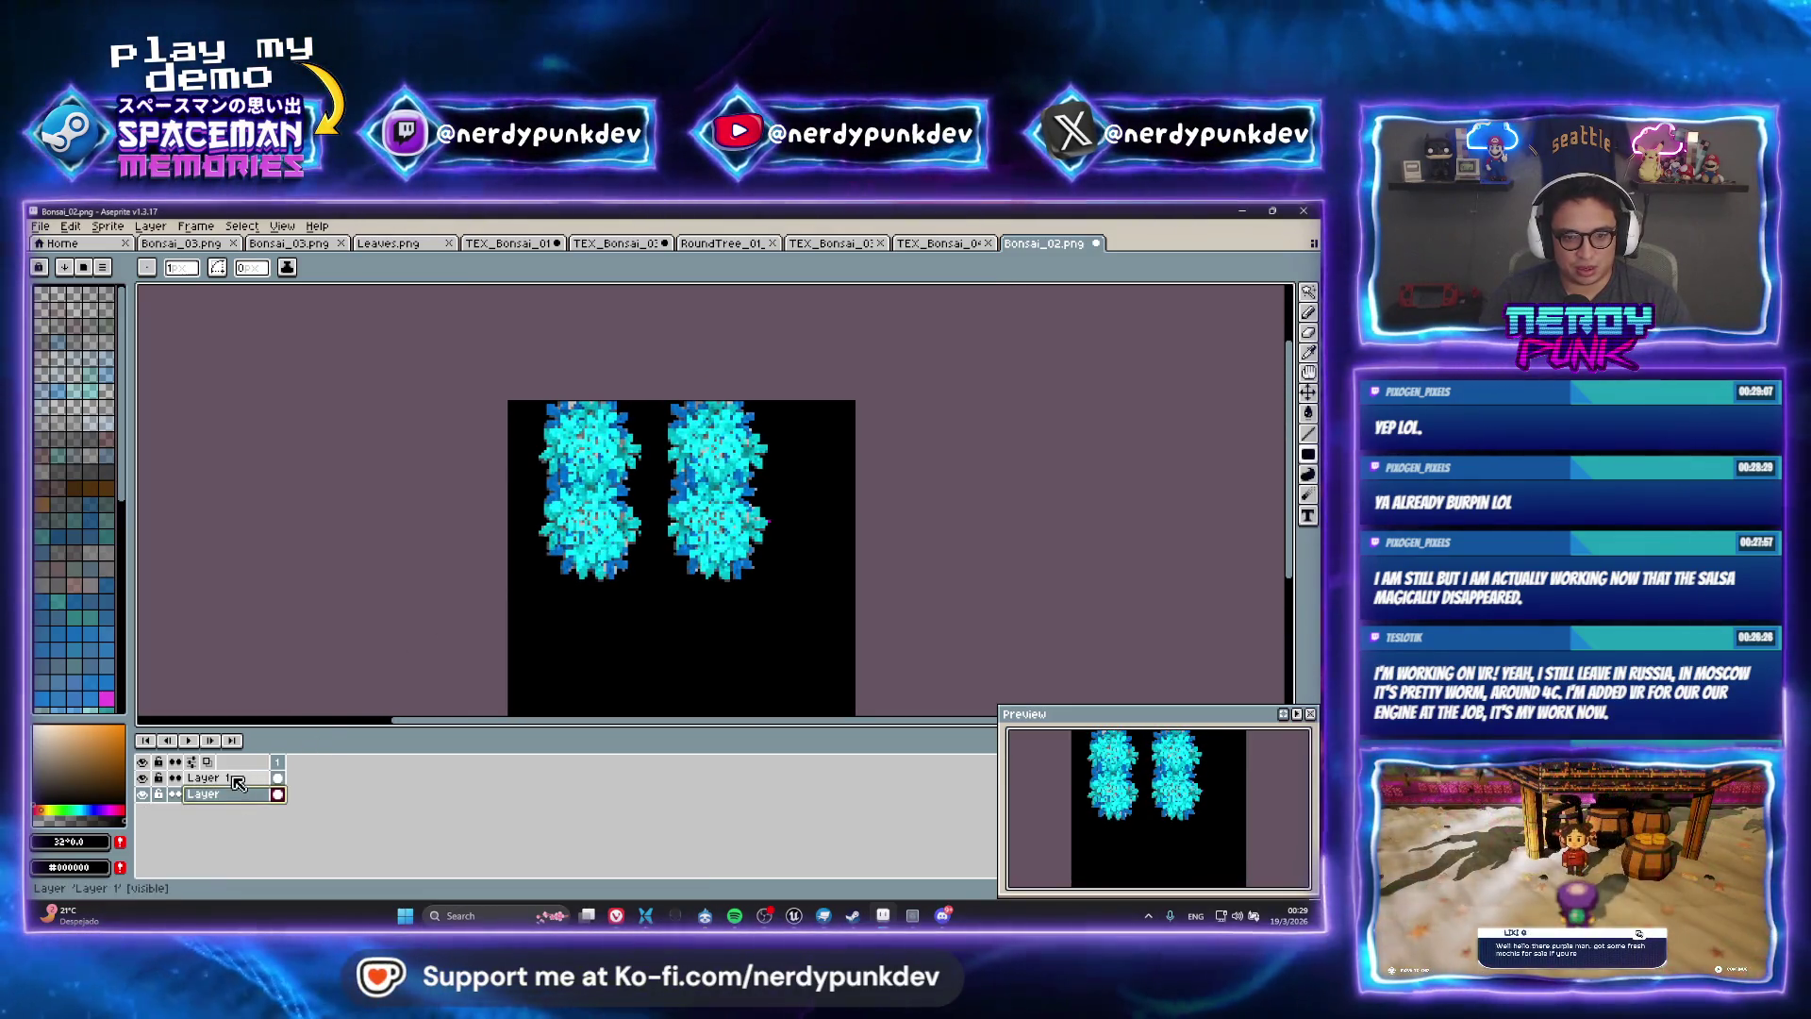
click(1308, 292)
click(782, 639)
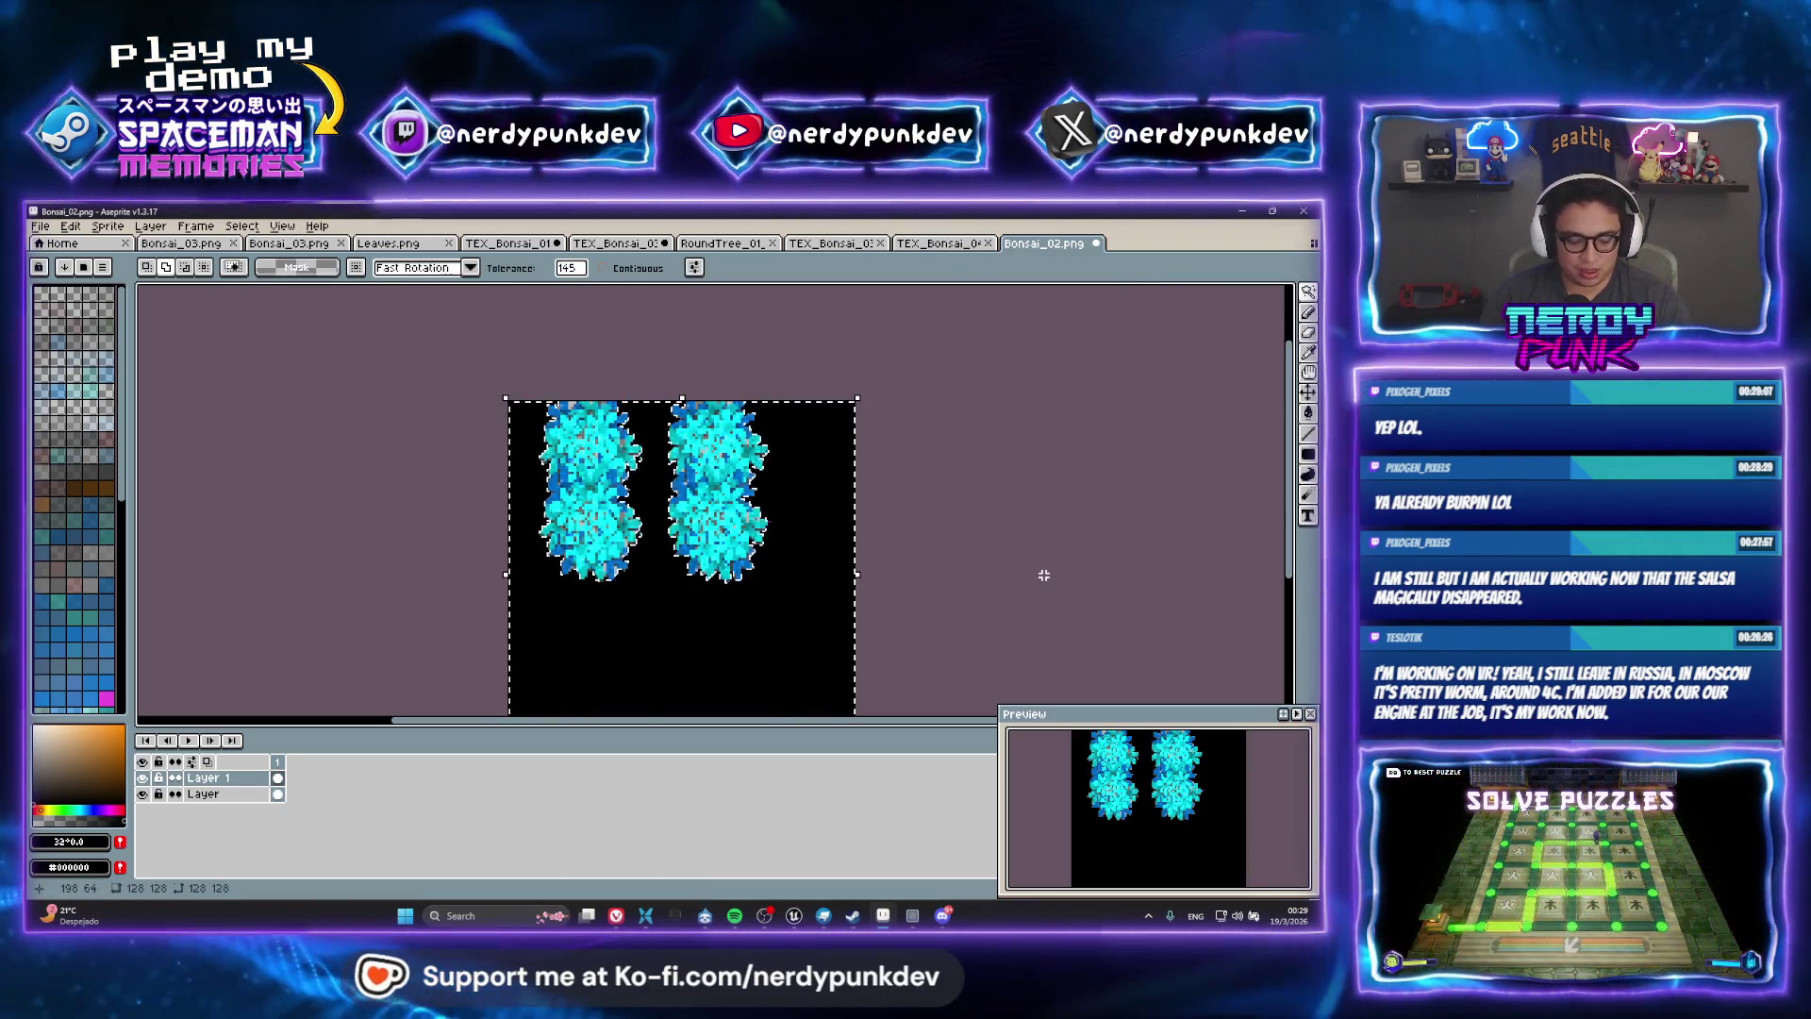
key(ctrl+shift+i)
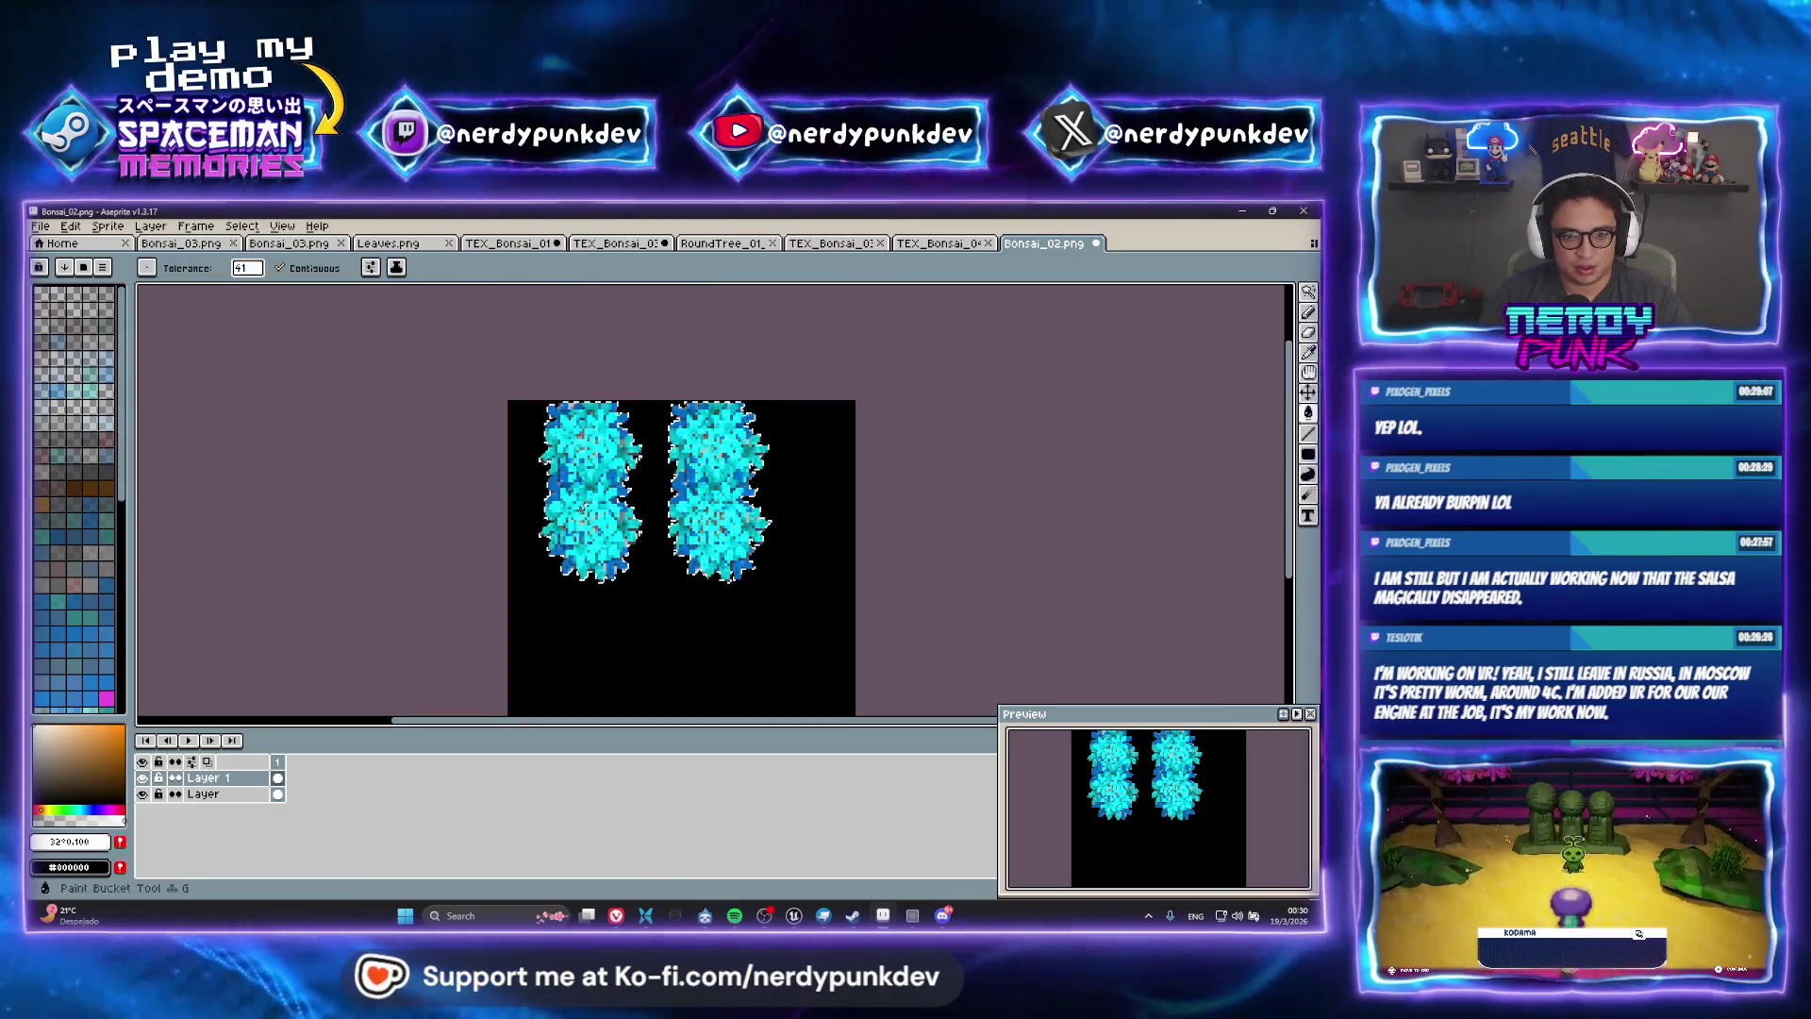
click(589, 491)
click(717, 509)
Bring up the Export File settings for Bonsai_02-export.png
key(g)
scroll(646, 453, up, 3)
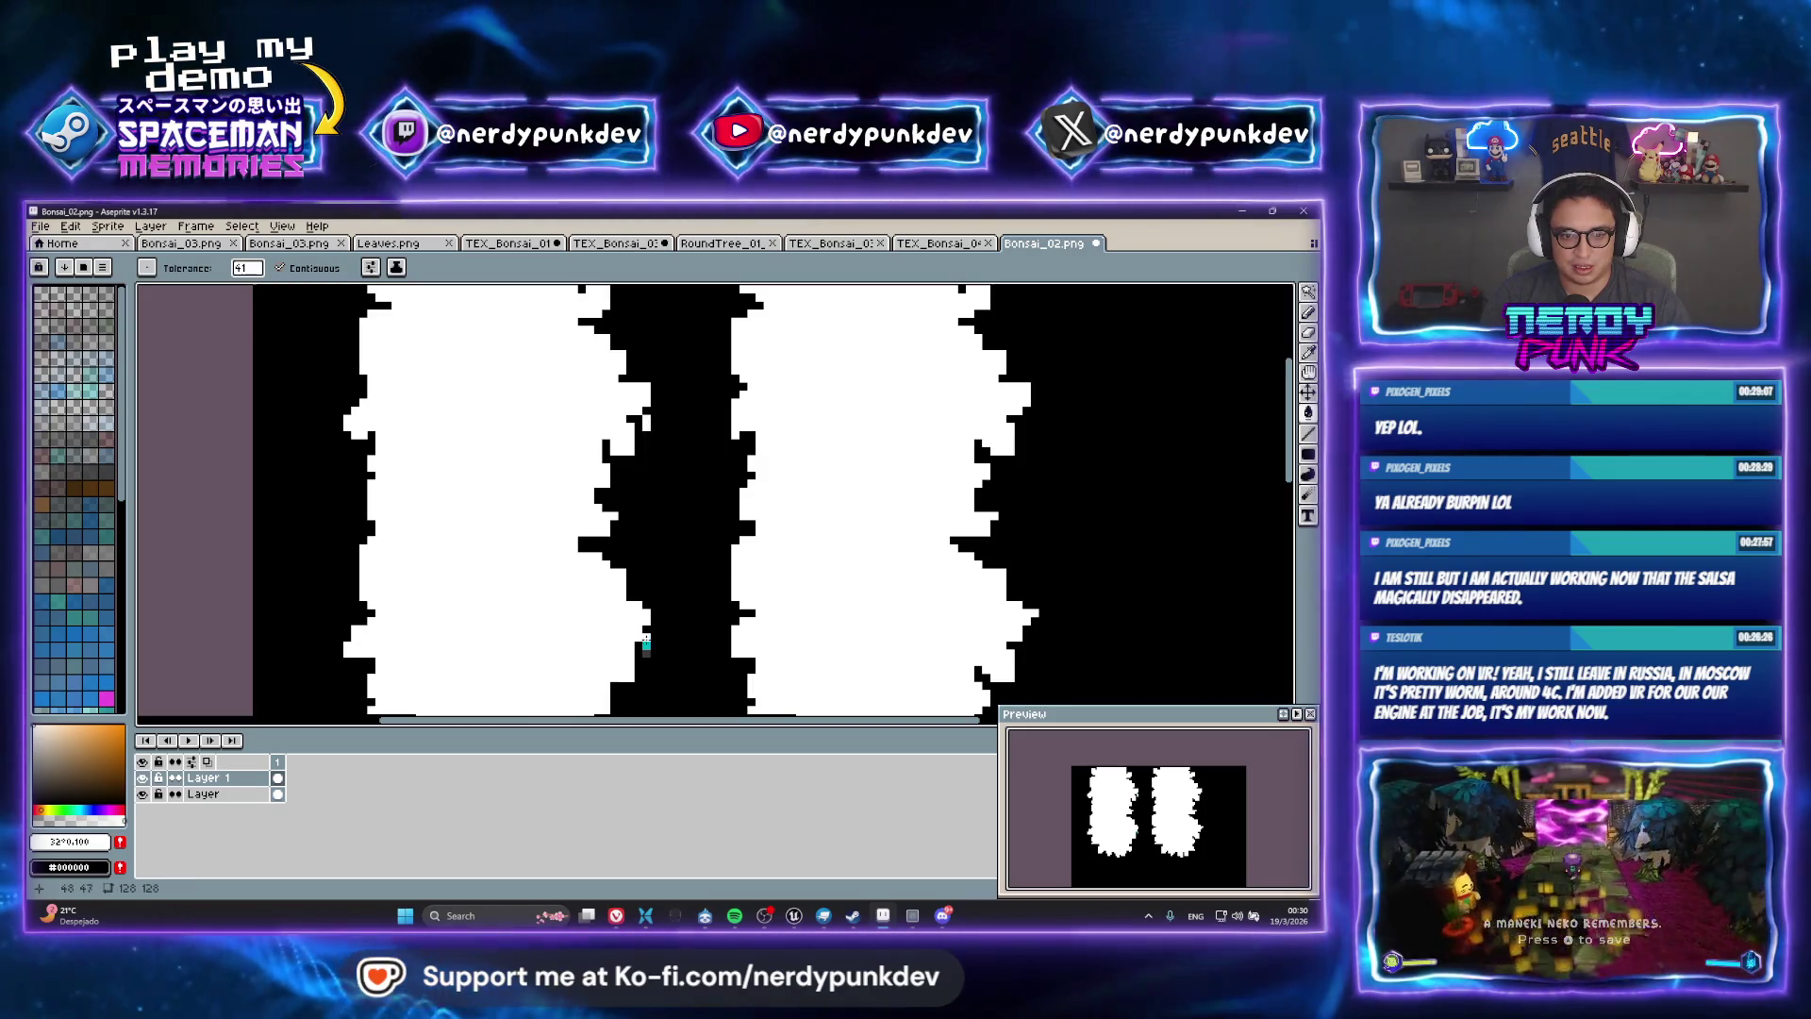
scroll(772, 404, down, 2)
scroll(593, 495, up, 1)
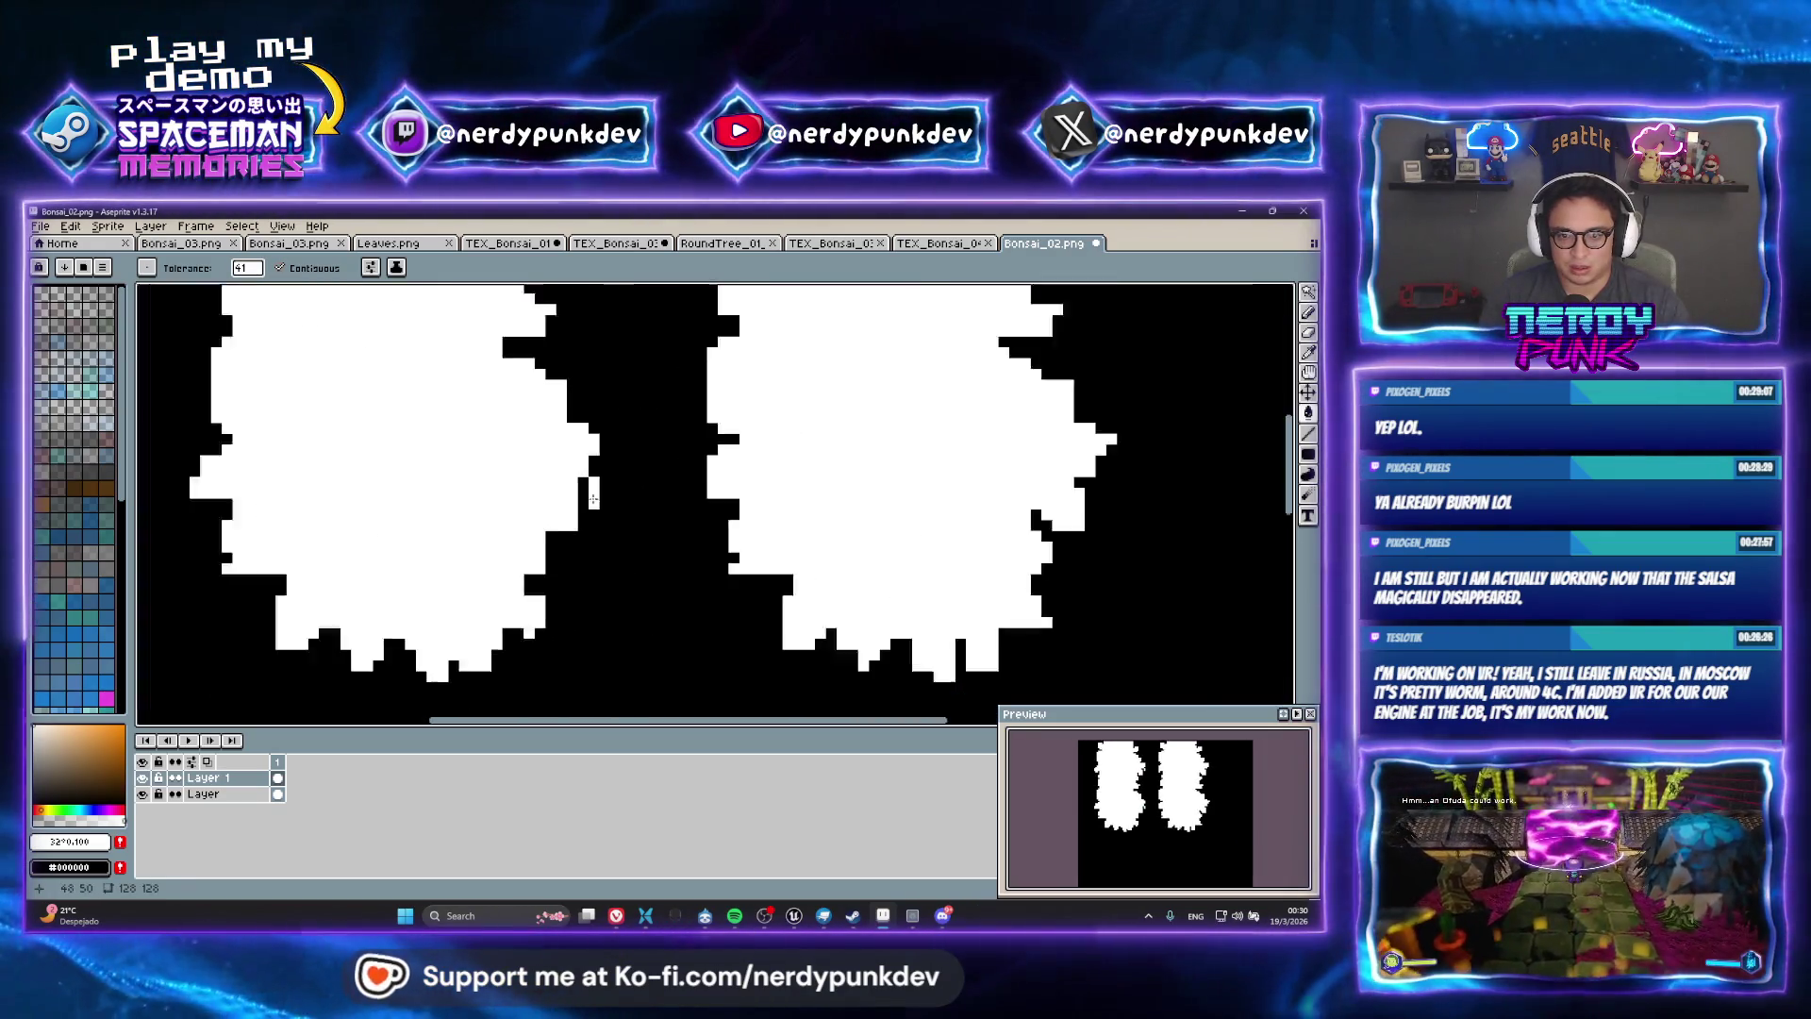
scroll(593, 498, down, 1)
scroll(587, 422, down, 1)
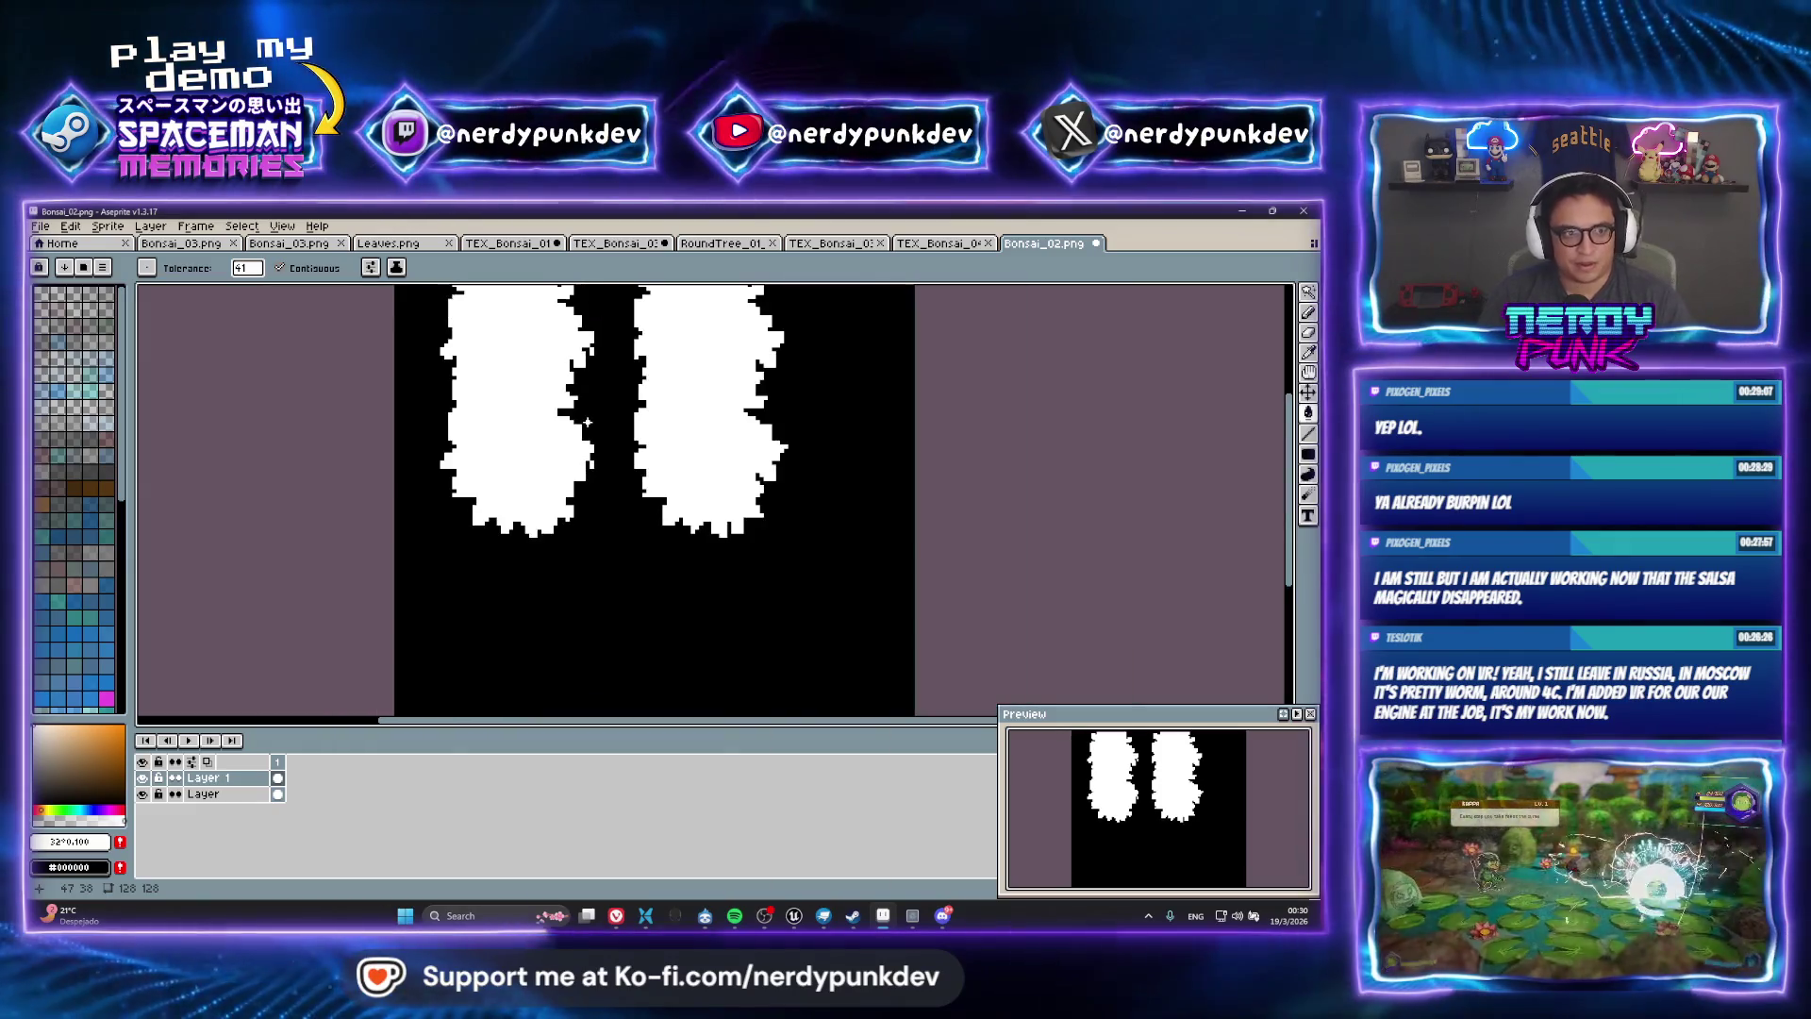
key(ctrl+shift+e)
click(817, 478)
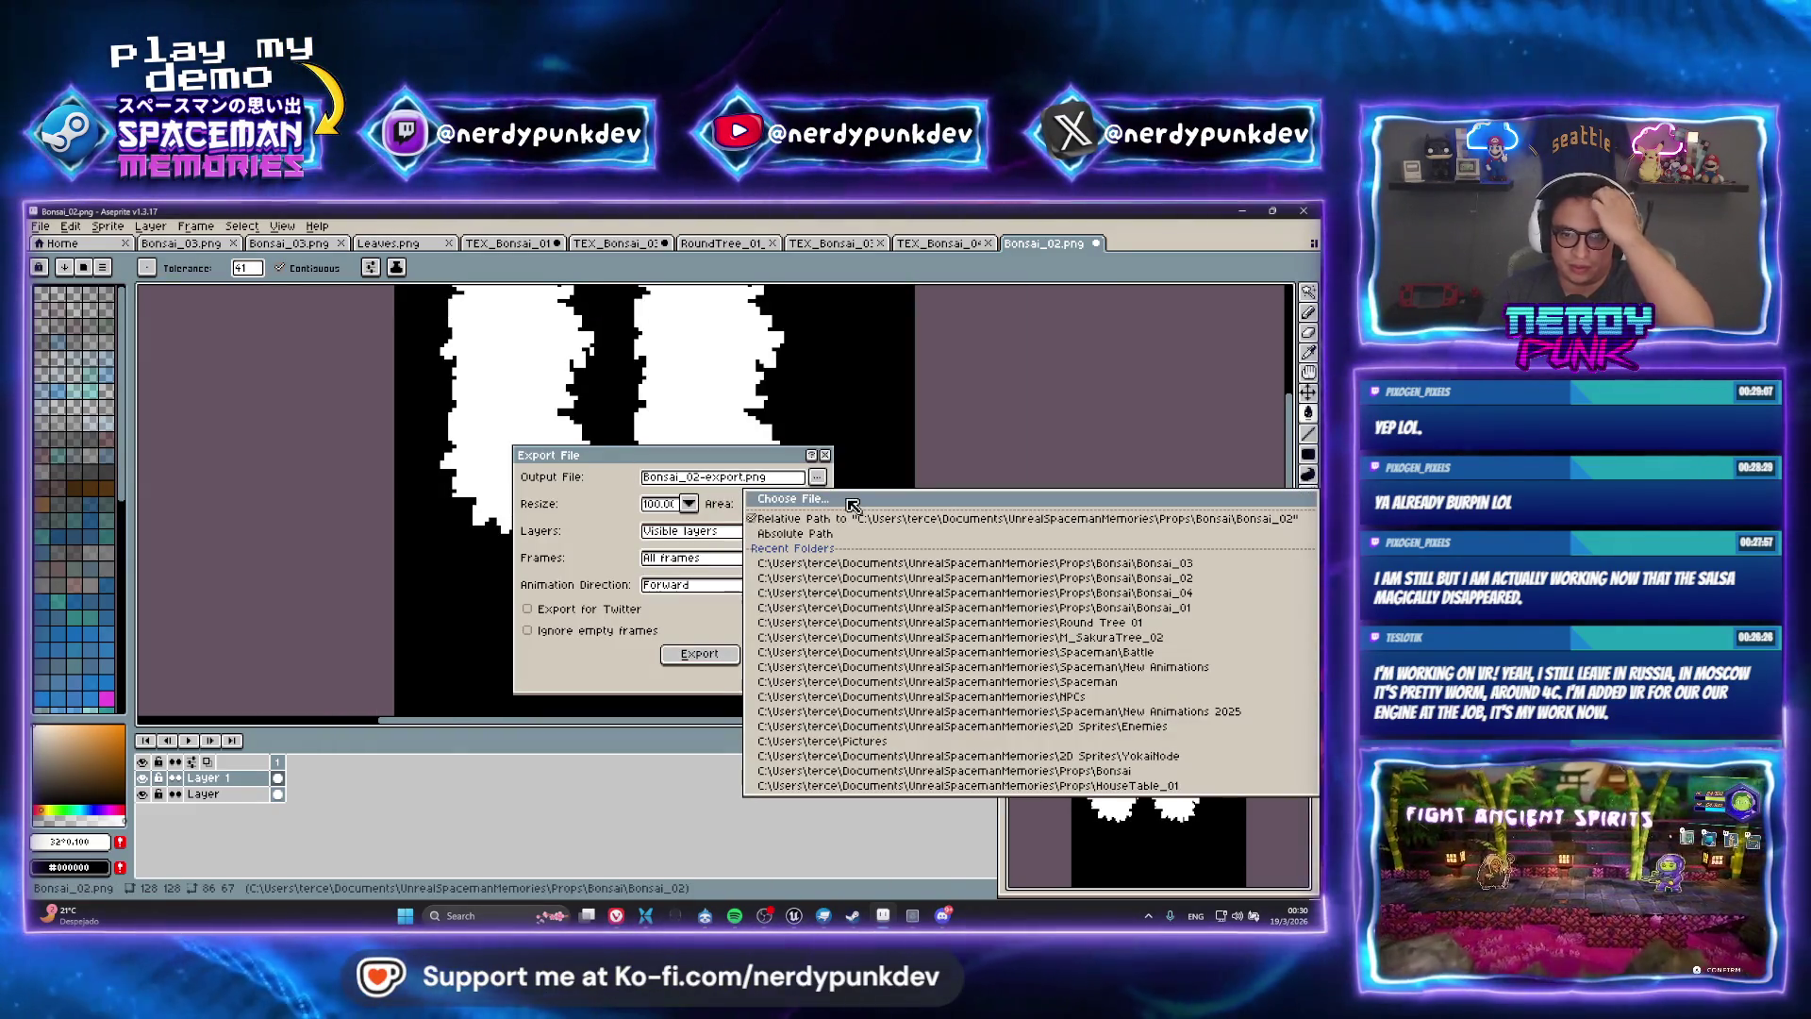
Set the output to Bonsai\Bonsai_01\Bonsai_Mask.png and start the export
click(840, 499)
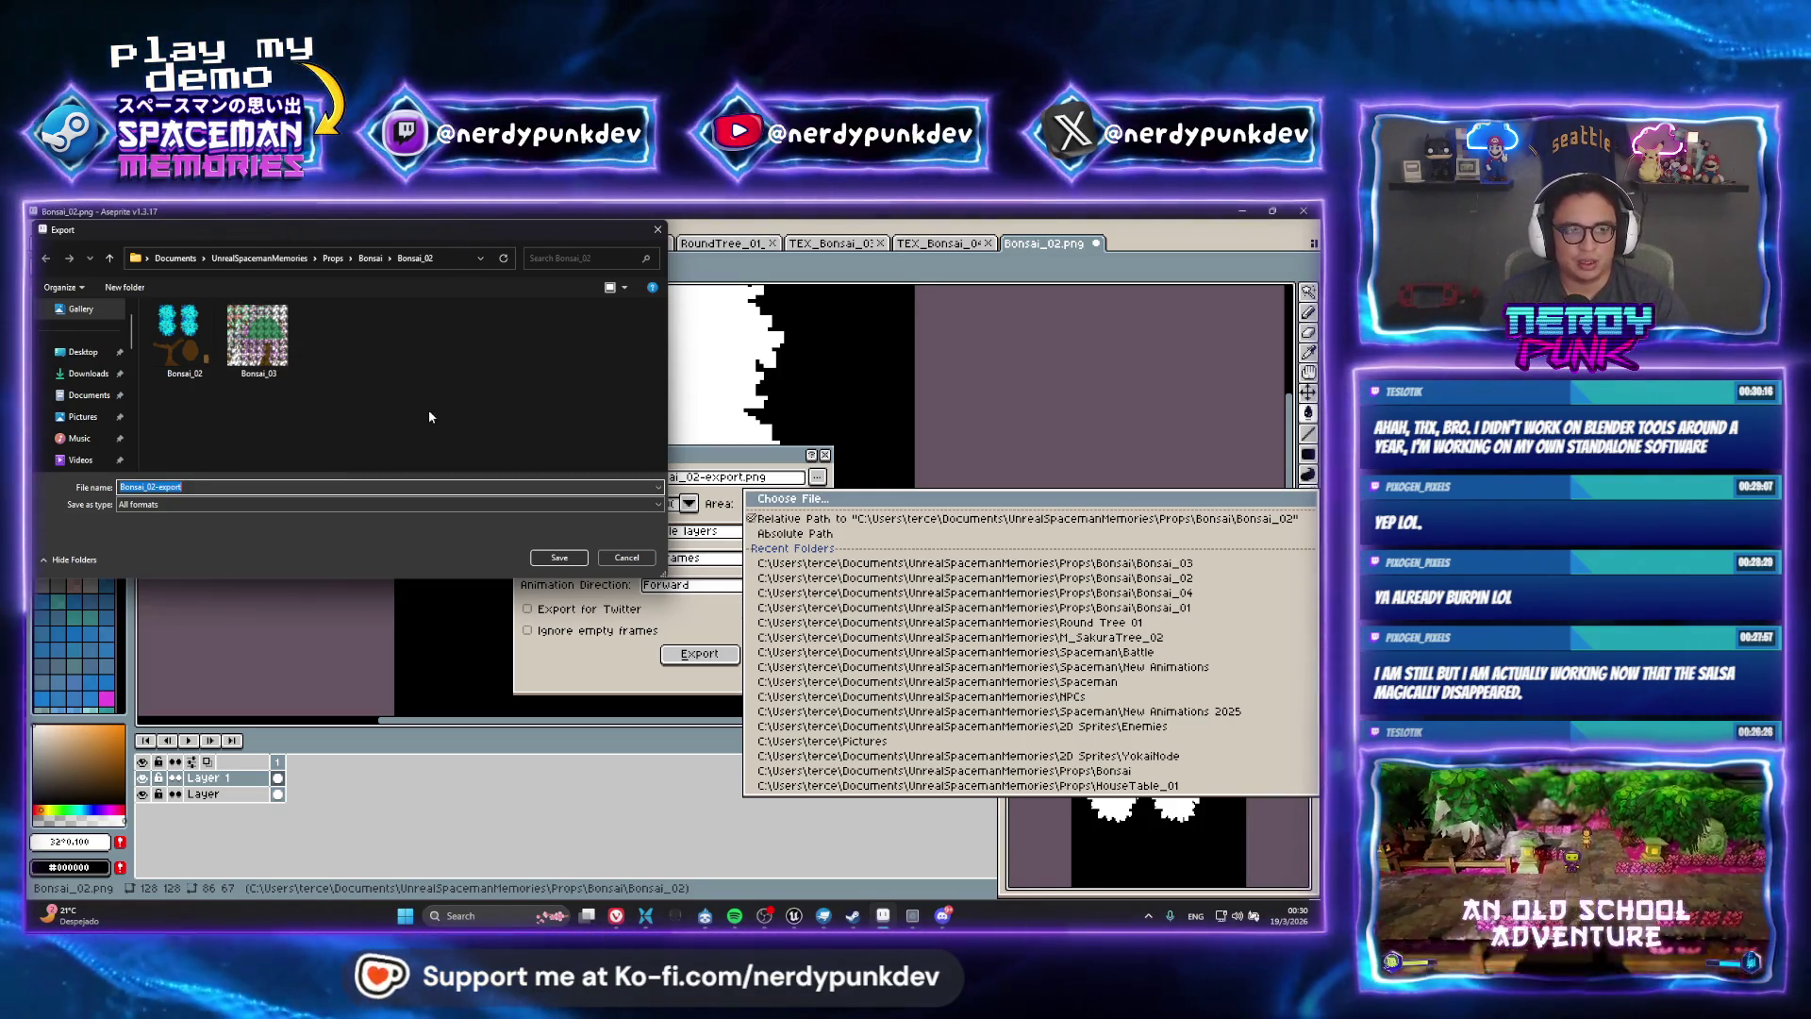
click(371, 257)
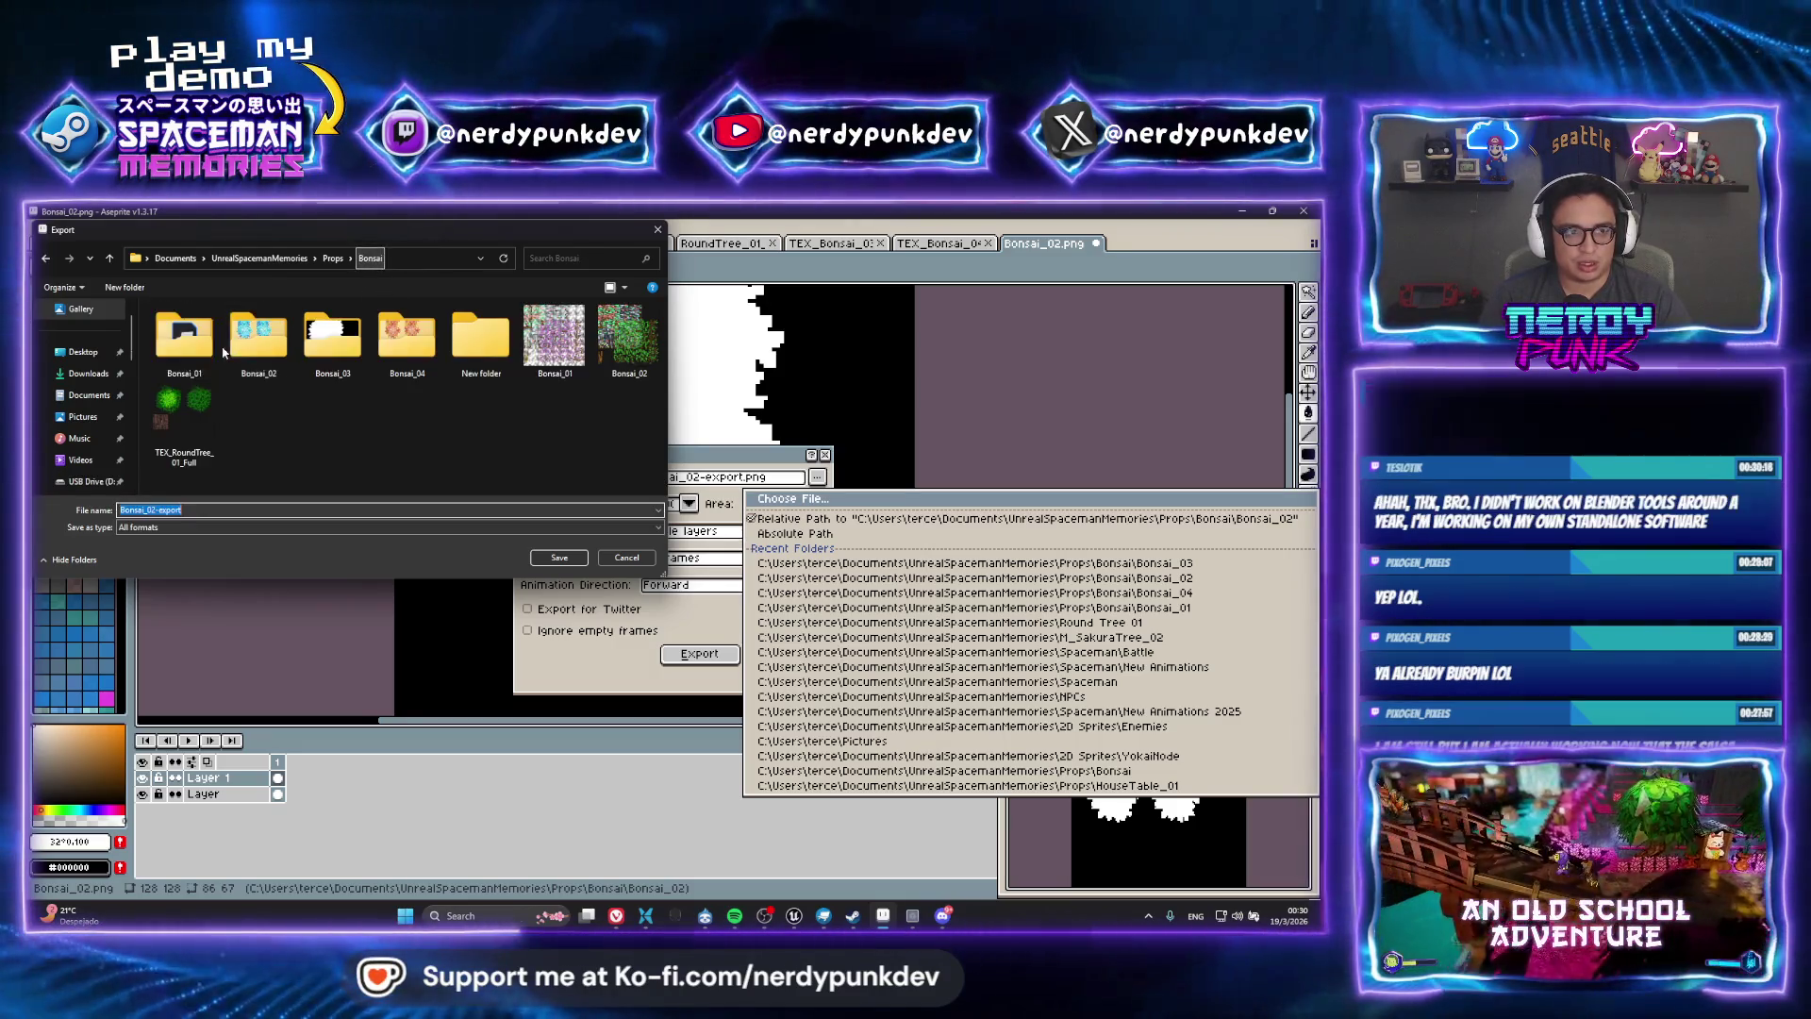
double_click(179, 332)
text(Vibn)
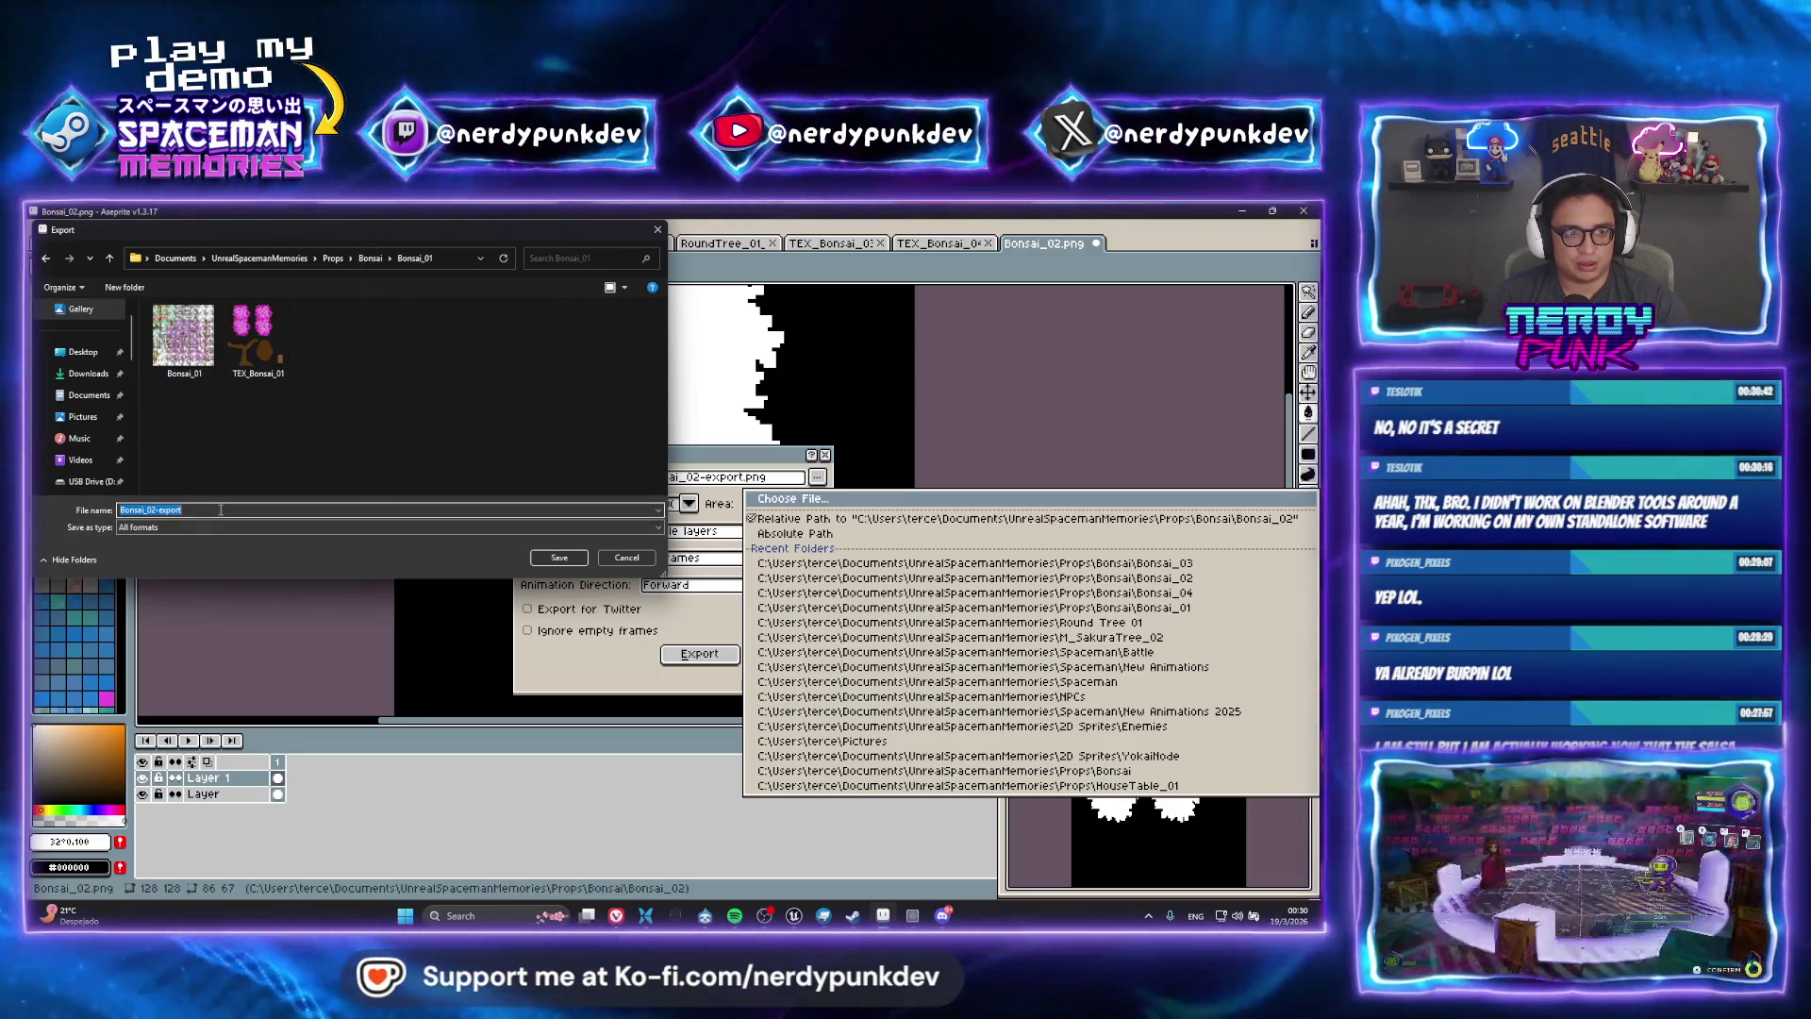
key(BackSpace)
key(BackSpace)
text(Bonsai_)
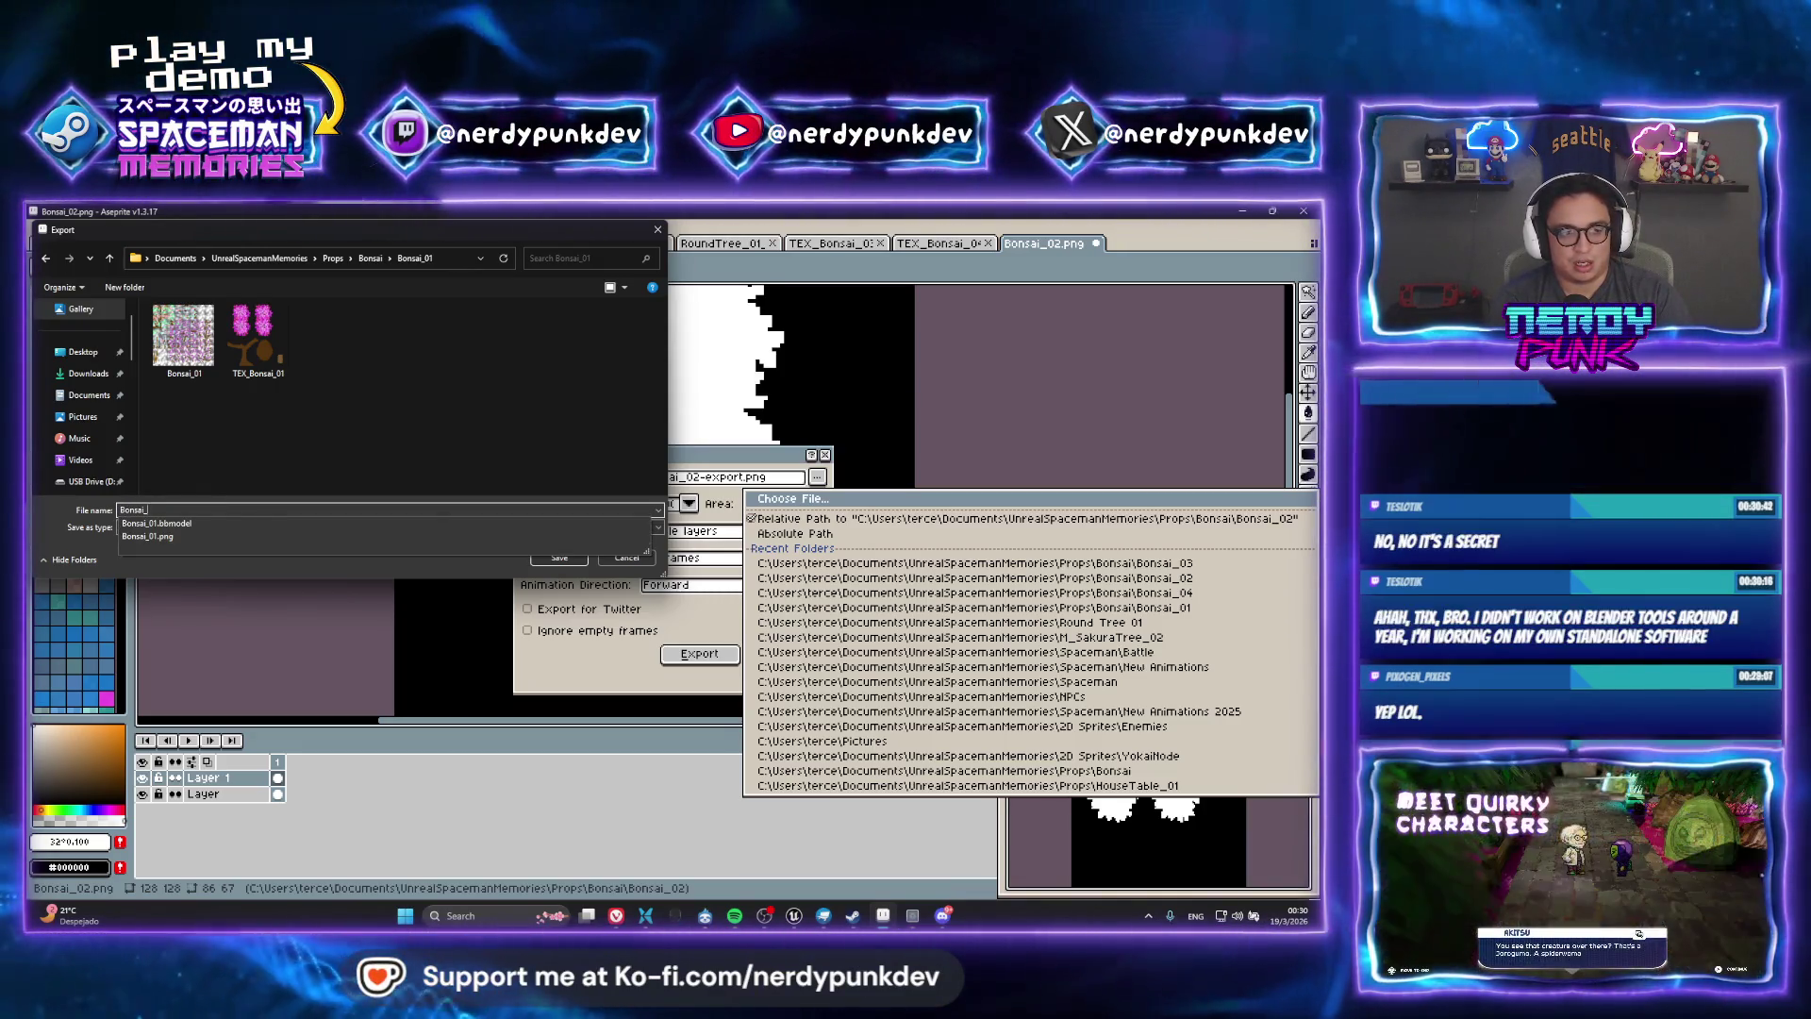
text(Mask)
key(Return)
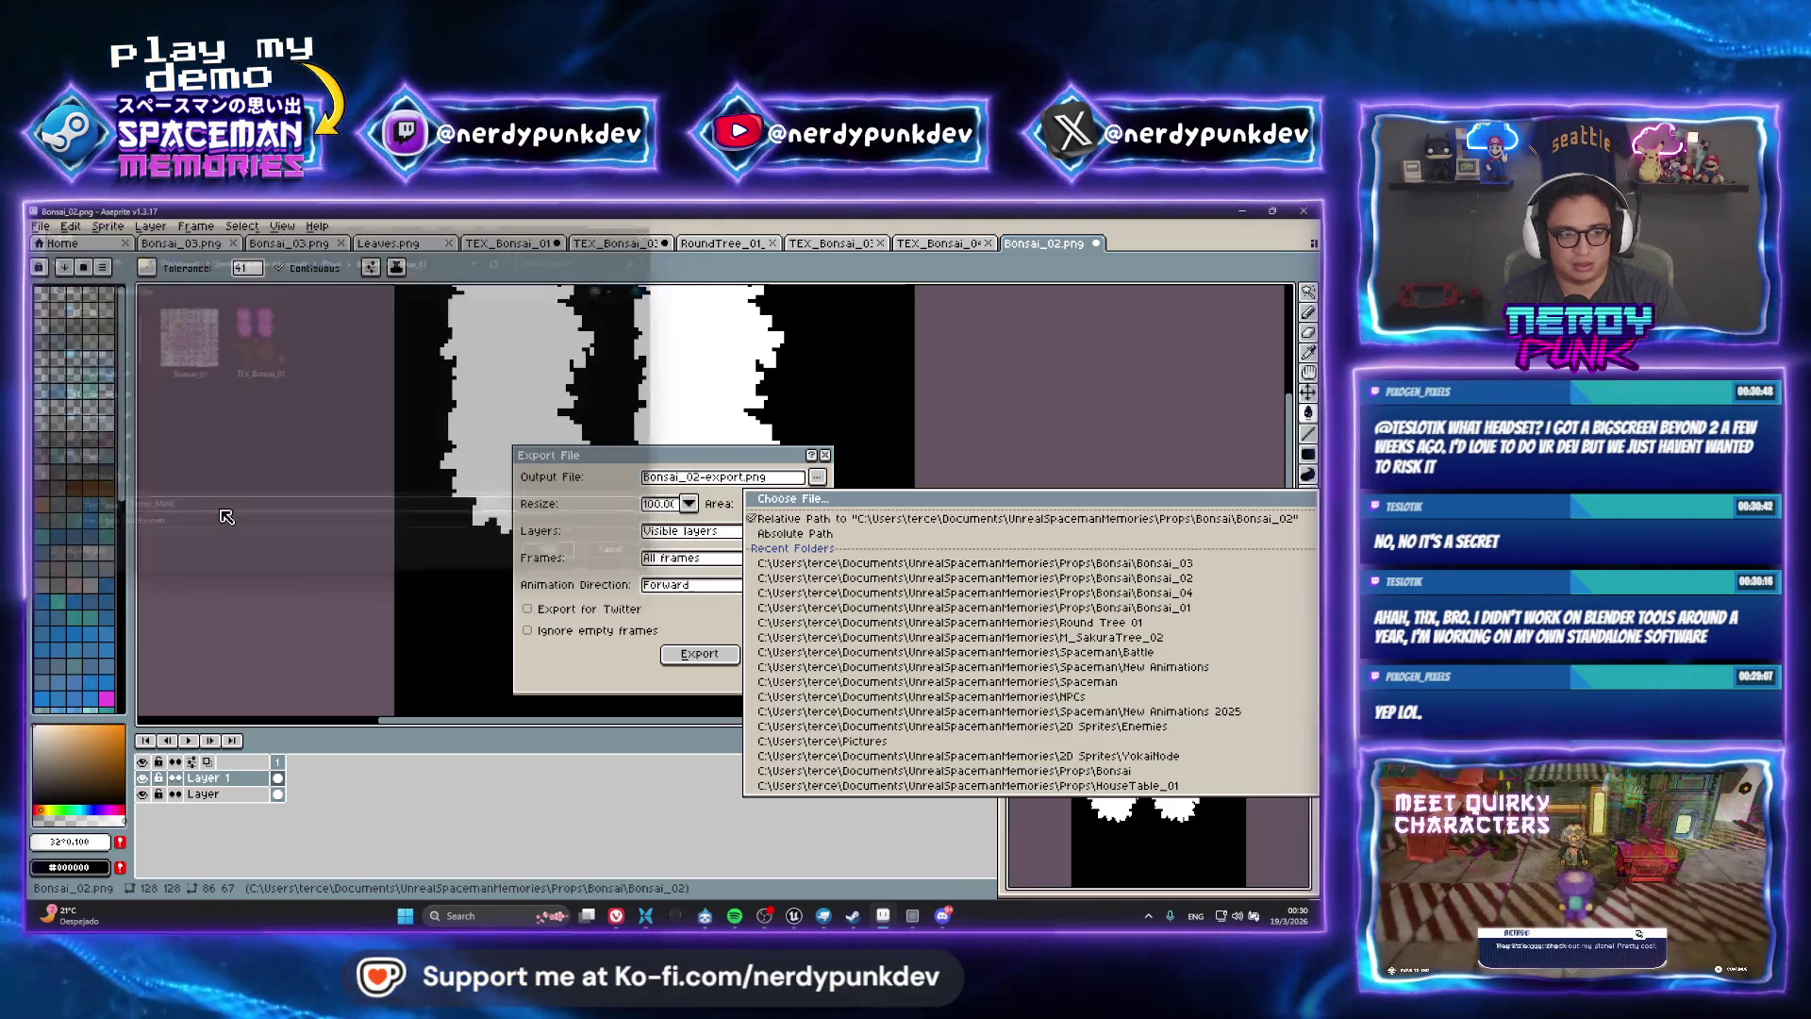
click(706, 652)
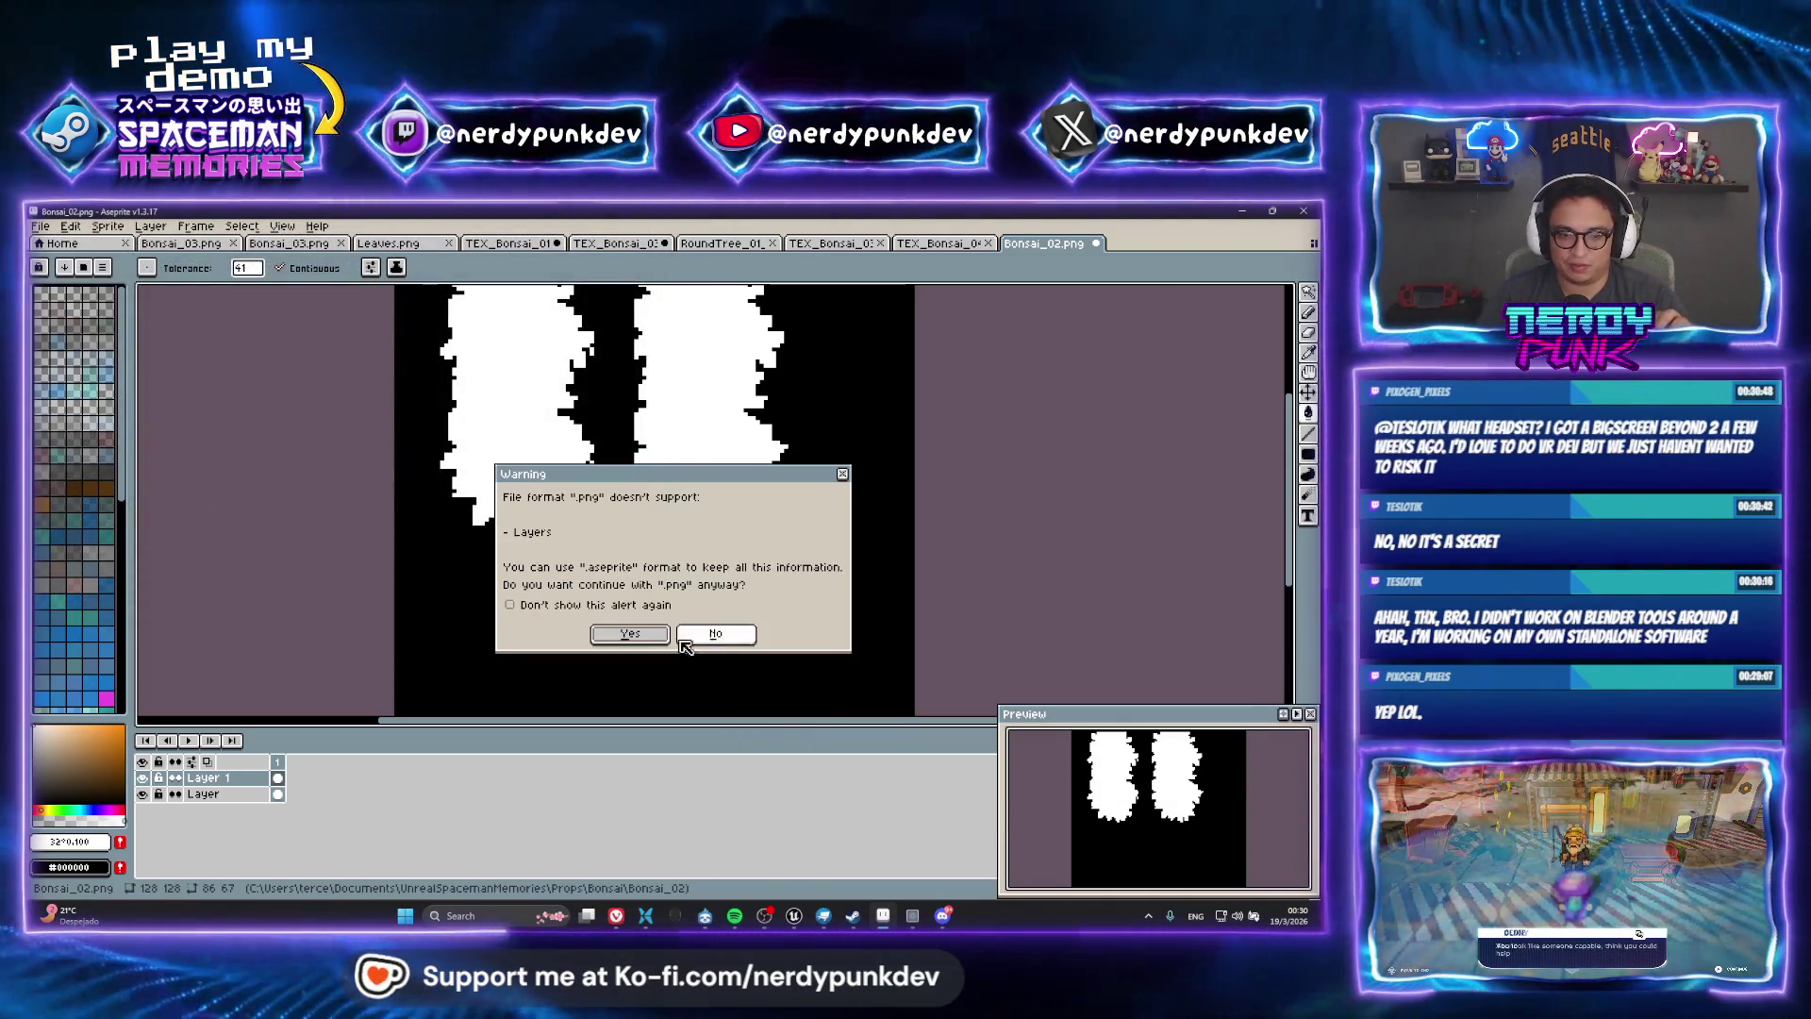
Accept the PNG layers warning so the flattened Bonsai_Mask.png is saved
click(688, 642)
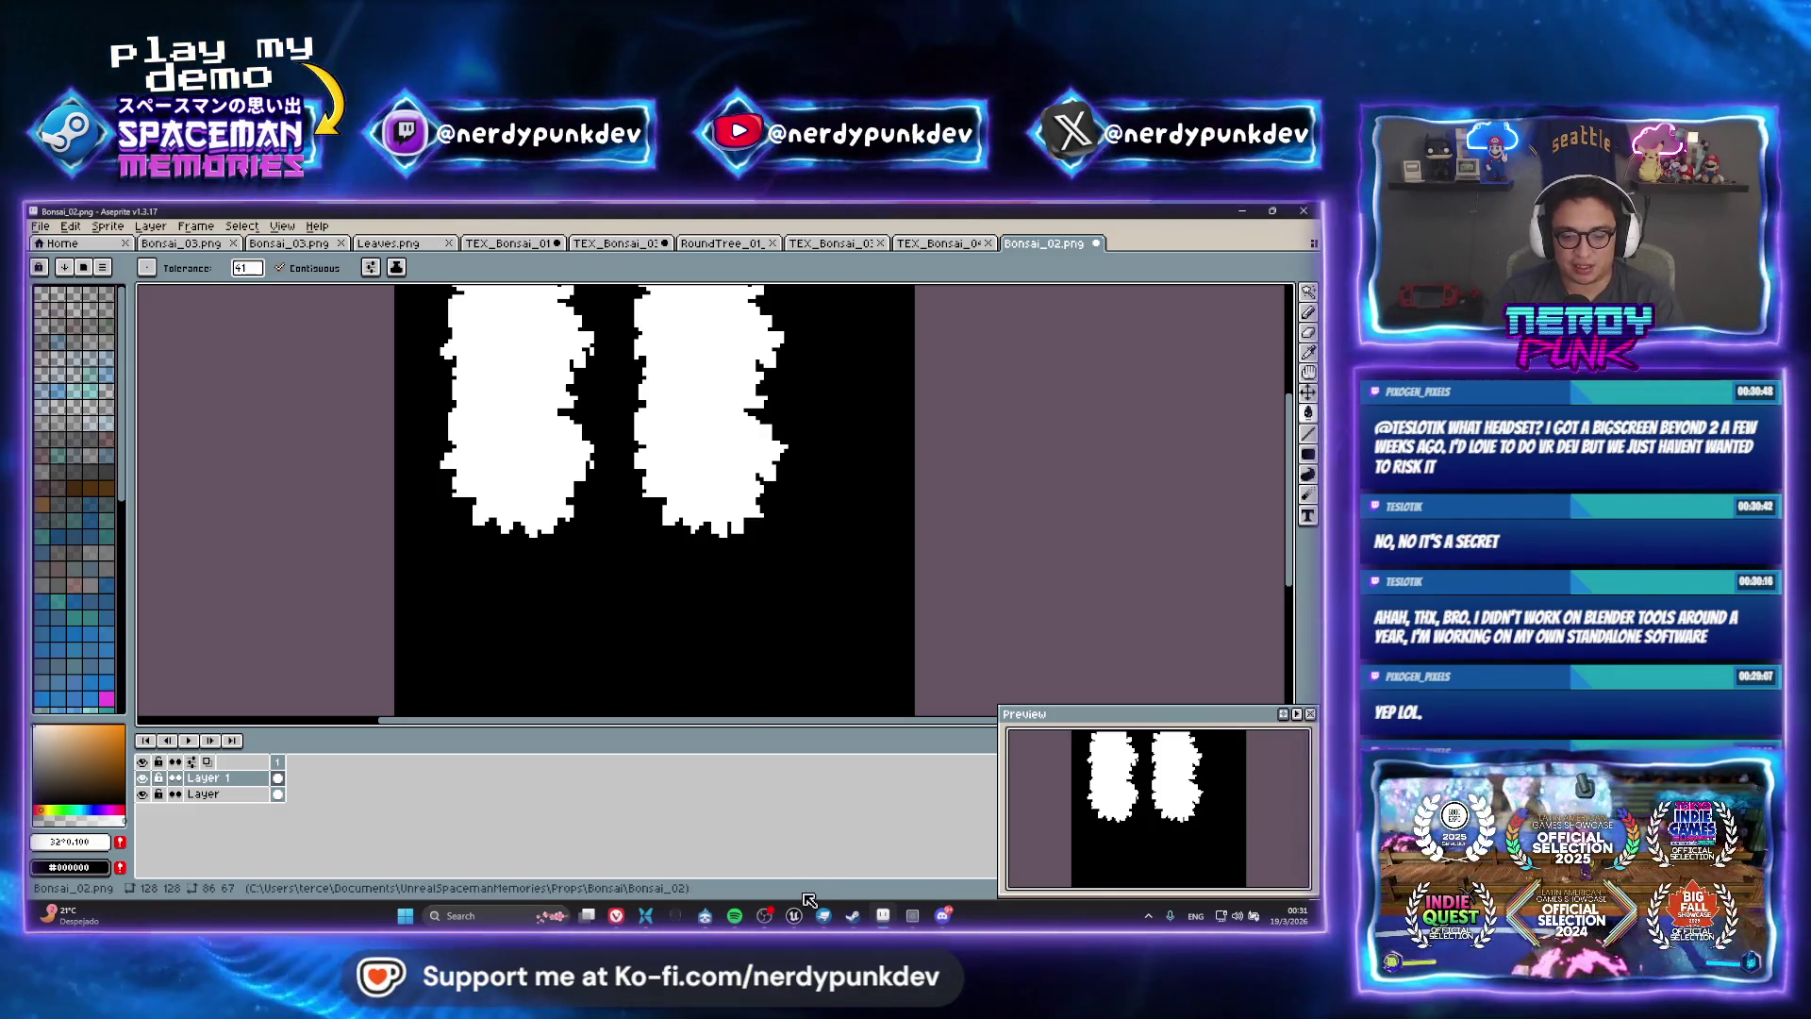
mouse_move(794, 913)
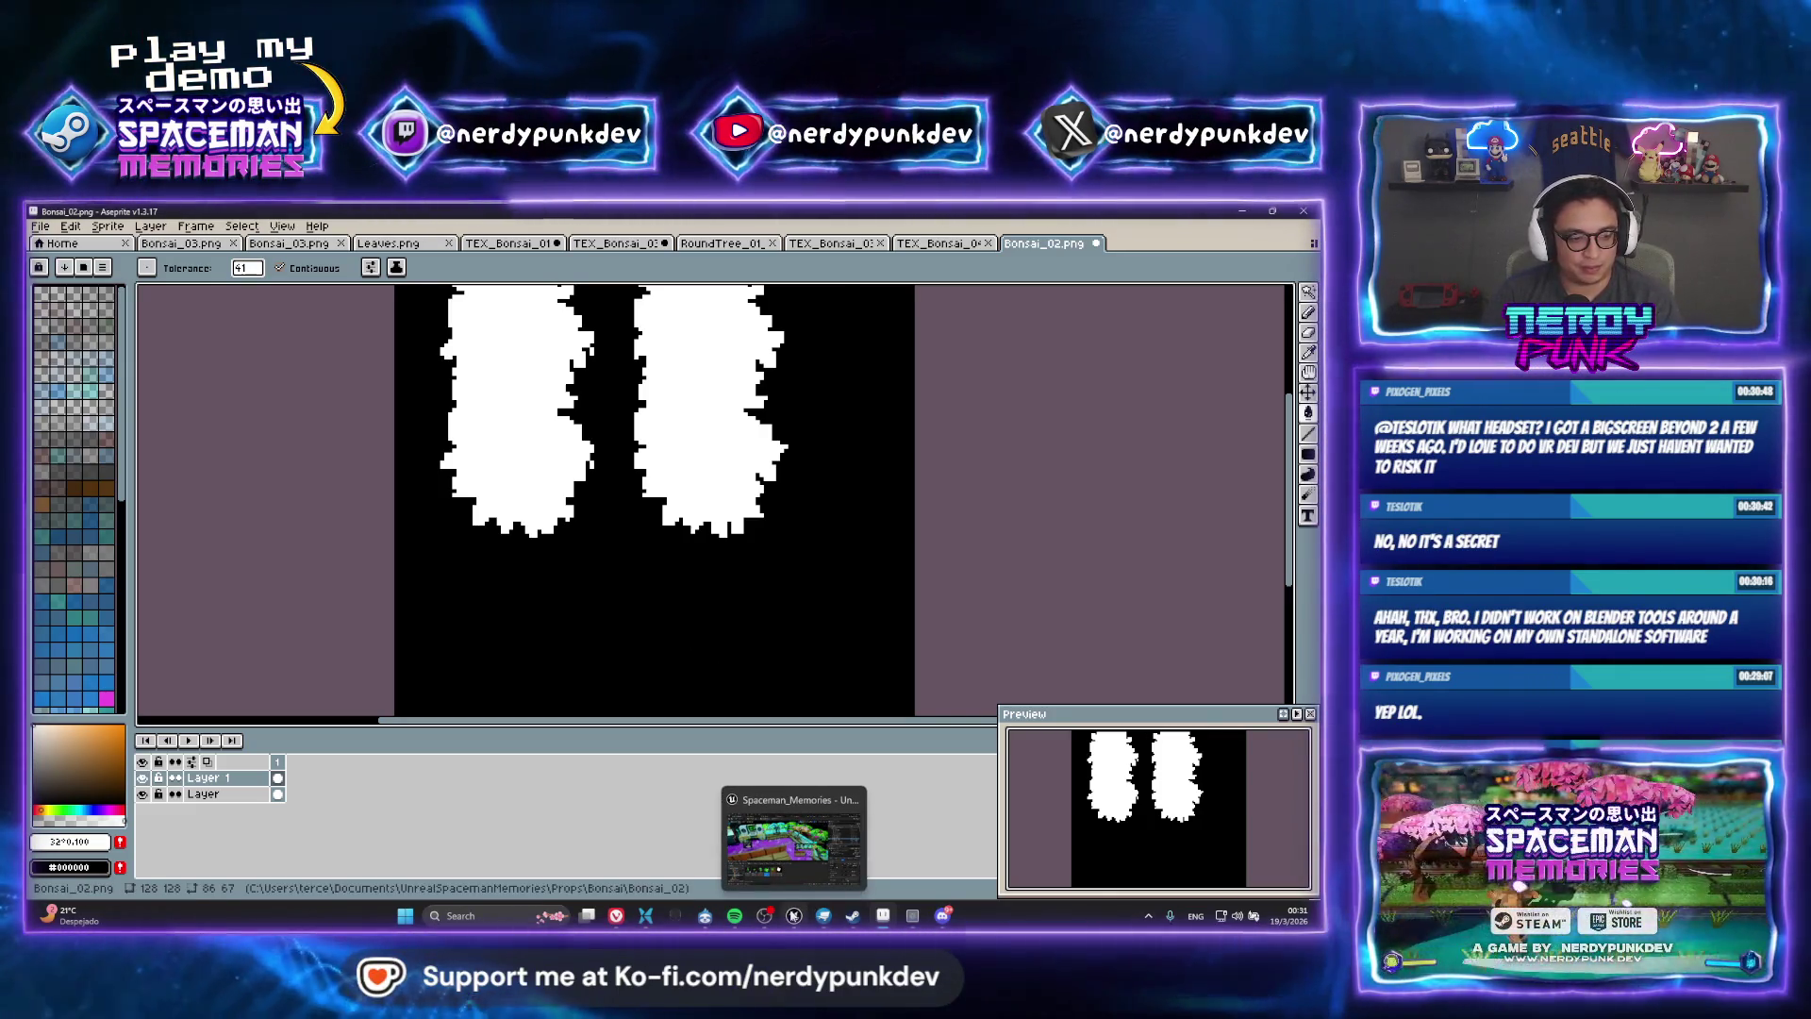
Import Bonsai_Mask.png into the Plants/Bonsai_01 content folder
click(794, 913)
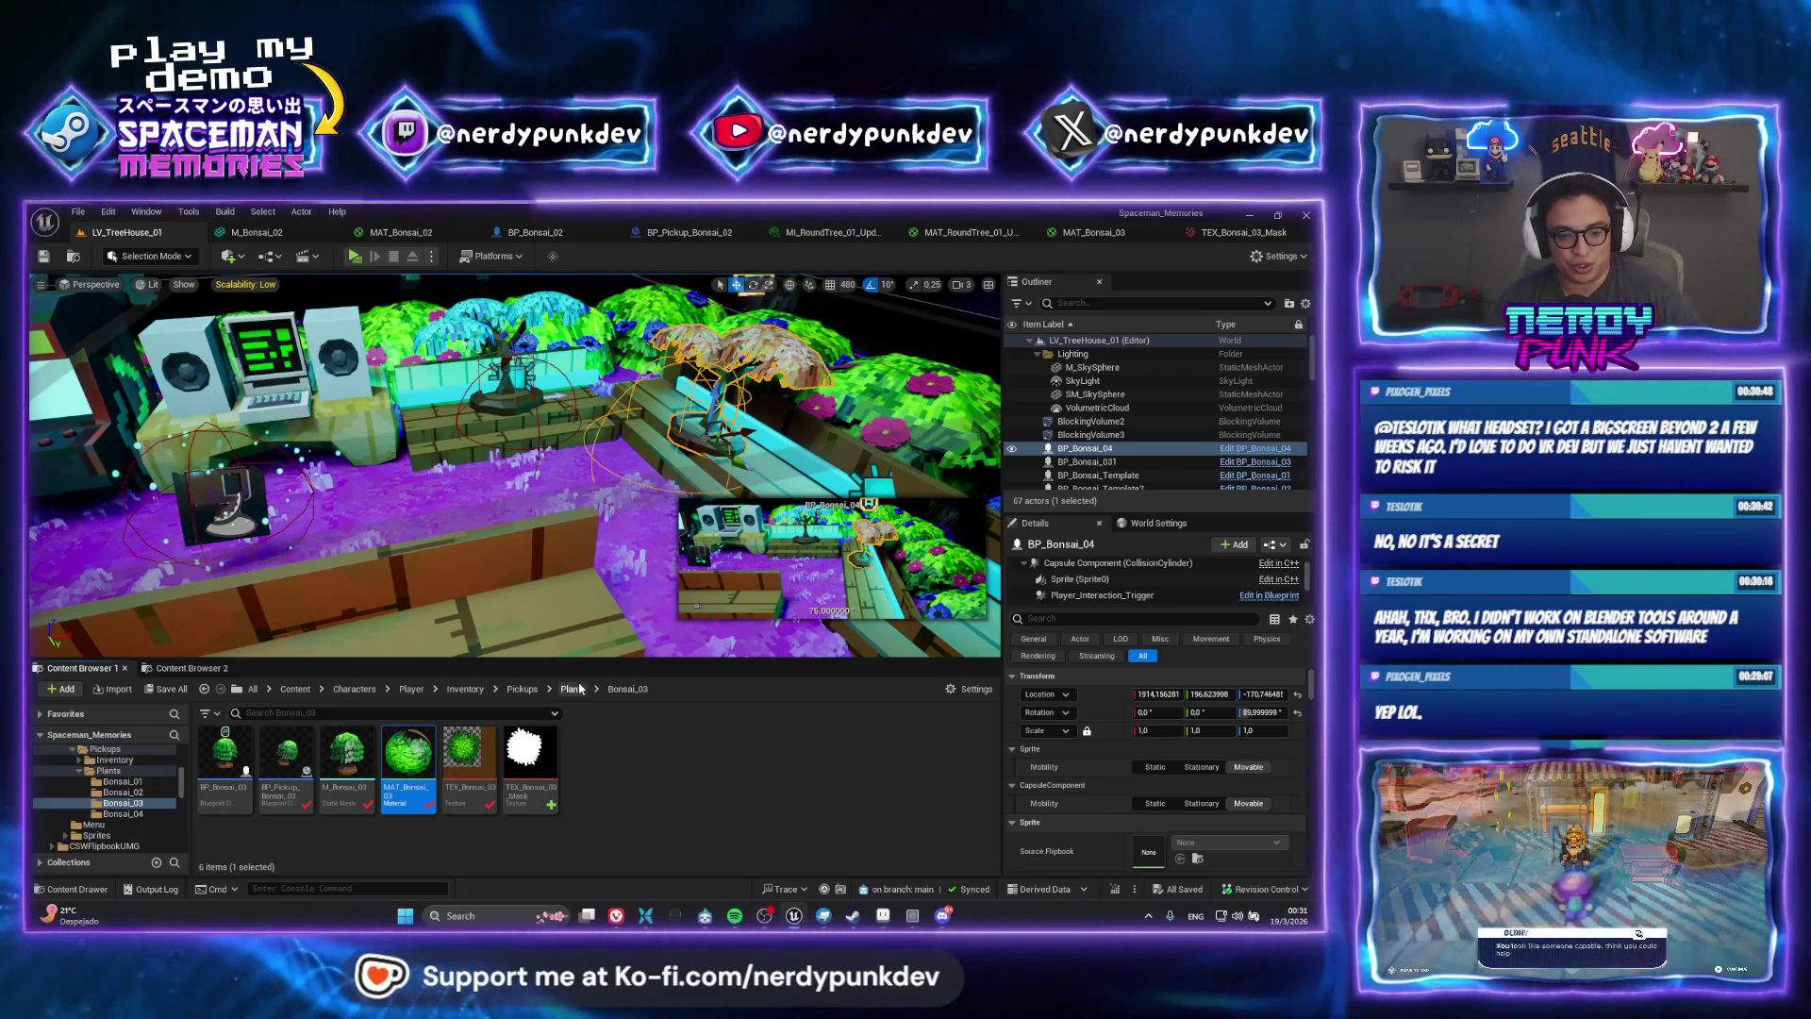
click(573, 689)
double_click(224, 754)
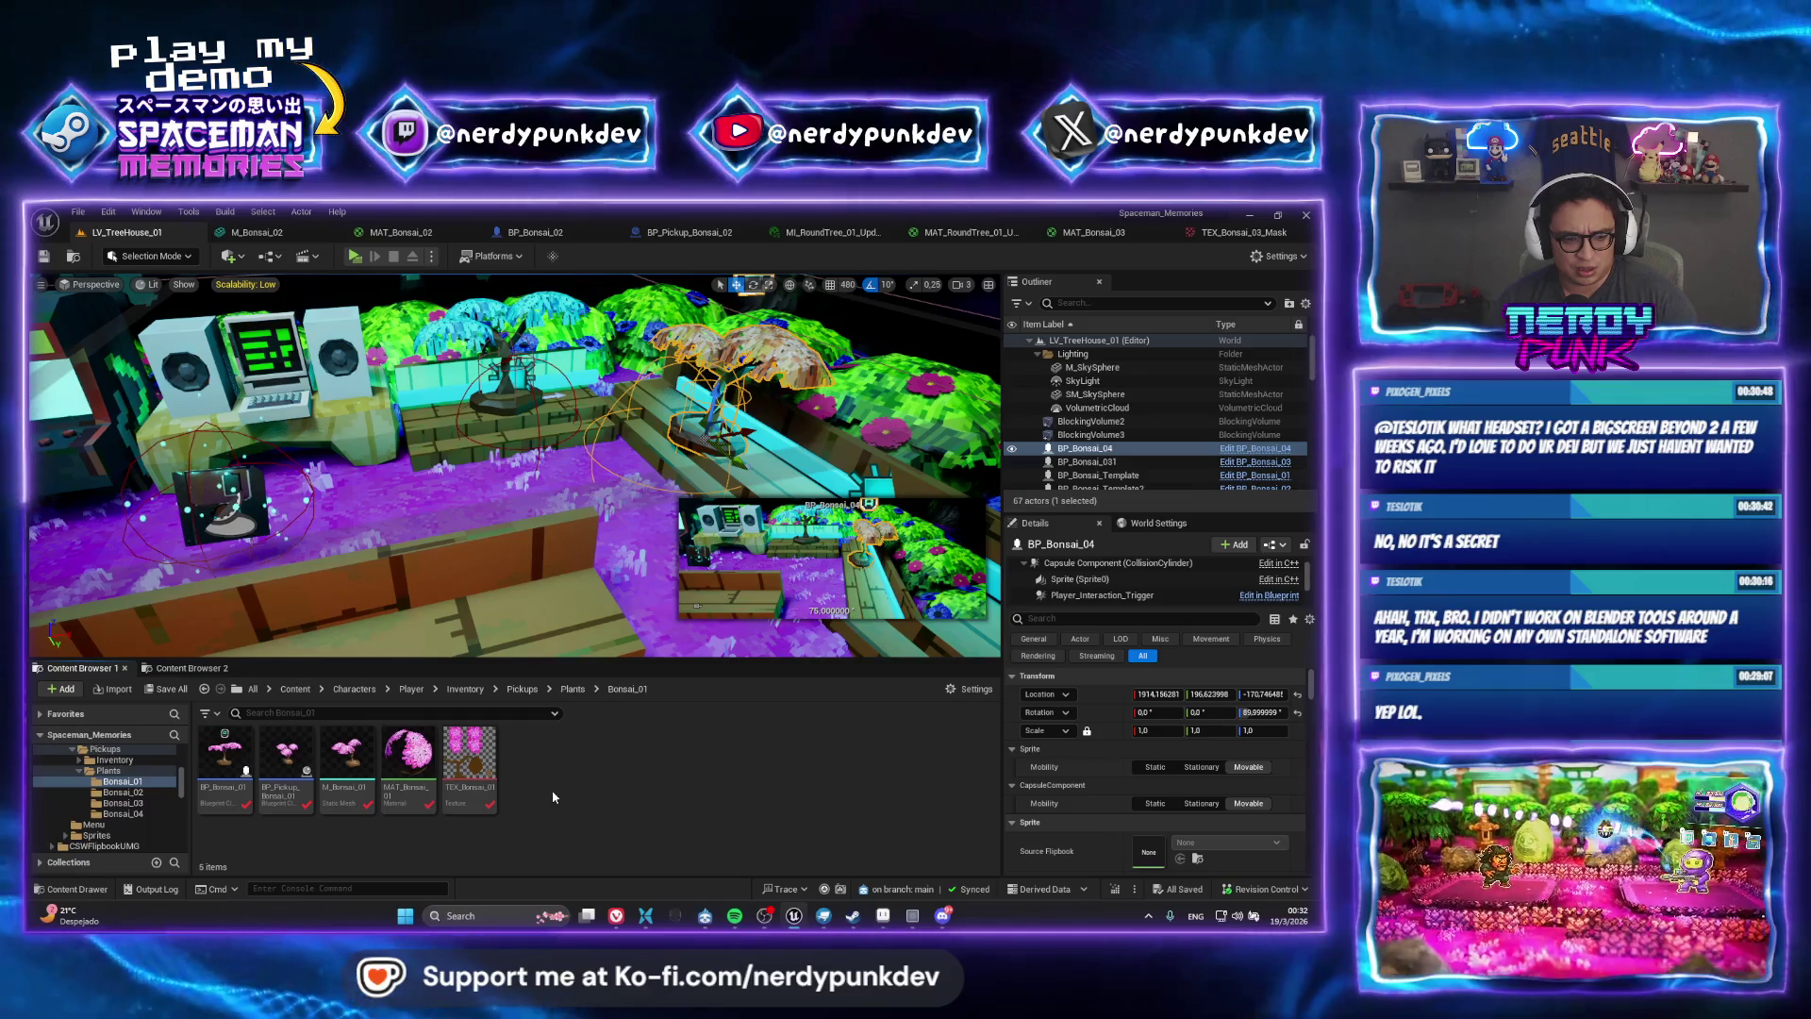
right_click(551, 791)
click(613, 287)
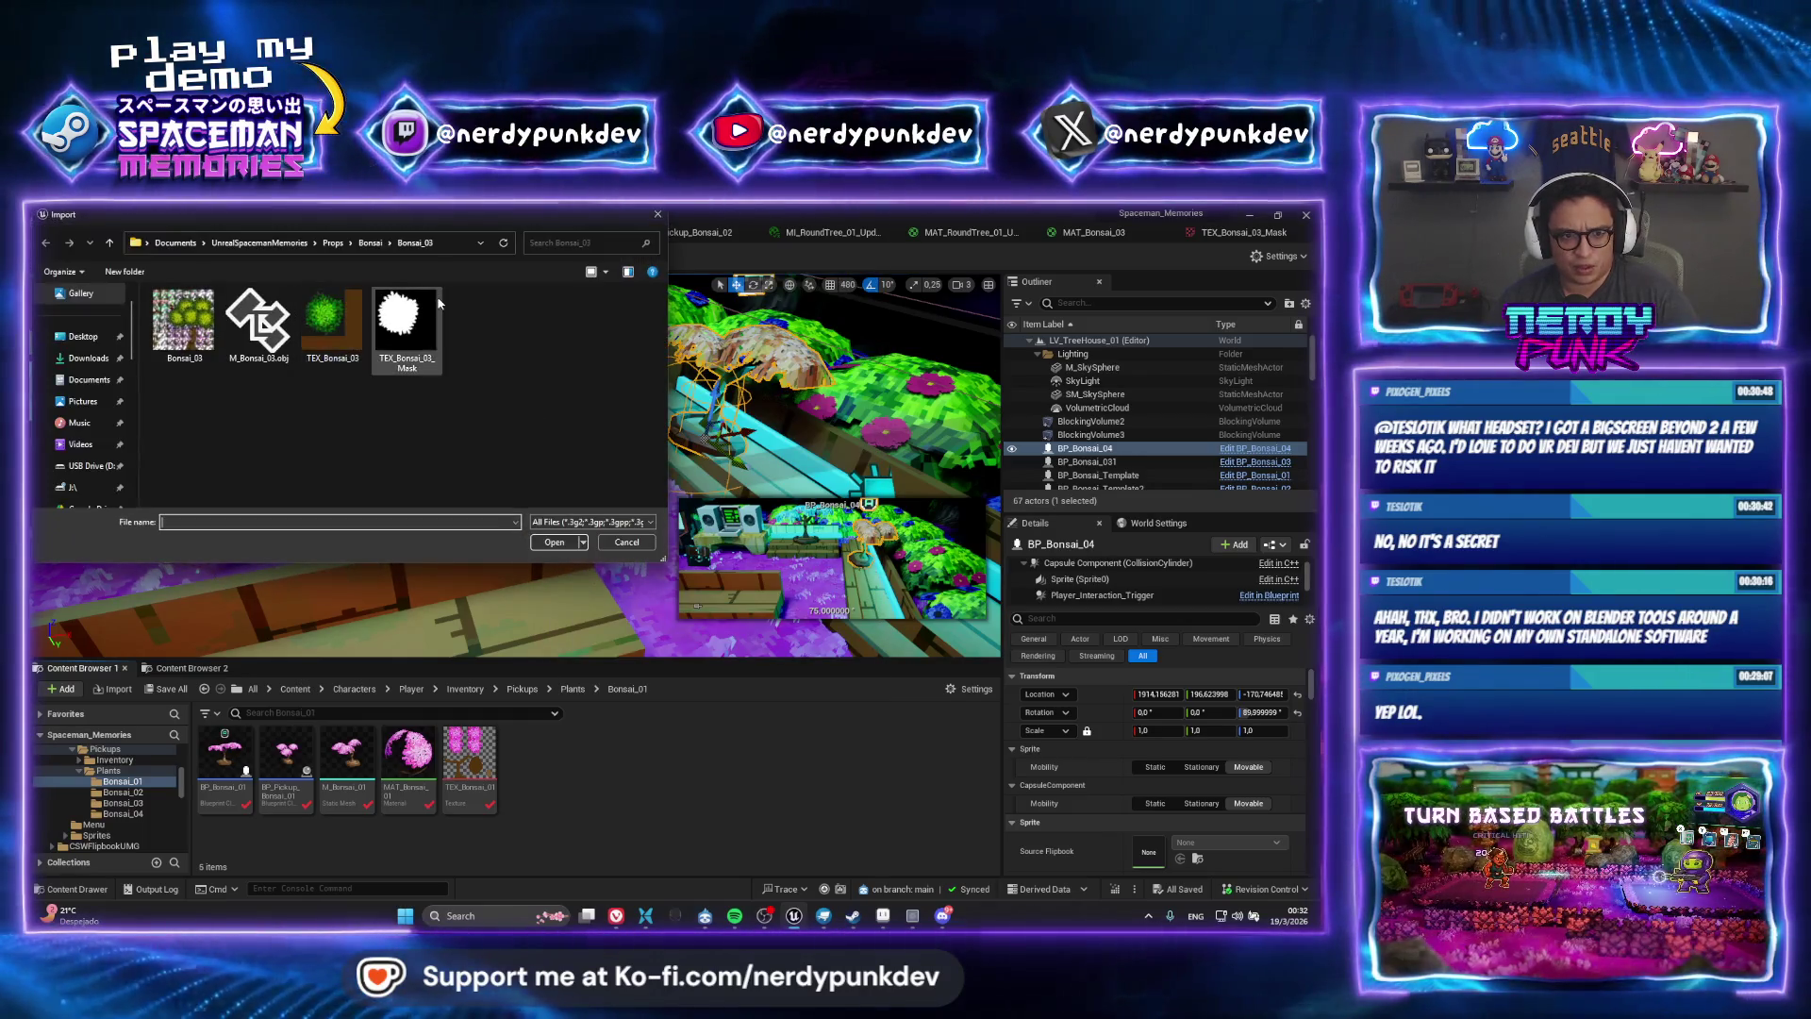
click(415, 316)
click(370, 243)
double_click(330, 325)
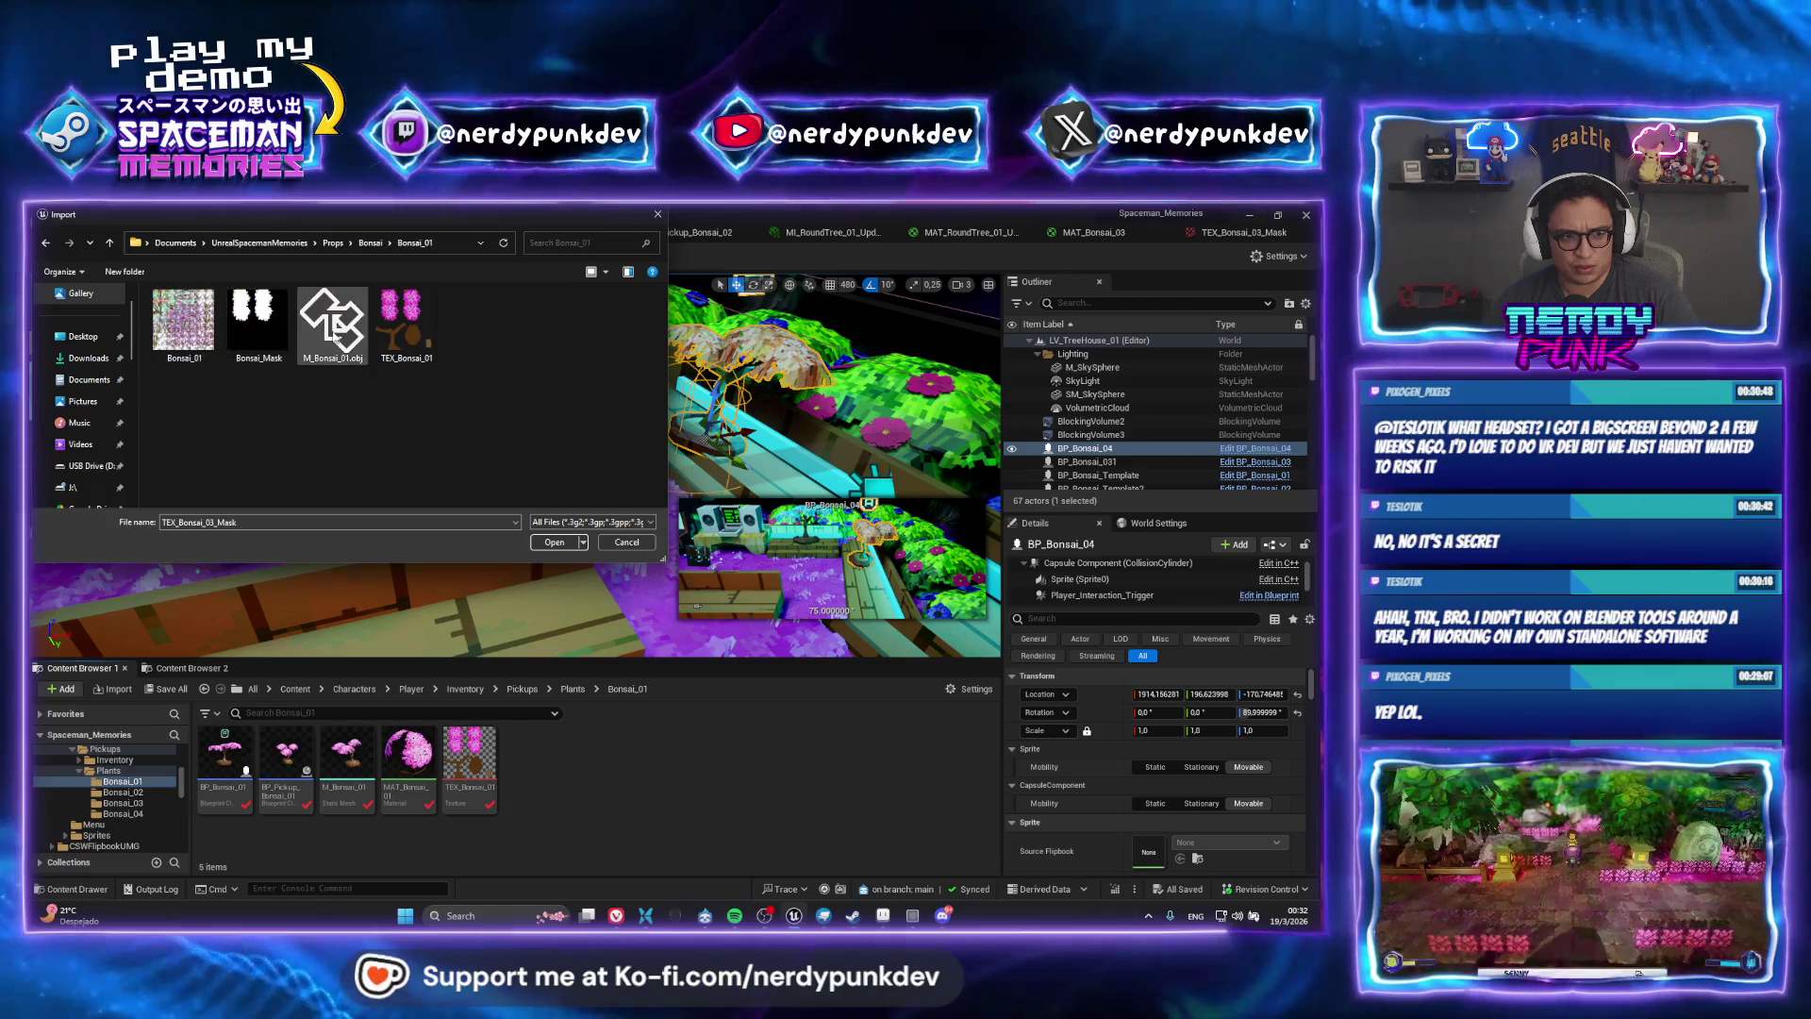
double_click(258, 321)
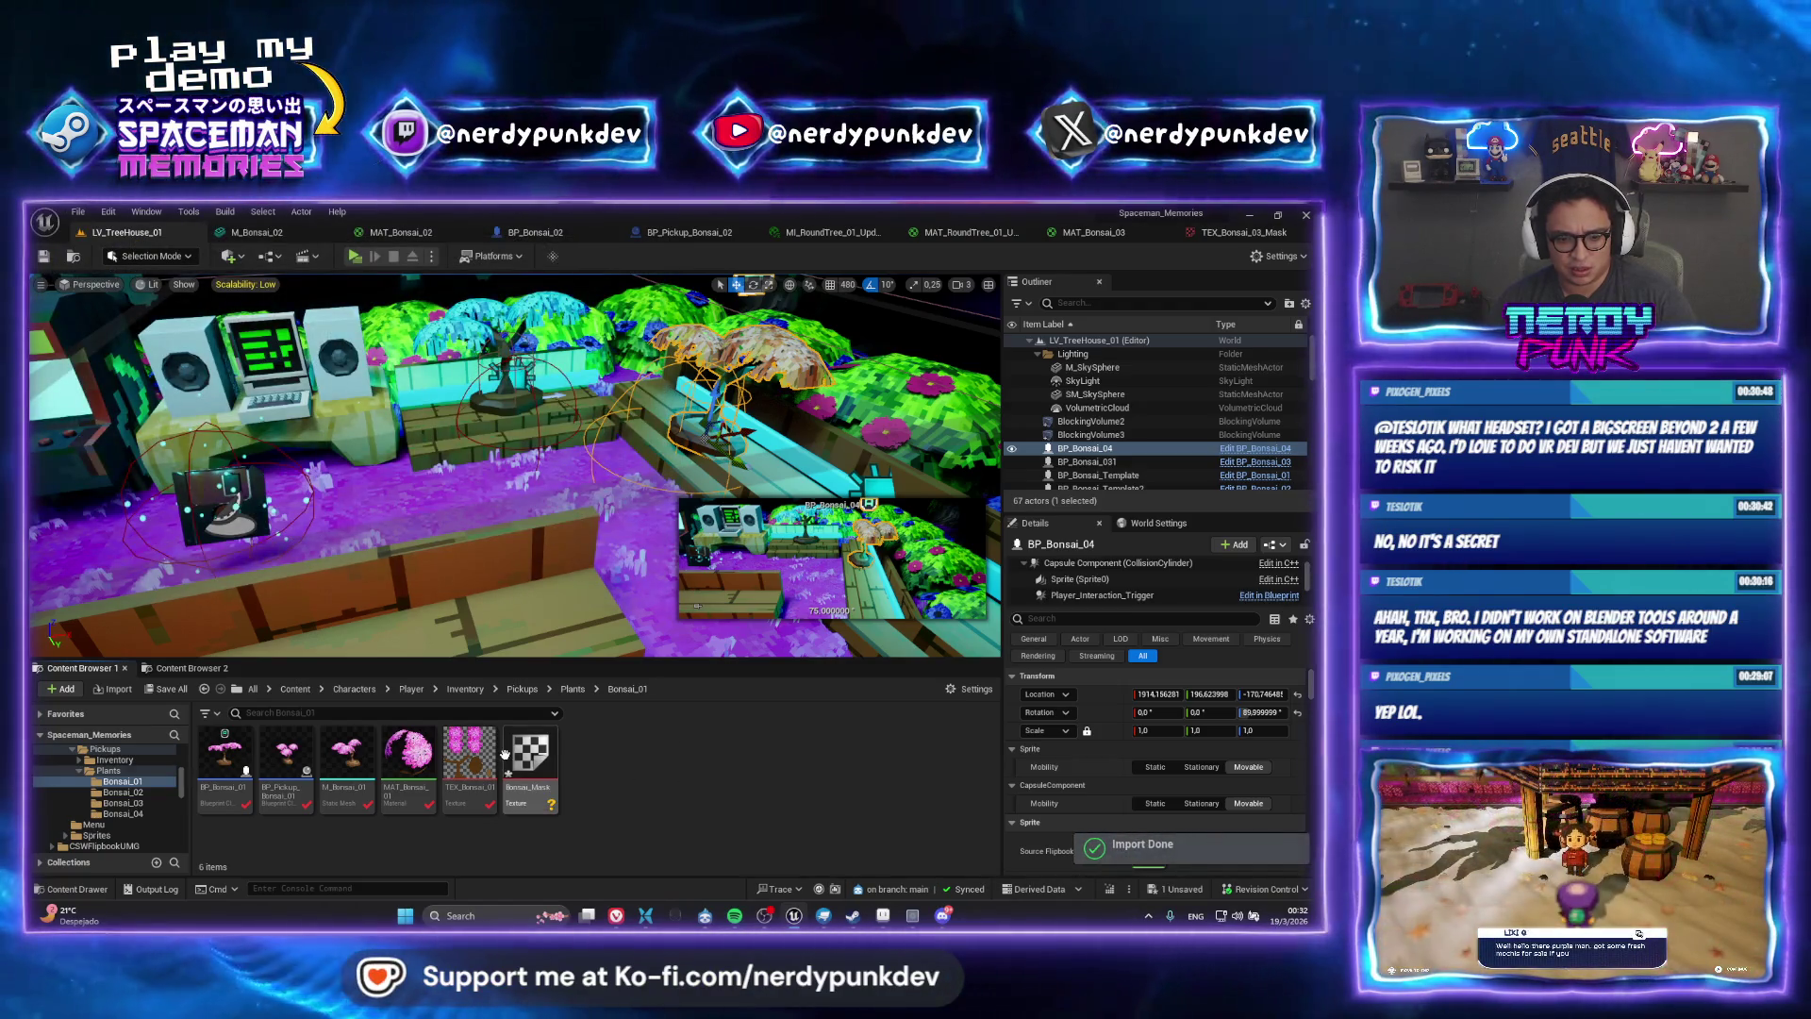
Set the Bonsai_Mask texture group to 2D Pixels (unfiltered)
double_click(530, 764)
click(1174, 495)
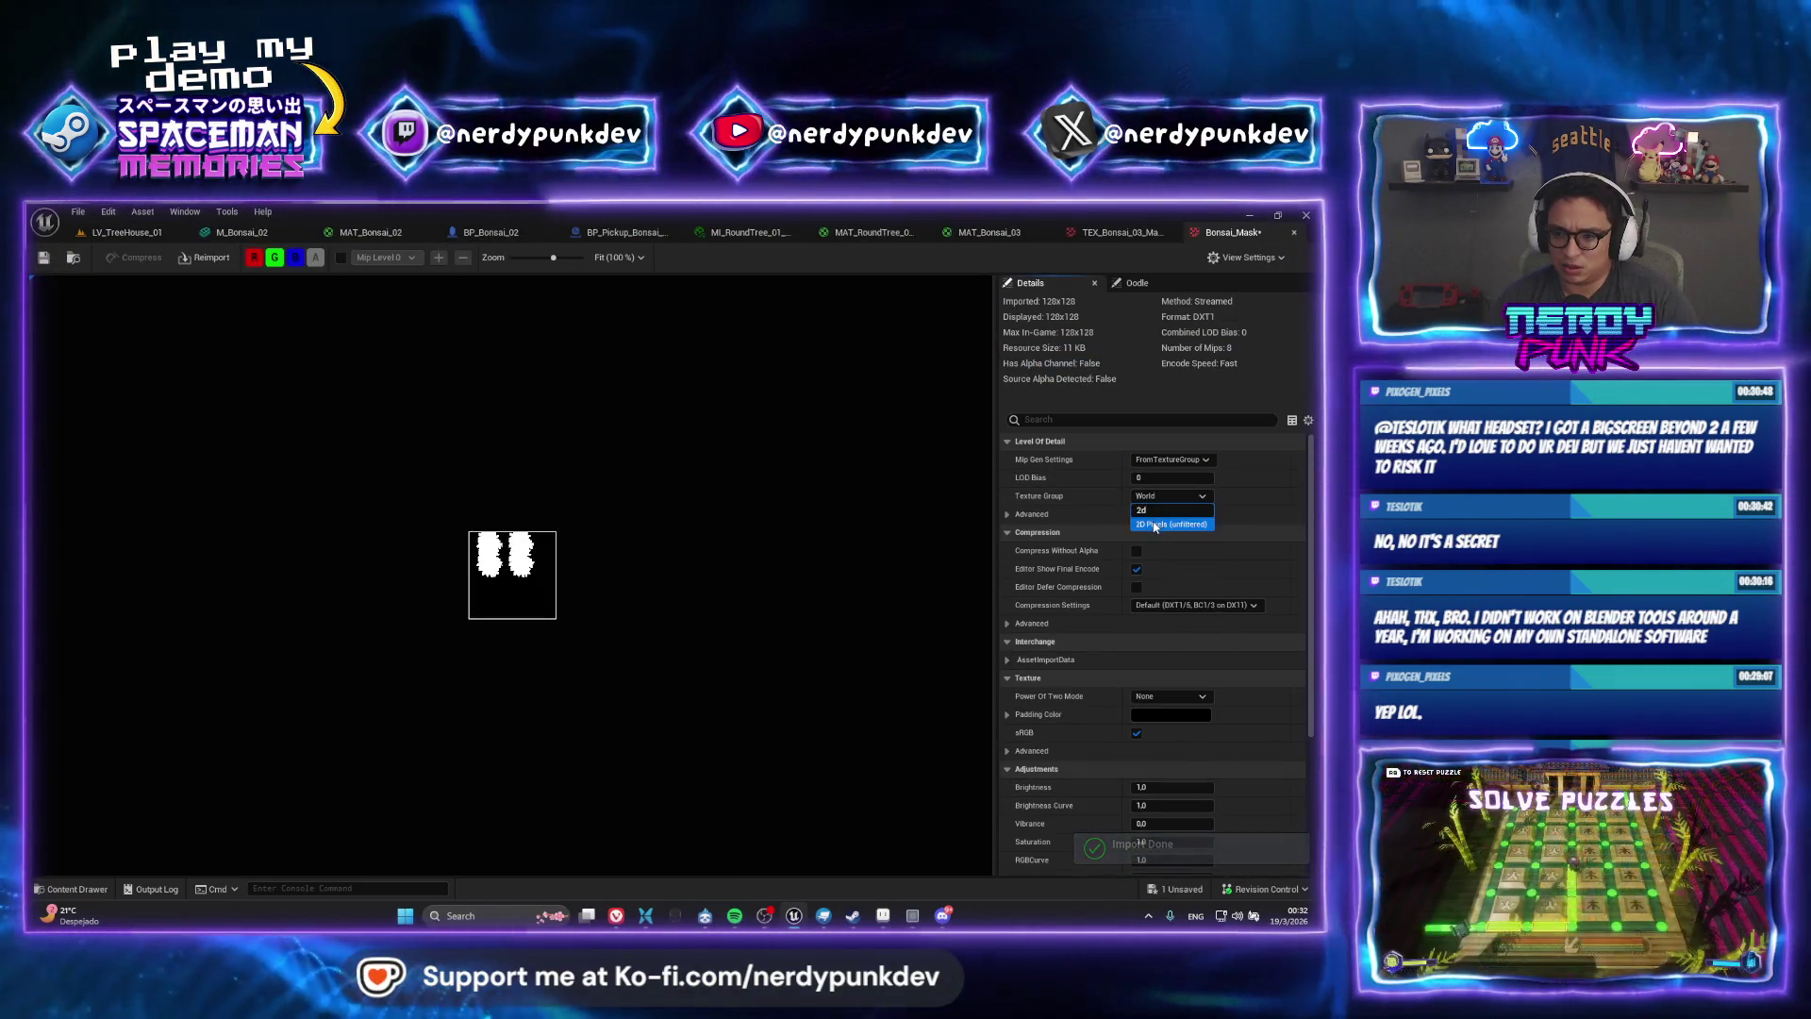
click(1170, 516)
click(126, 232)
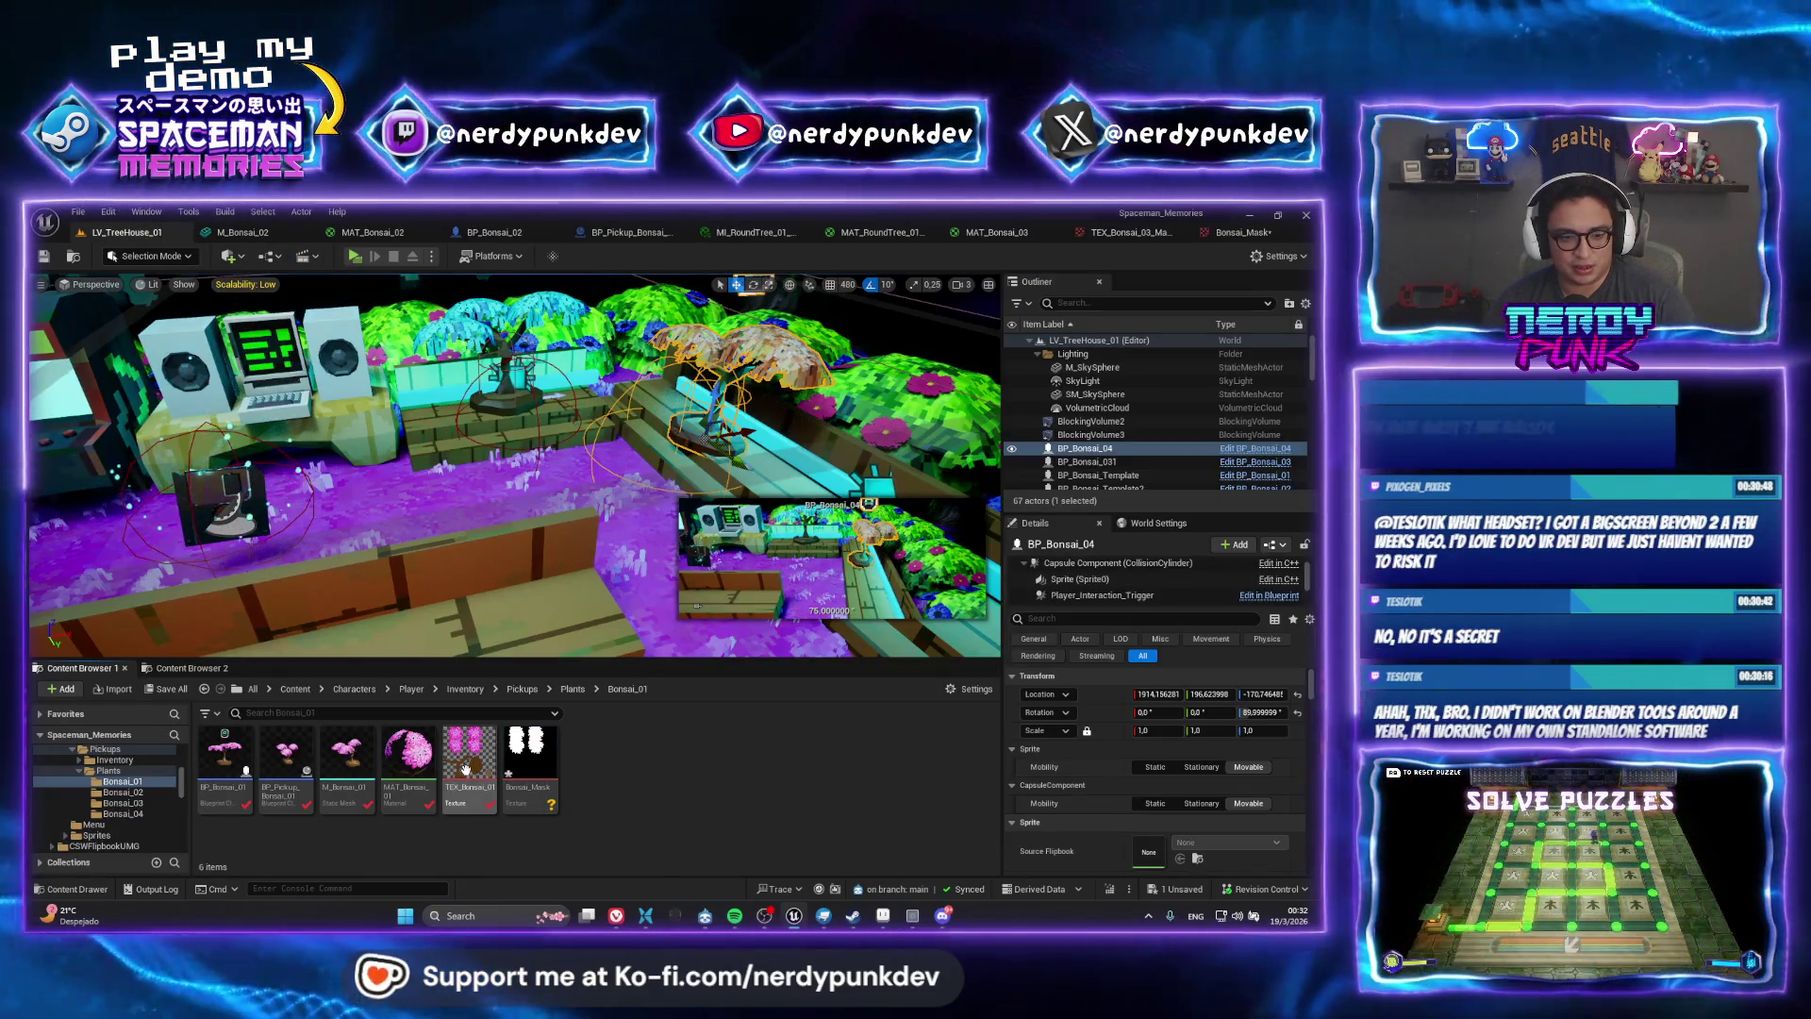
click(411, 760)
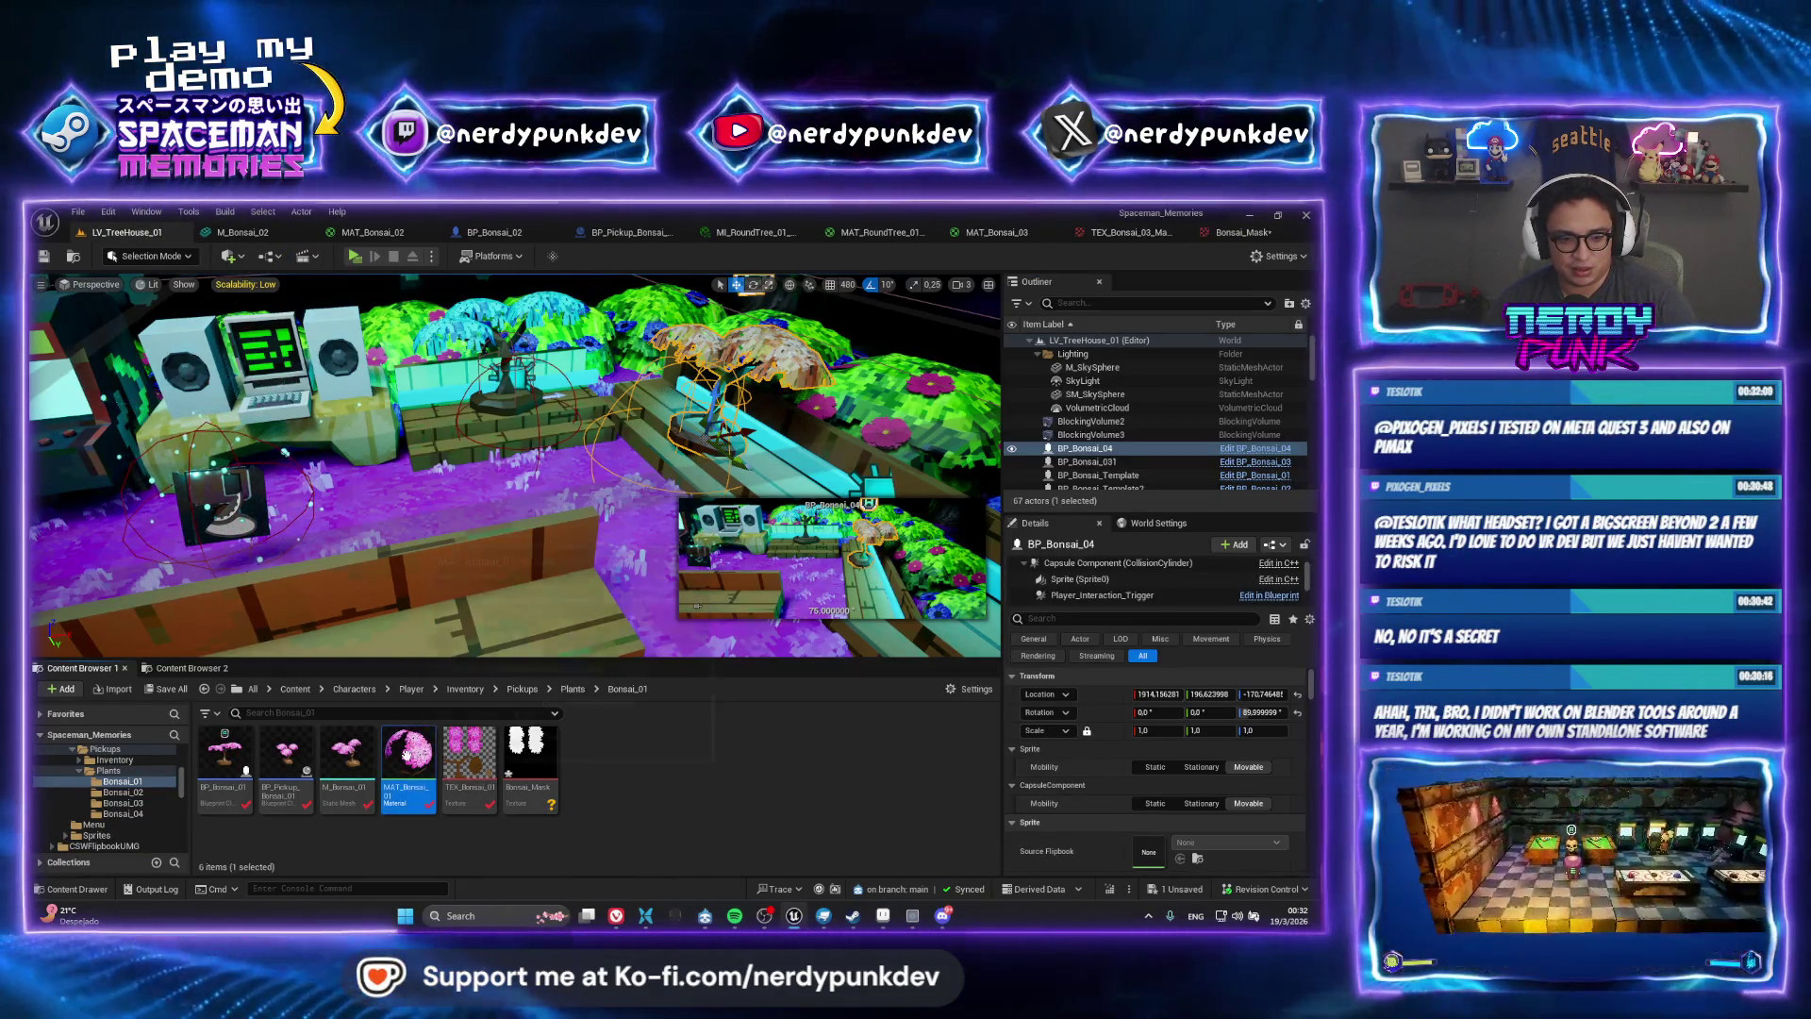
double_click(411, 760)
click(142, 232)
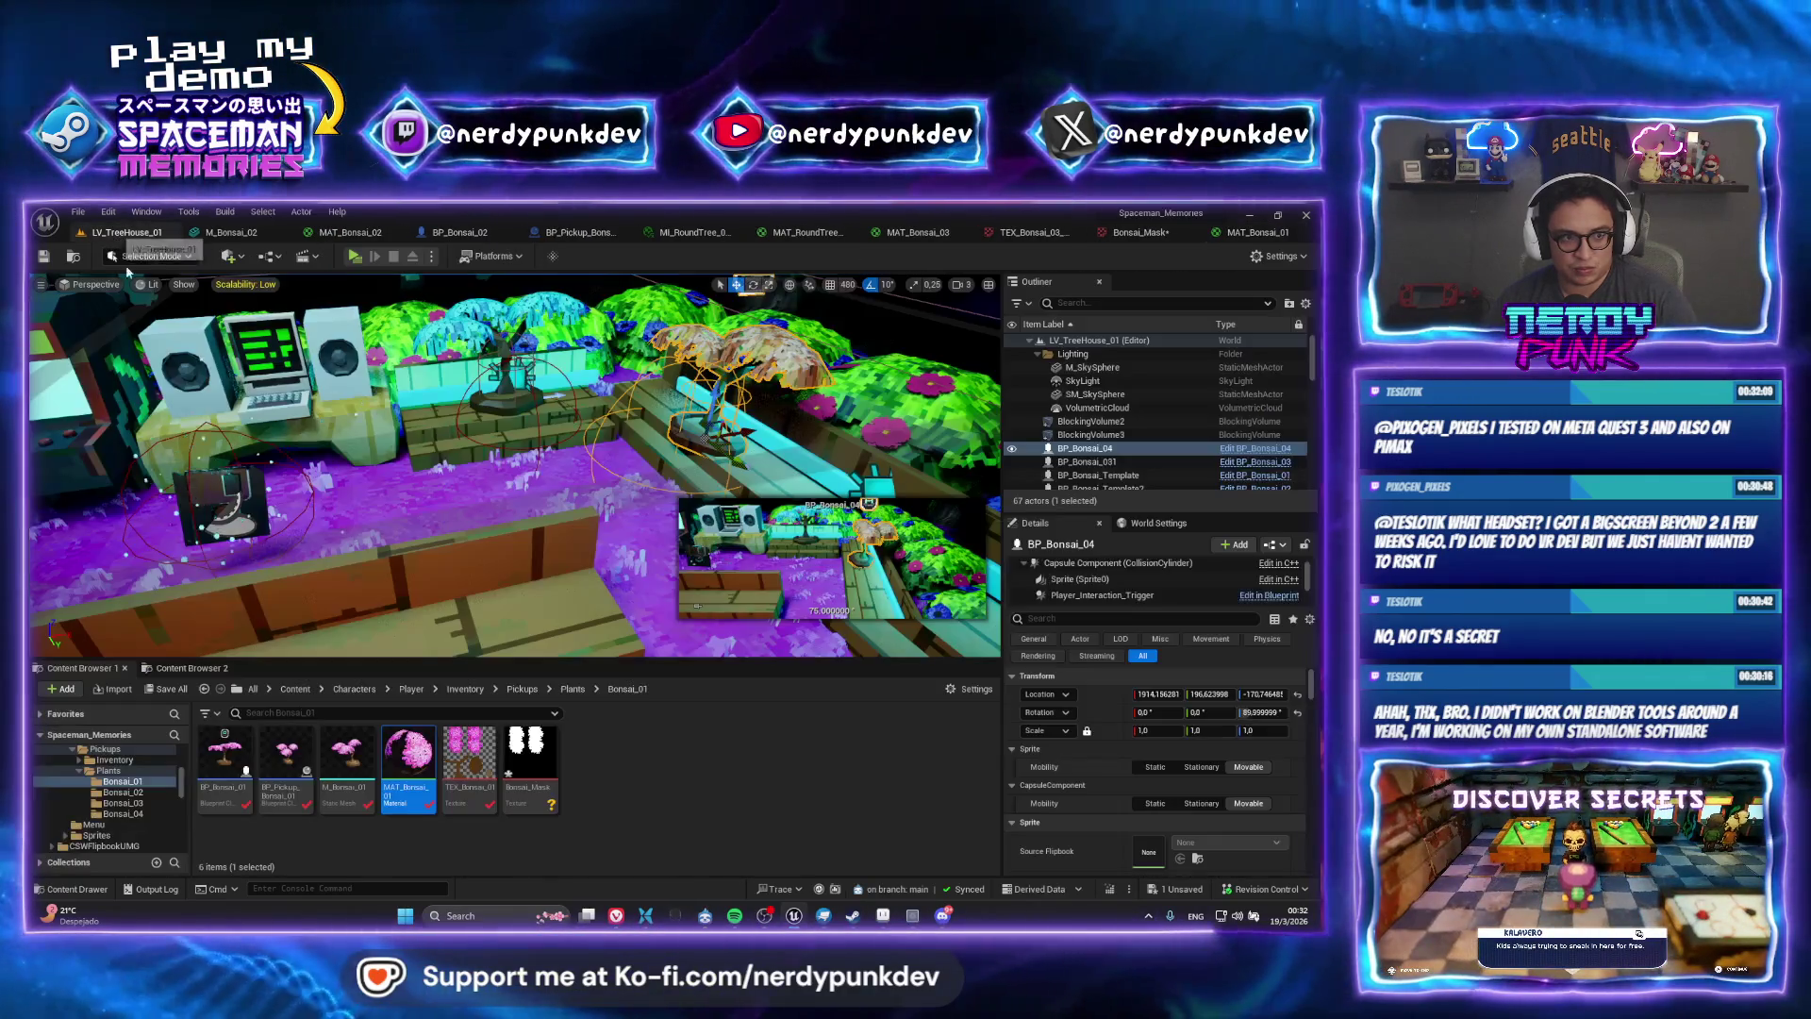
Rename the mask texture to Sakura_Bonsai_Mask
right_click(536, 754)
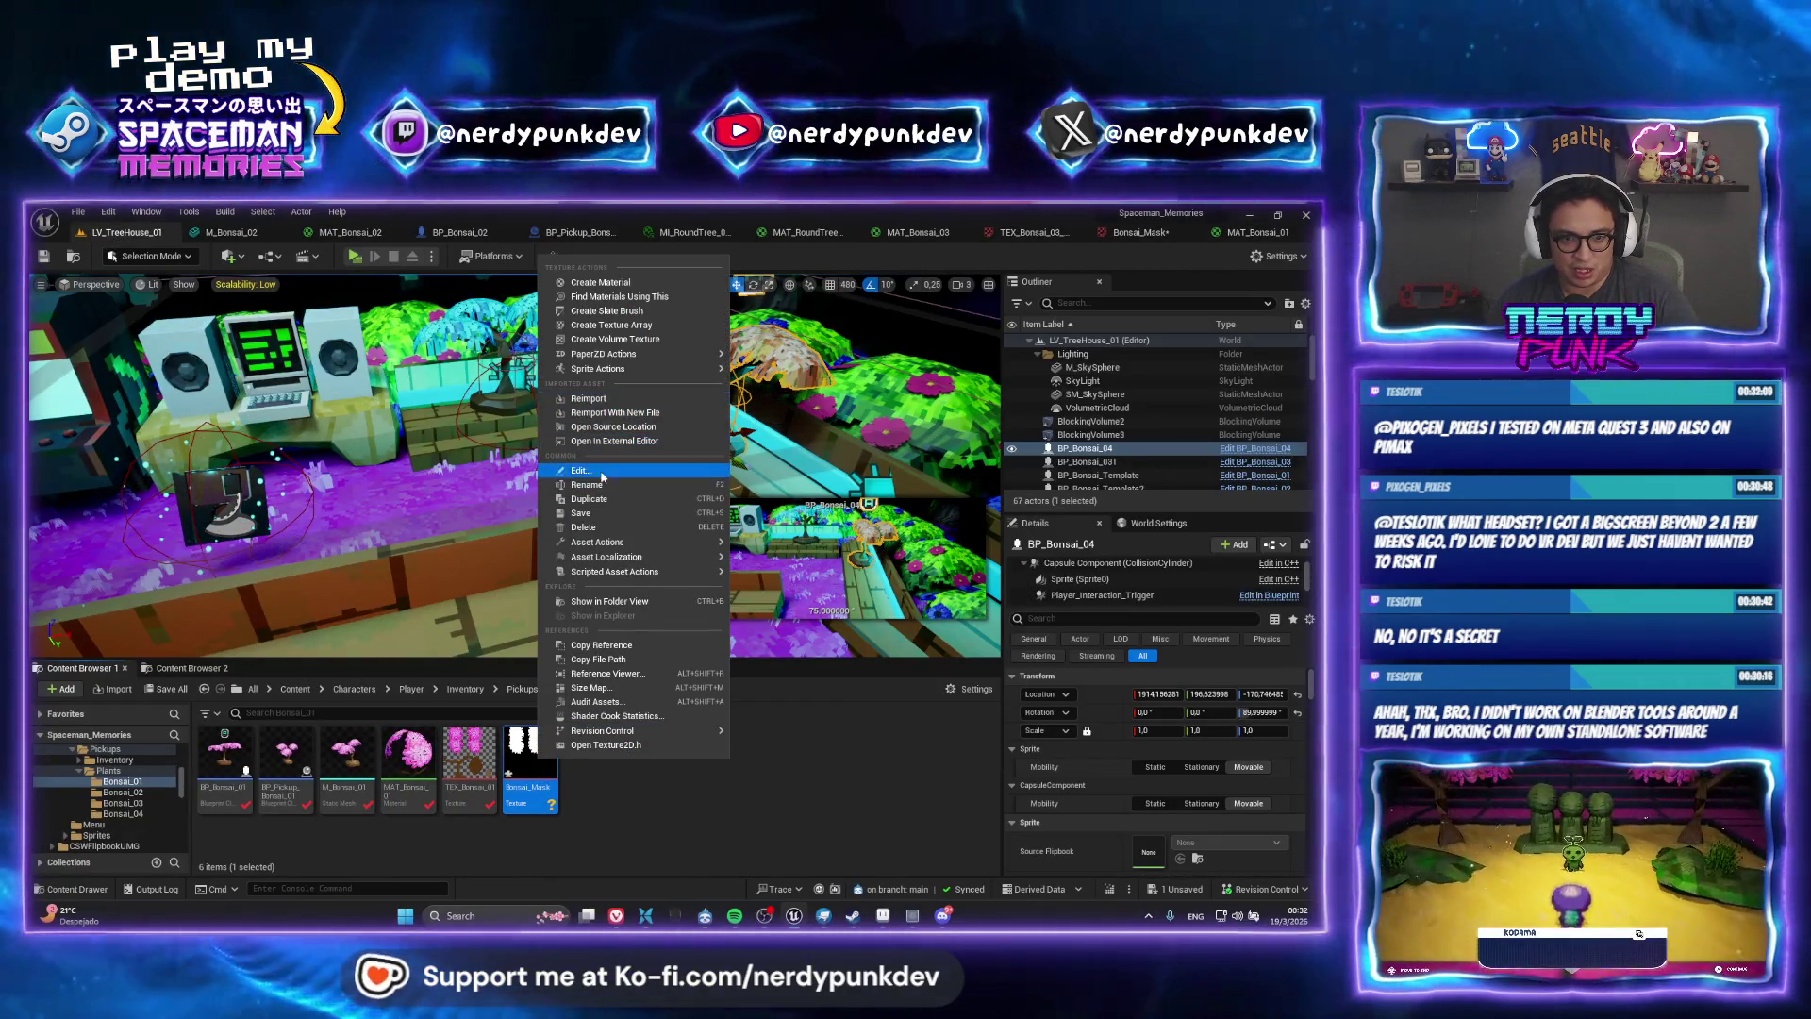
click(600, 477)
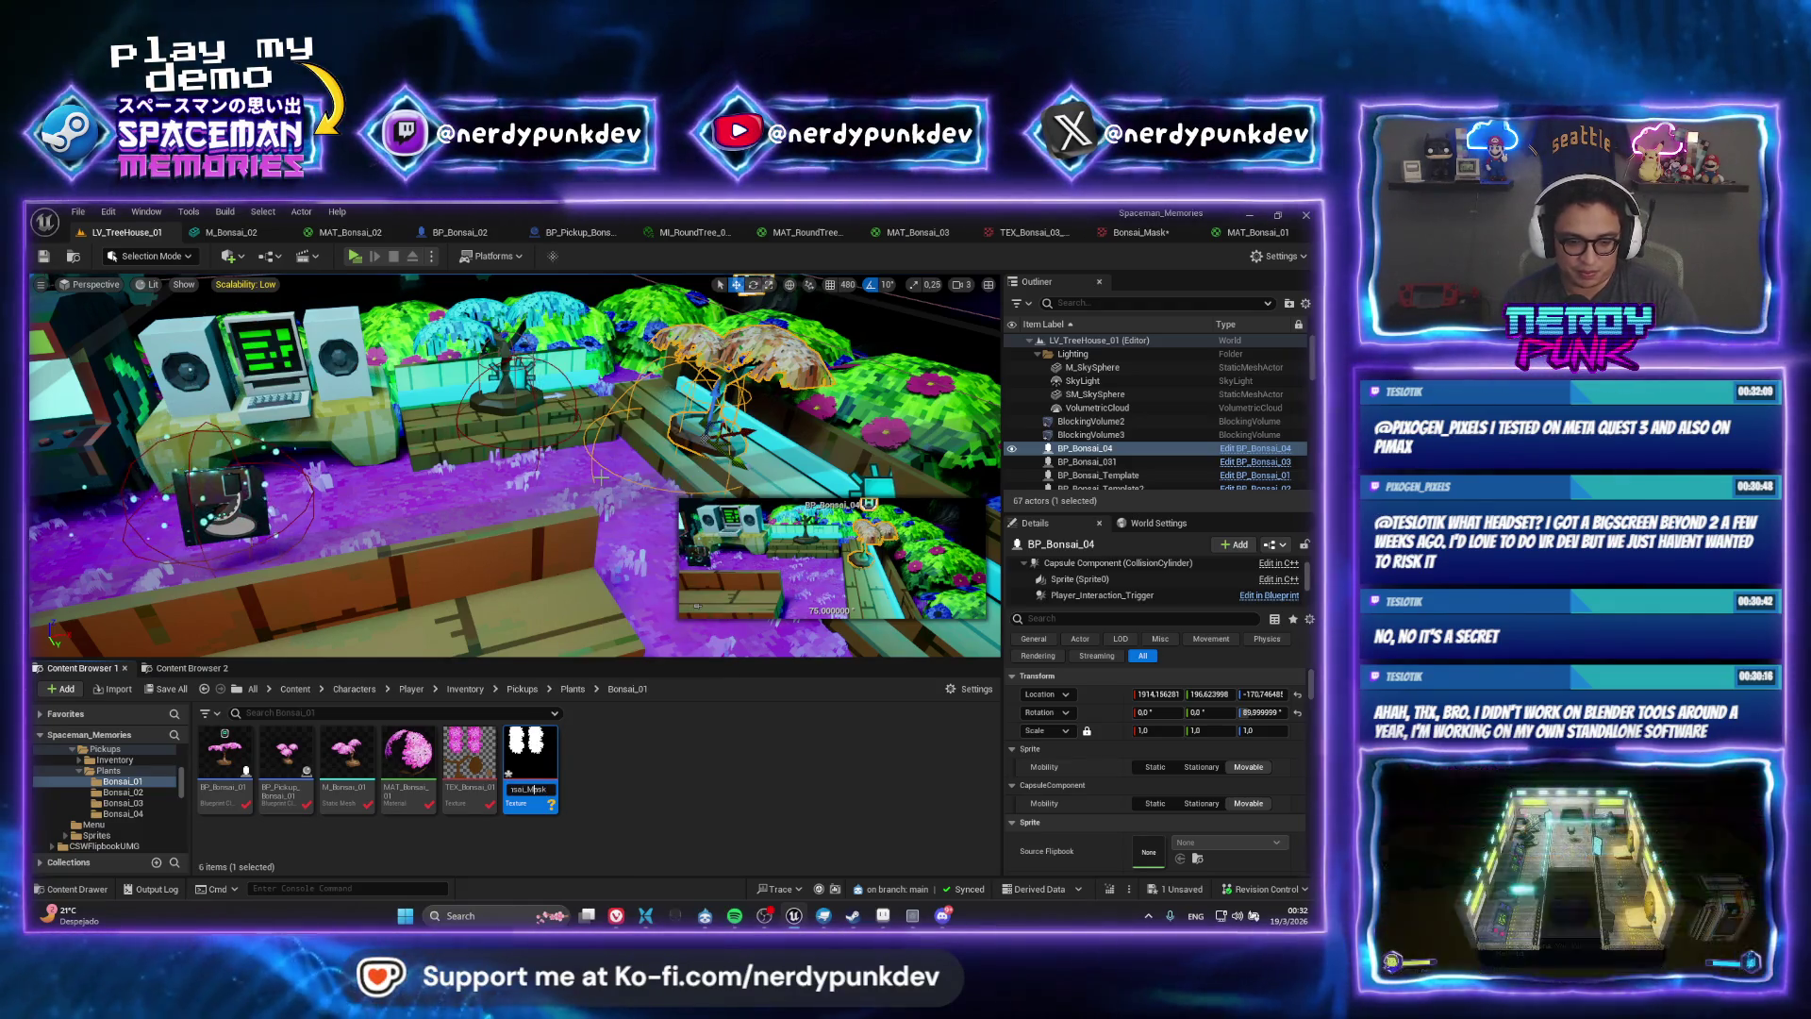
text(Sakura)
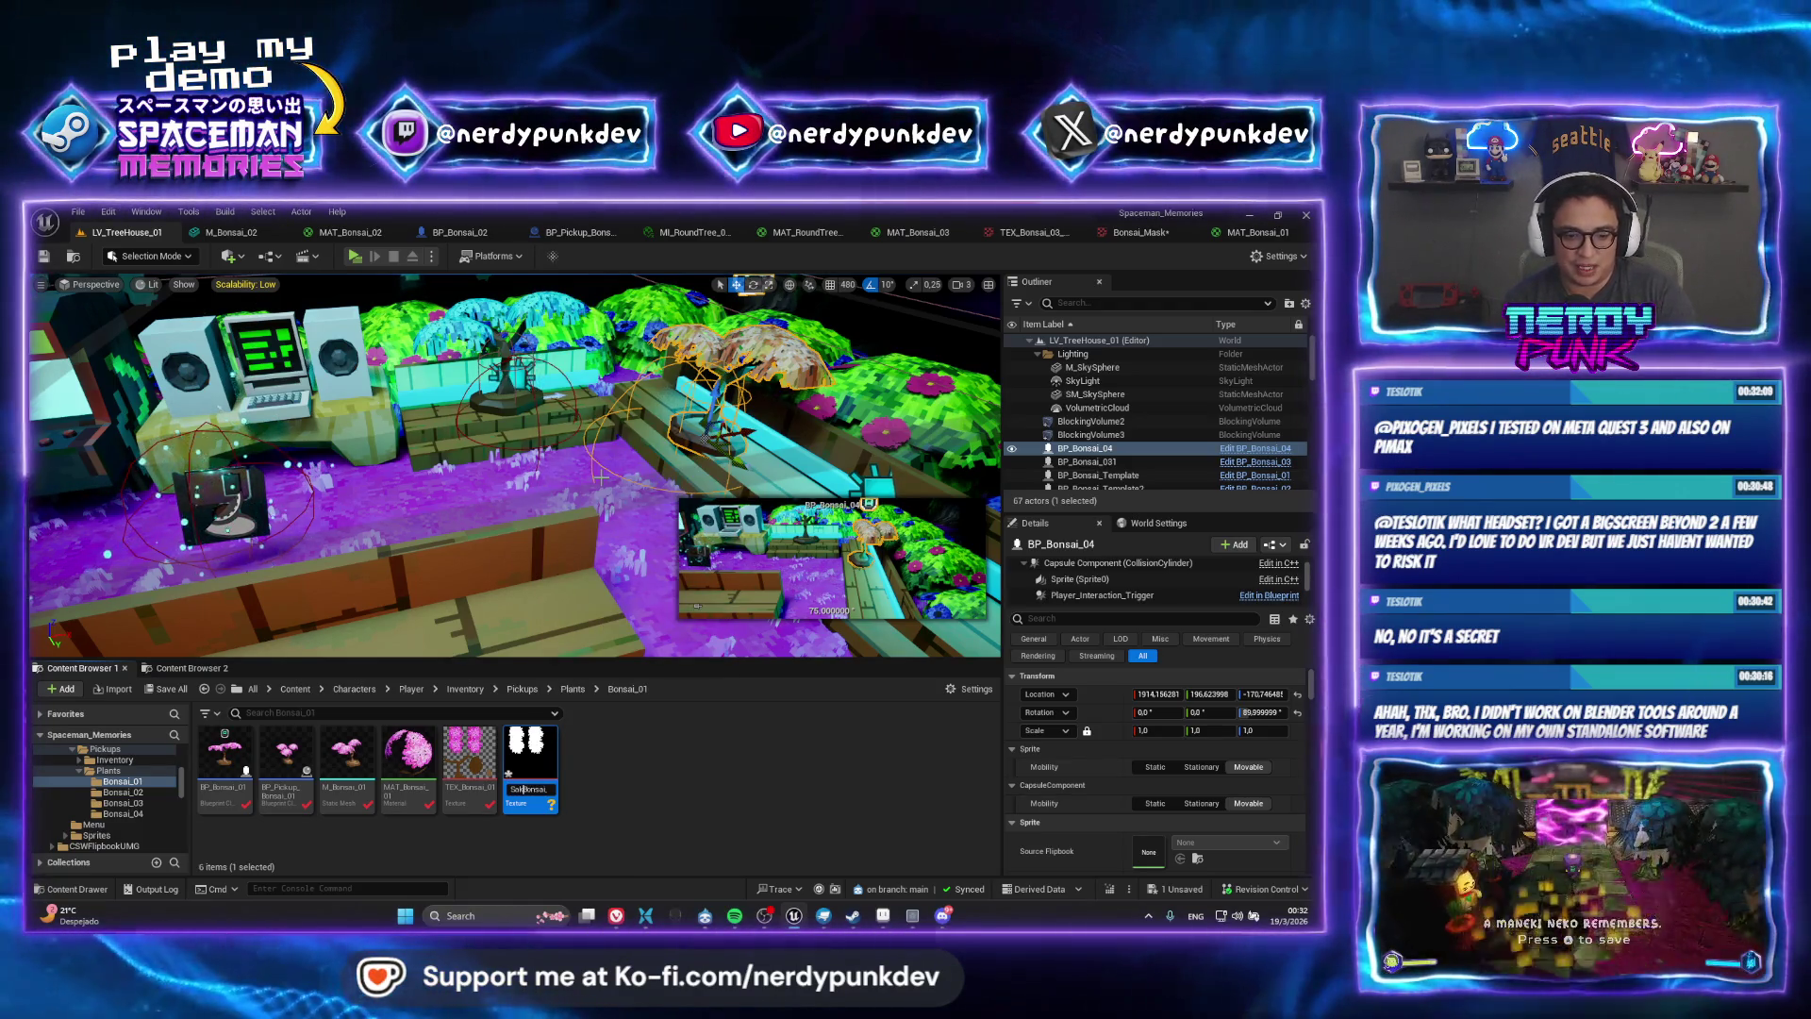
text(_Bonsai_Mask)
key(Return)
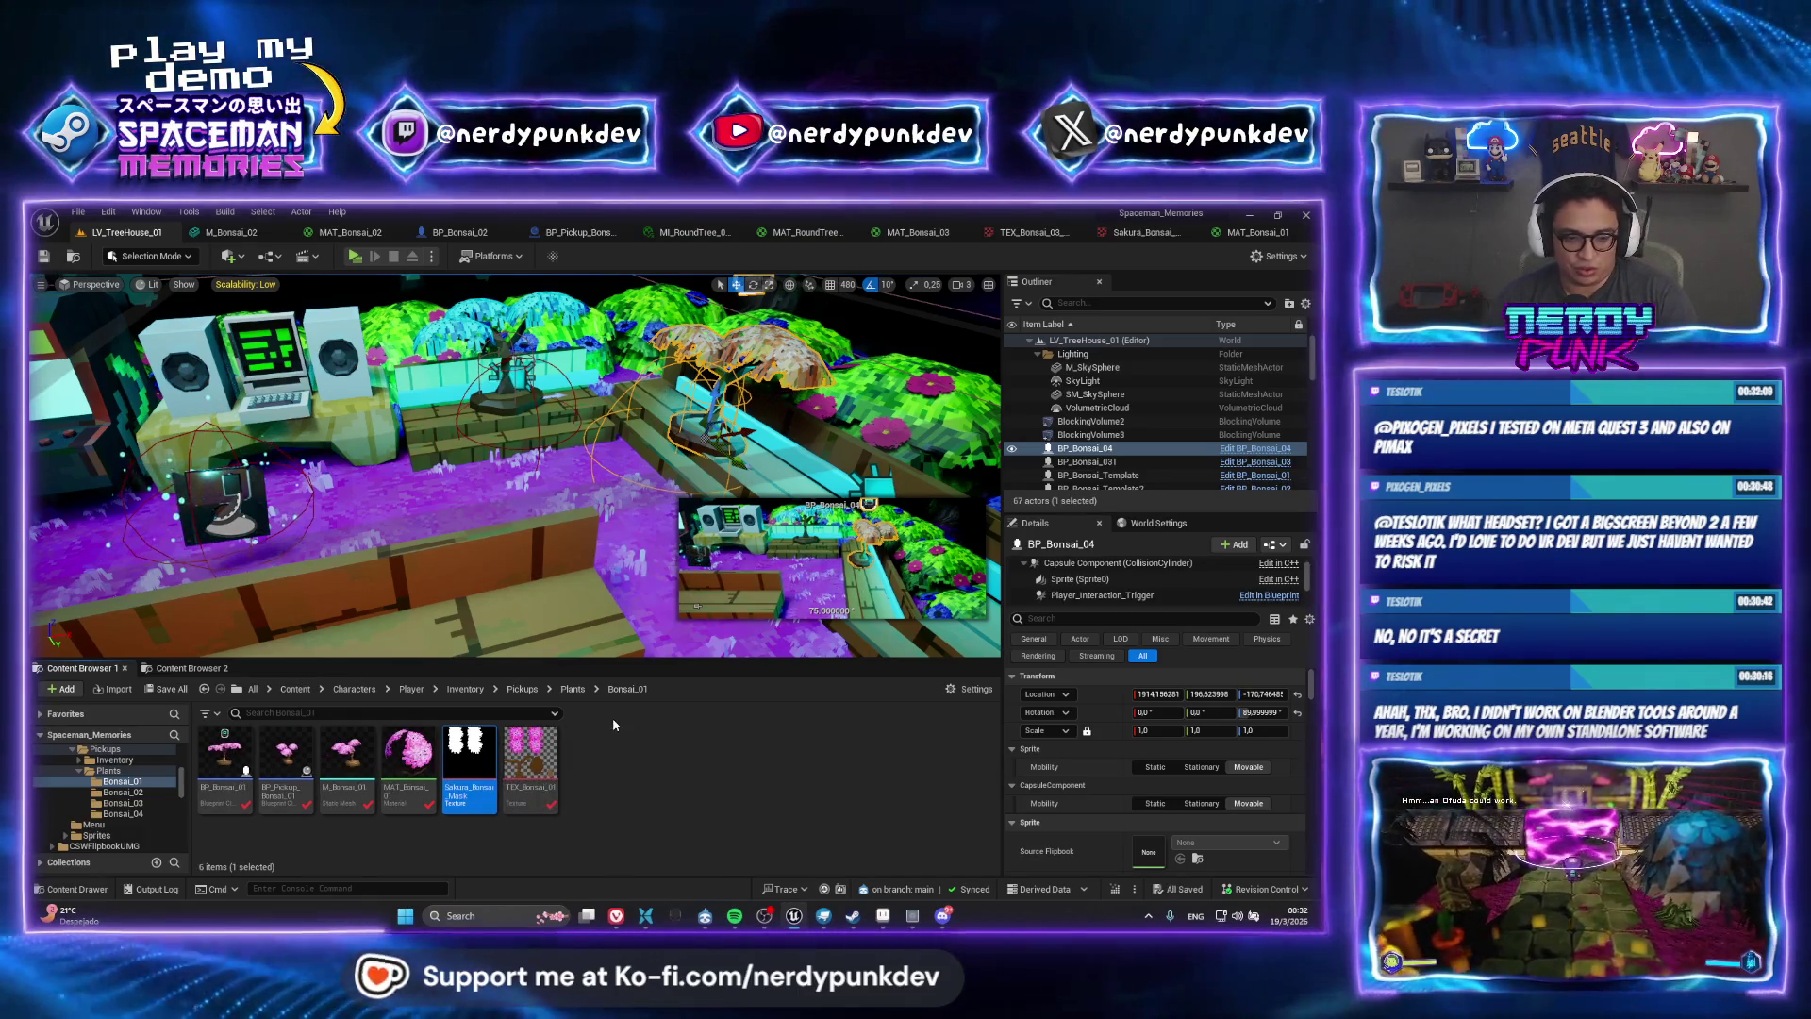
double_click(408, 755)
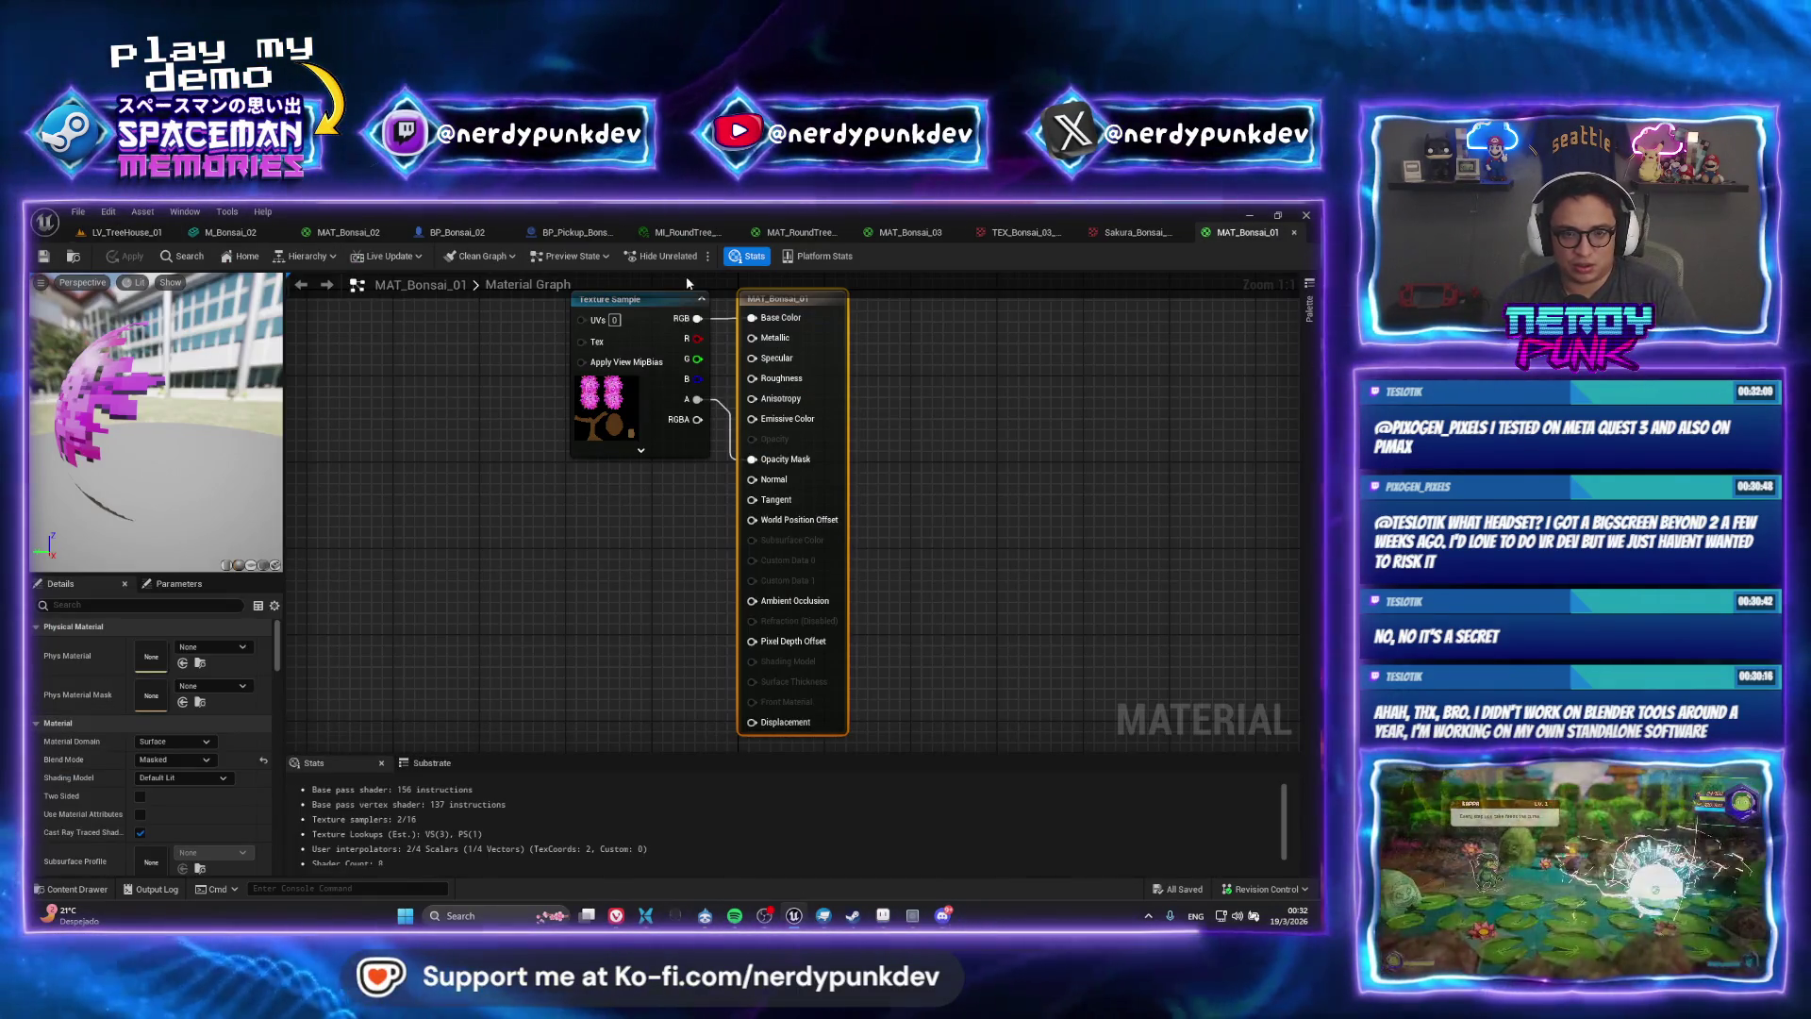
Look over the MAT_Bonsai_03 graph nodes, then go back to the MAT_Bonsai_01 material
click(904, 235)
scroll(930, 577, down, 4)
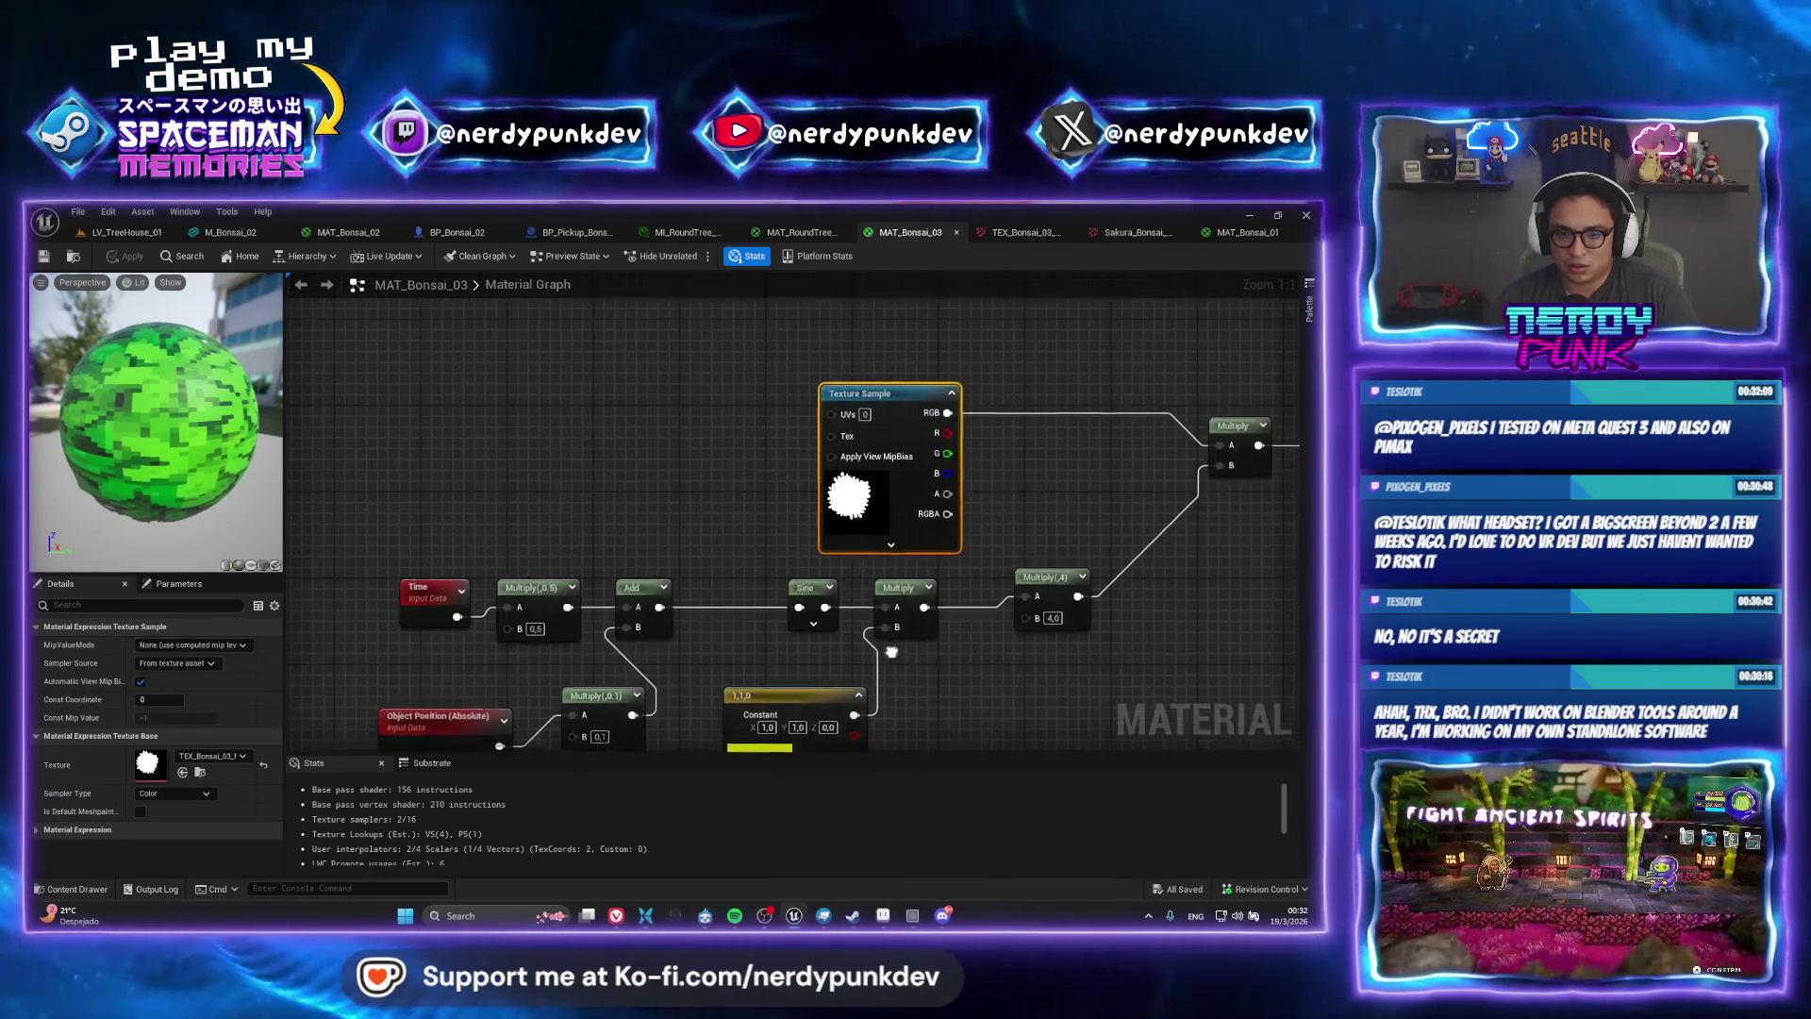
scroll(930, 578, down, 1)
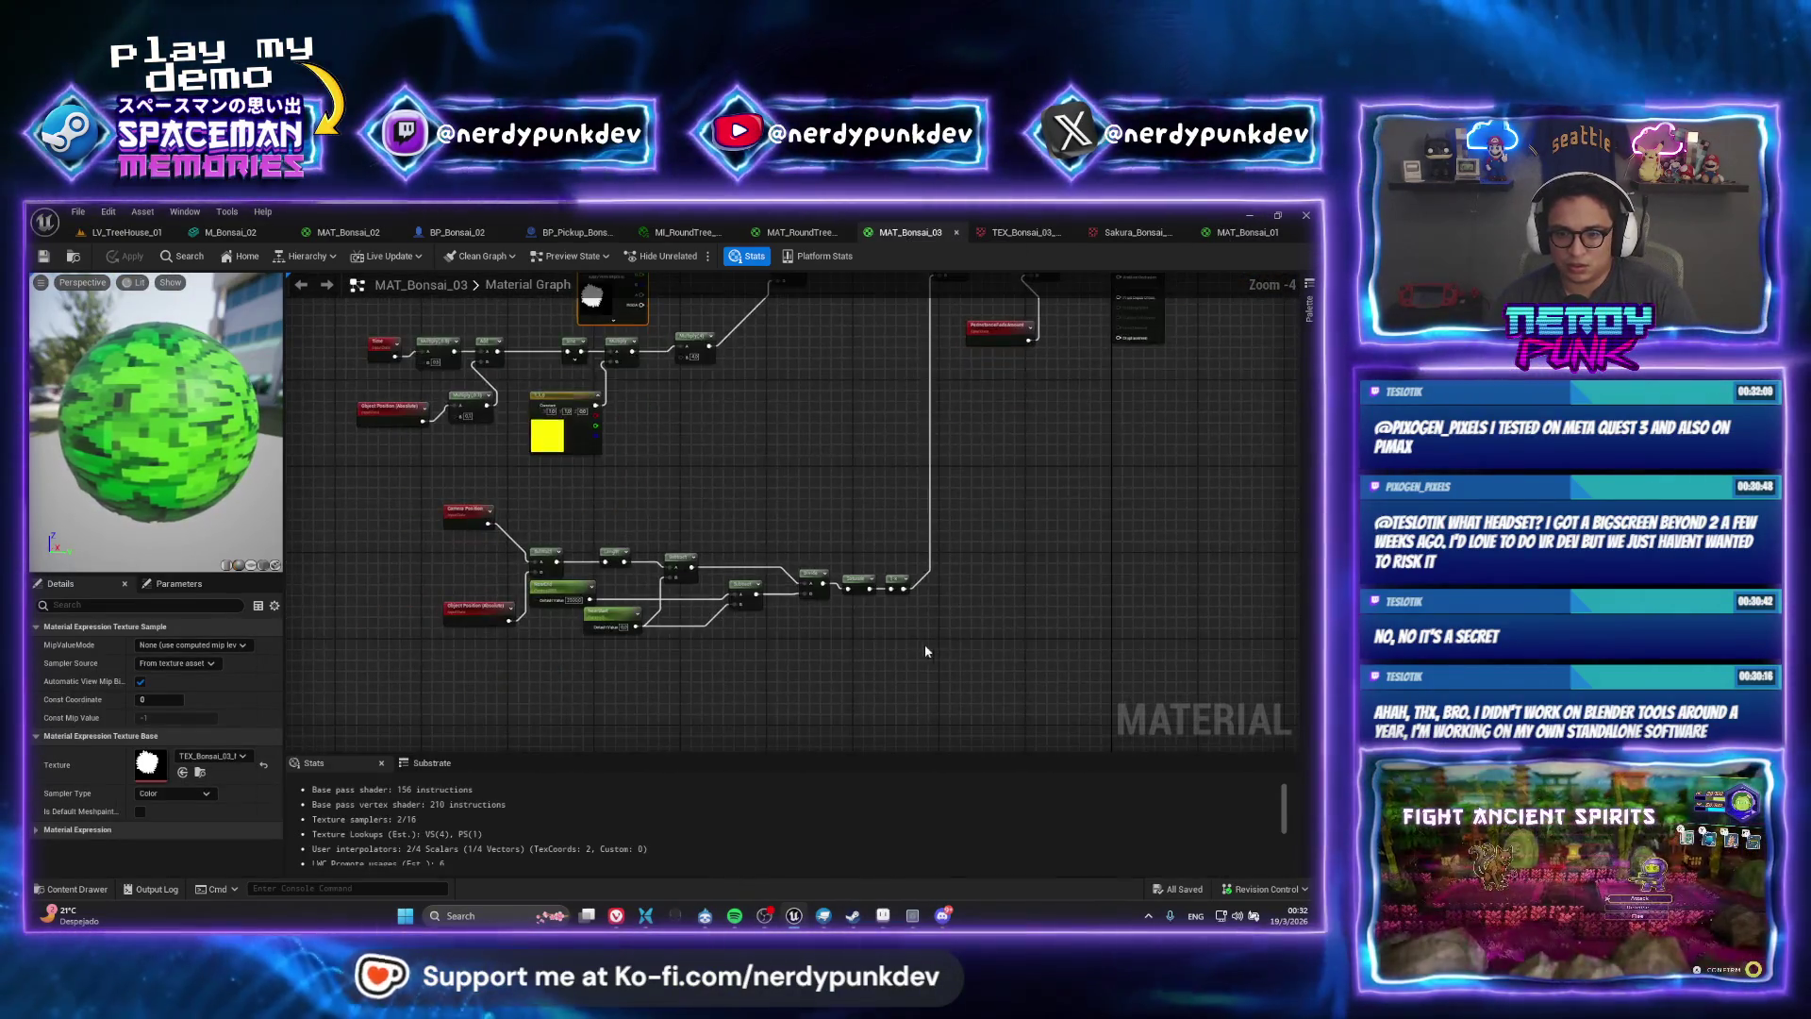
drag(946, 726, 415, 449)
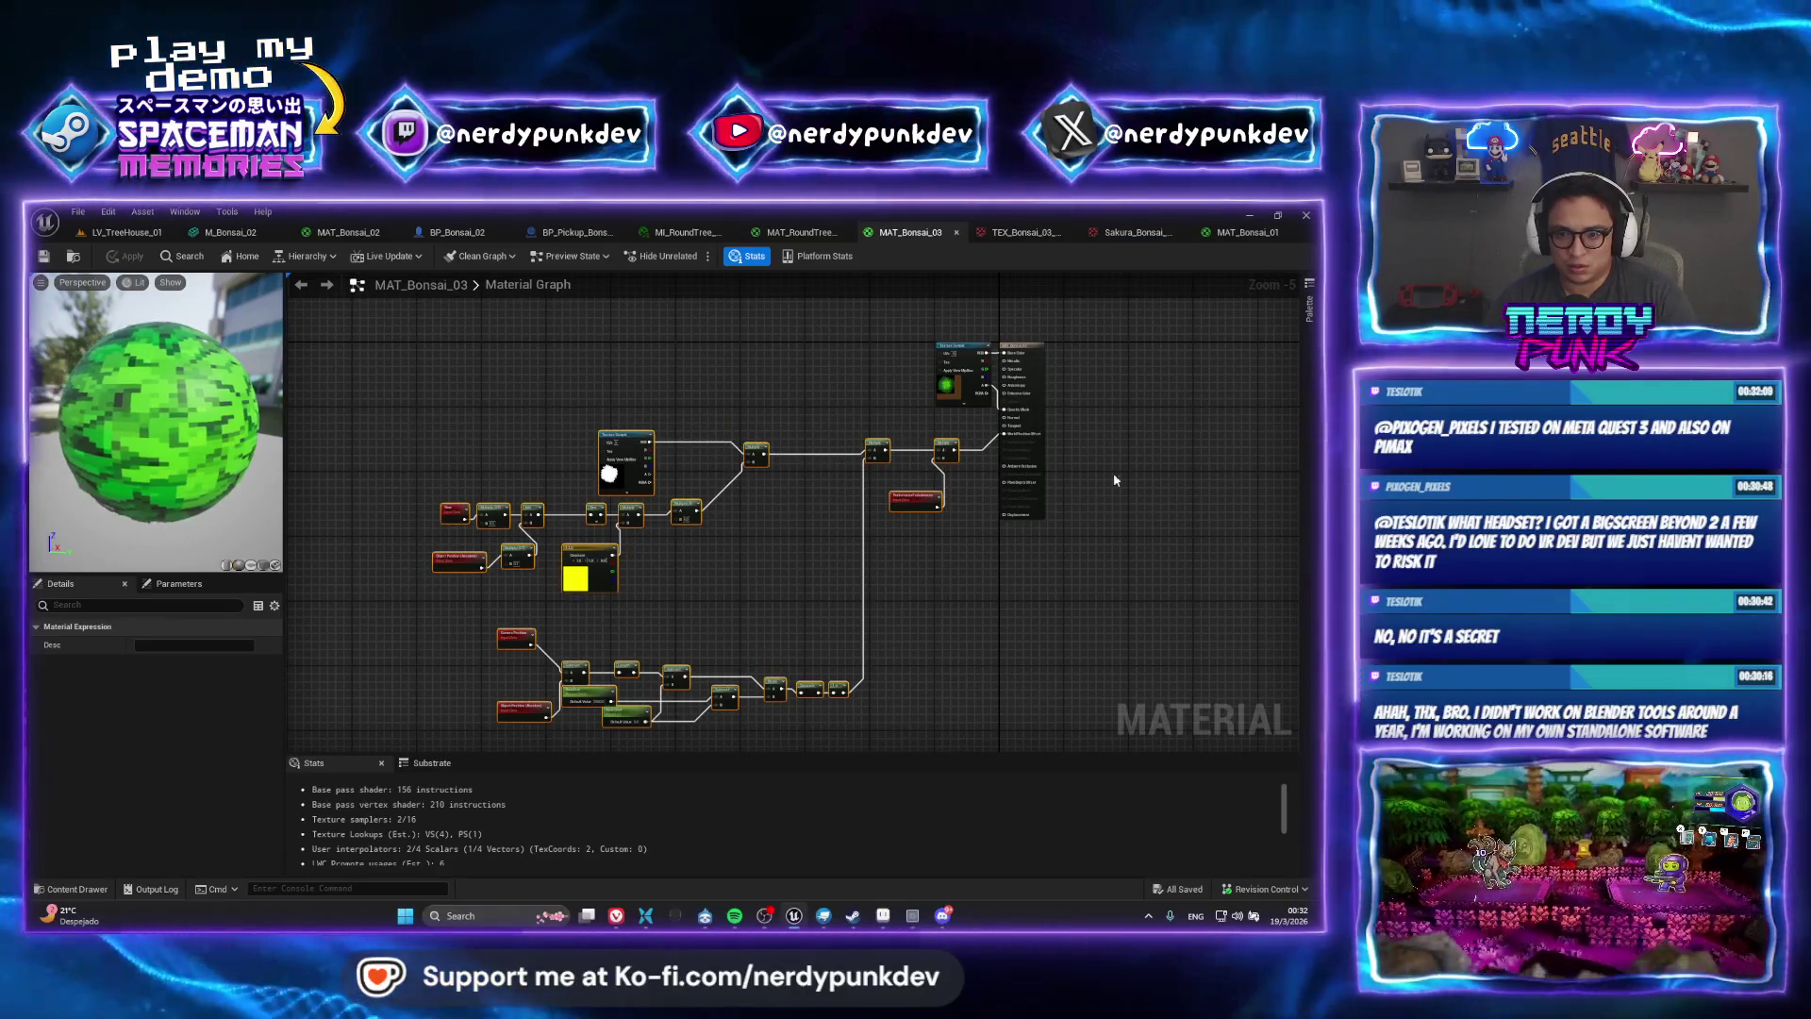
click(1247, 232)
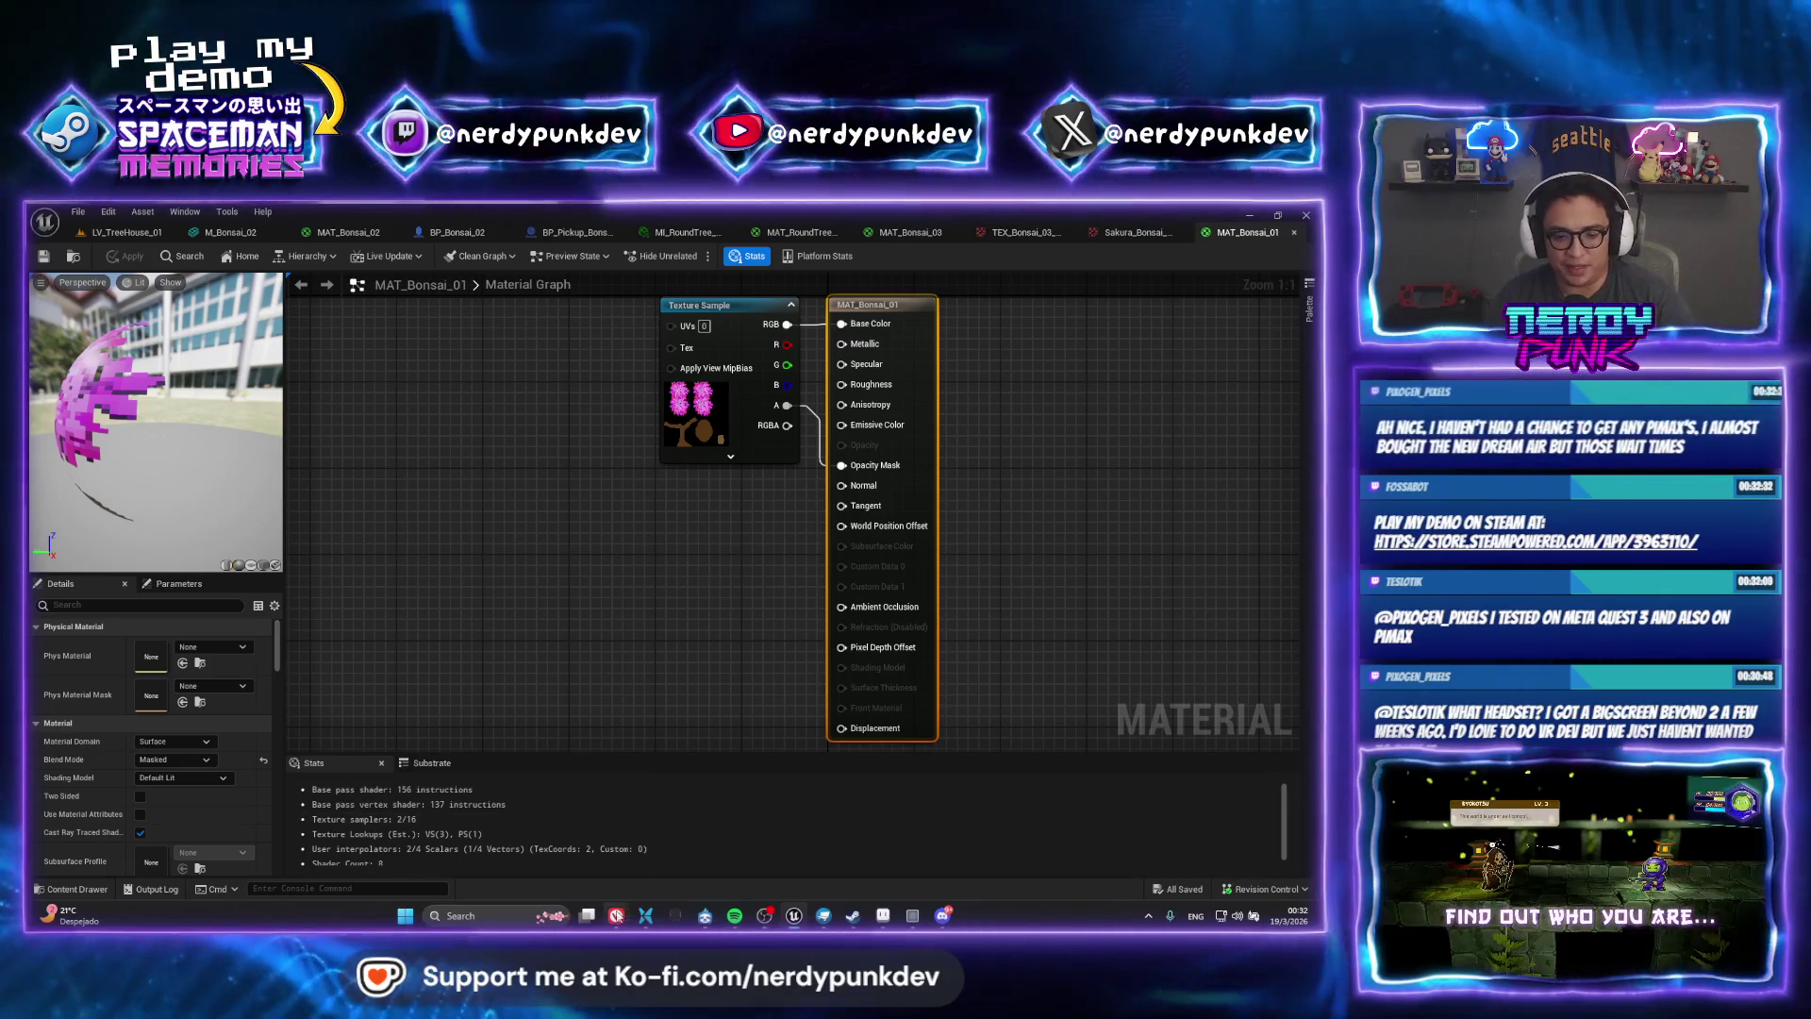
mouse_move(616, 915)
click(755, 839)
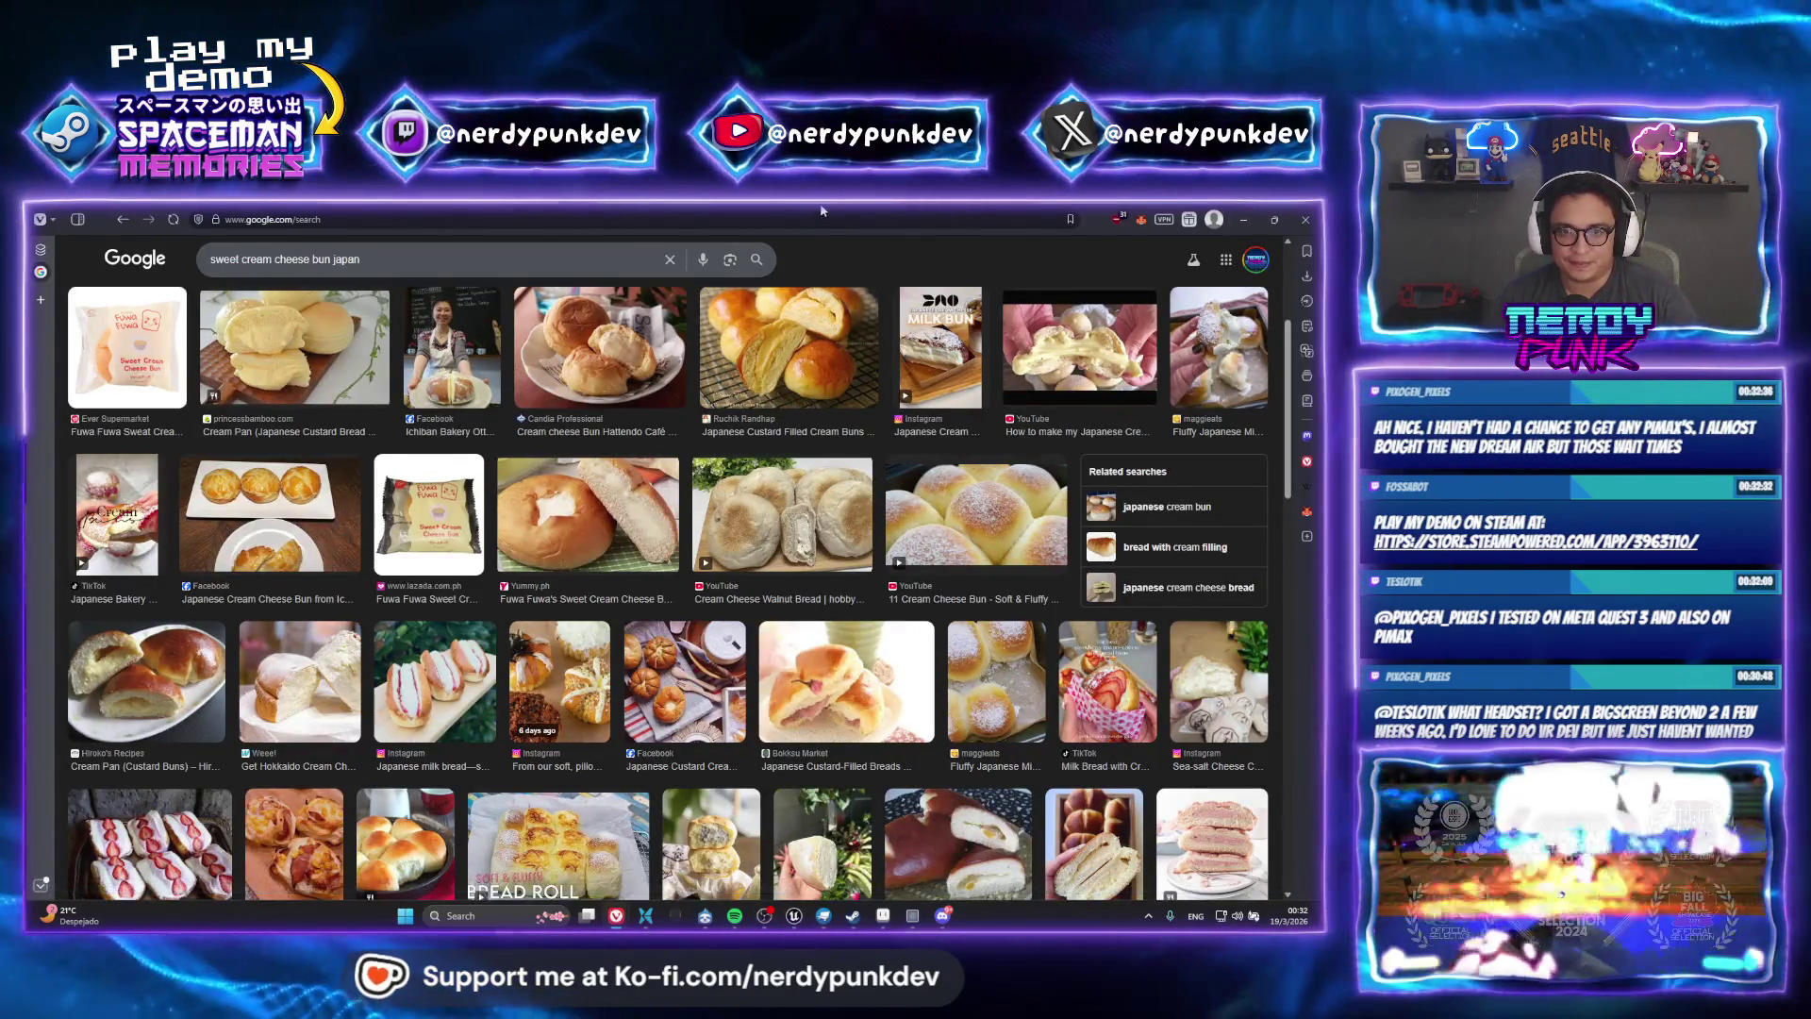
Maximize Chrome, show the All results for pimax, and open the official Pimax site
key(alt+Tab)
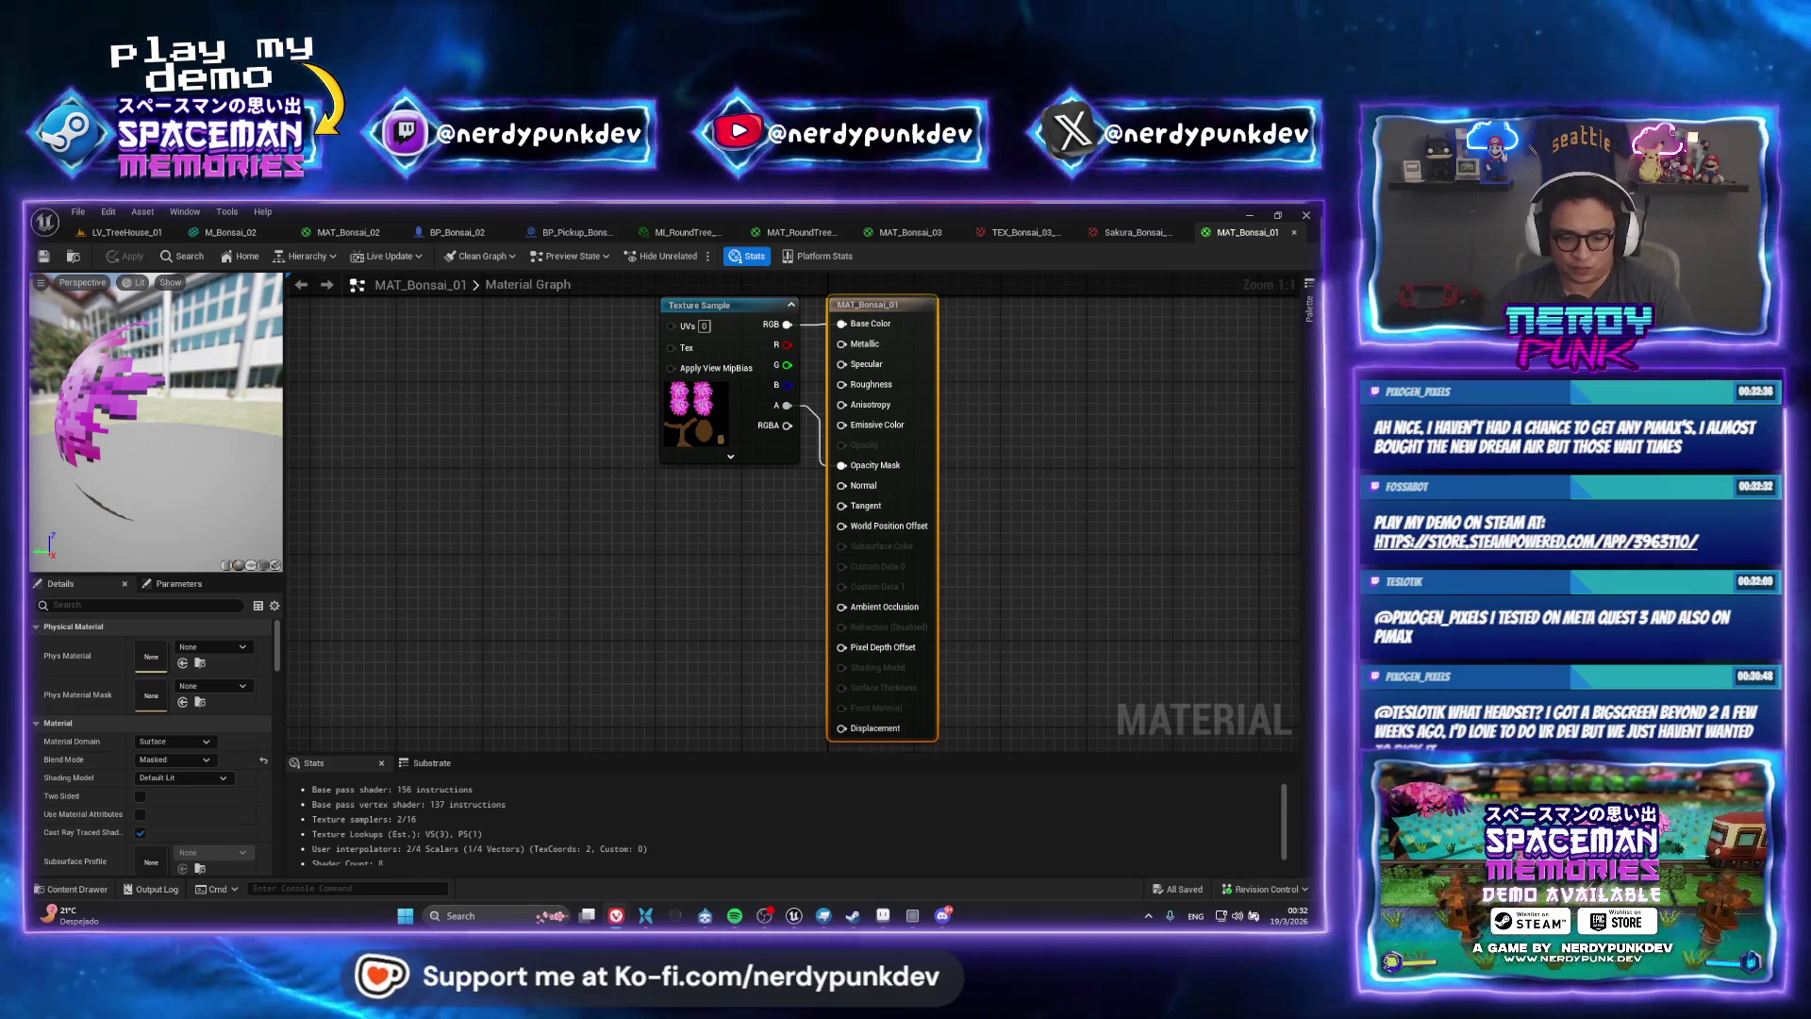
key(alt+Tab)
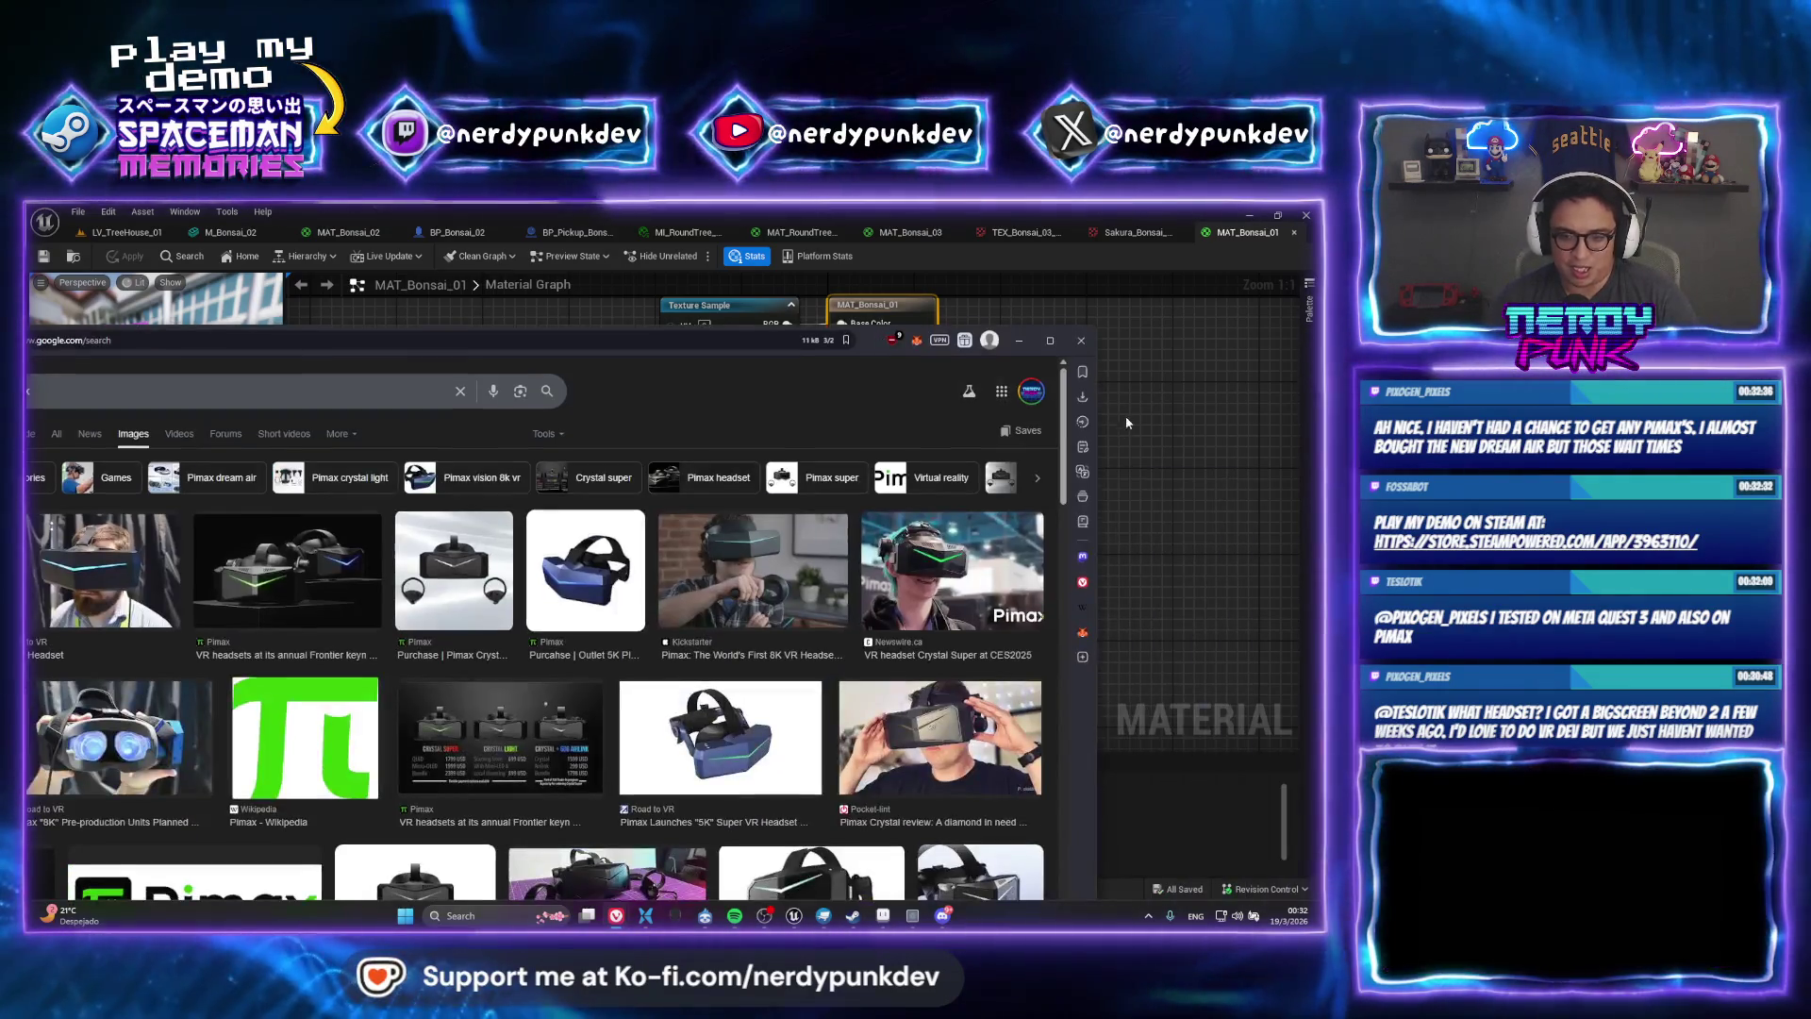
click(1050, 339)
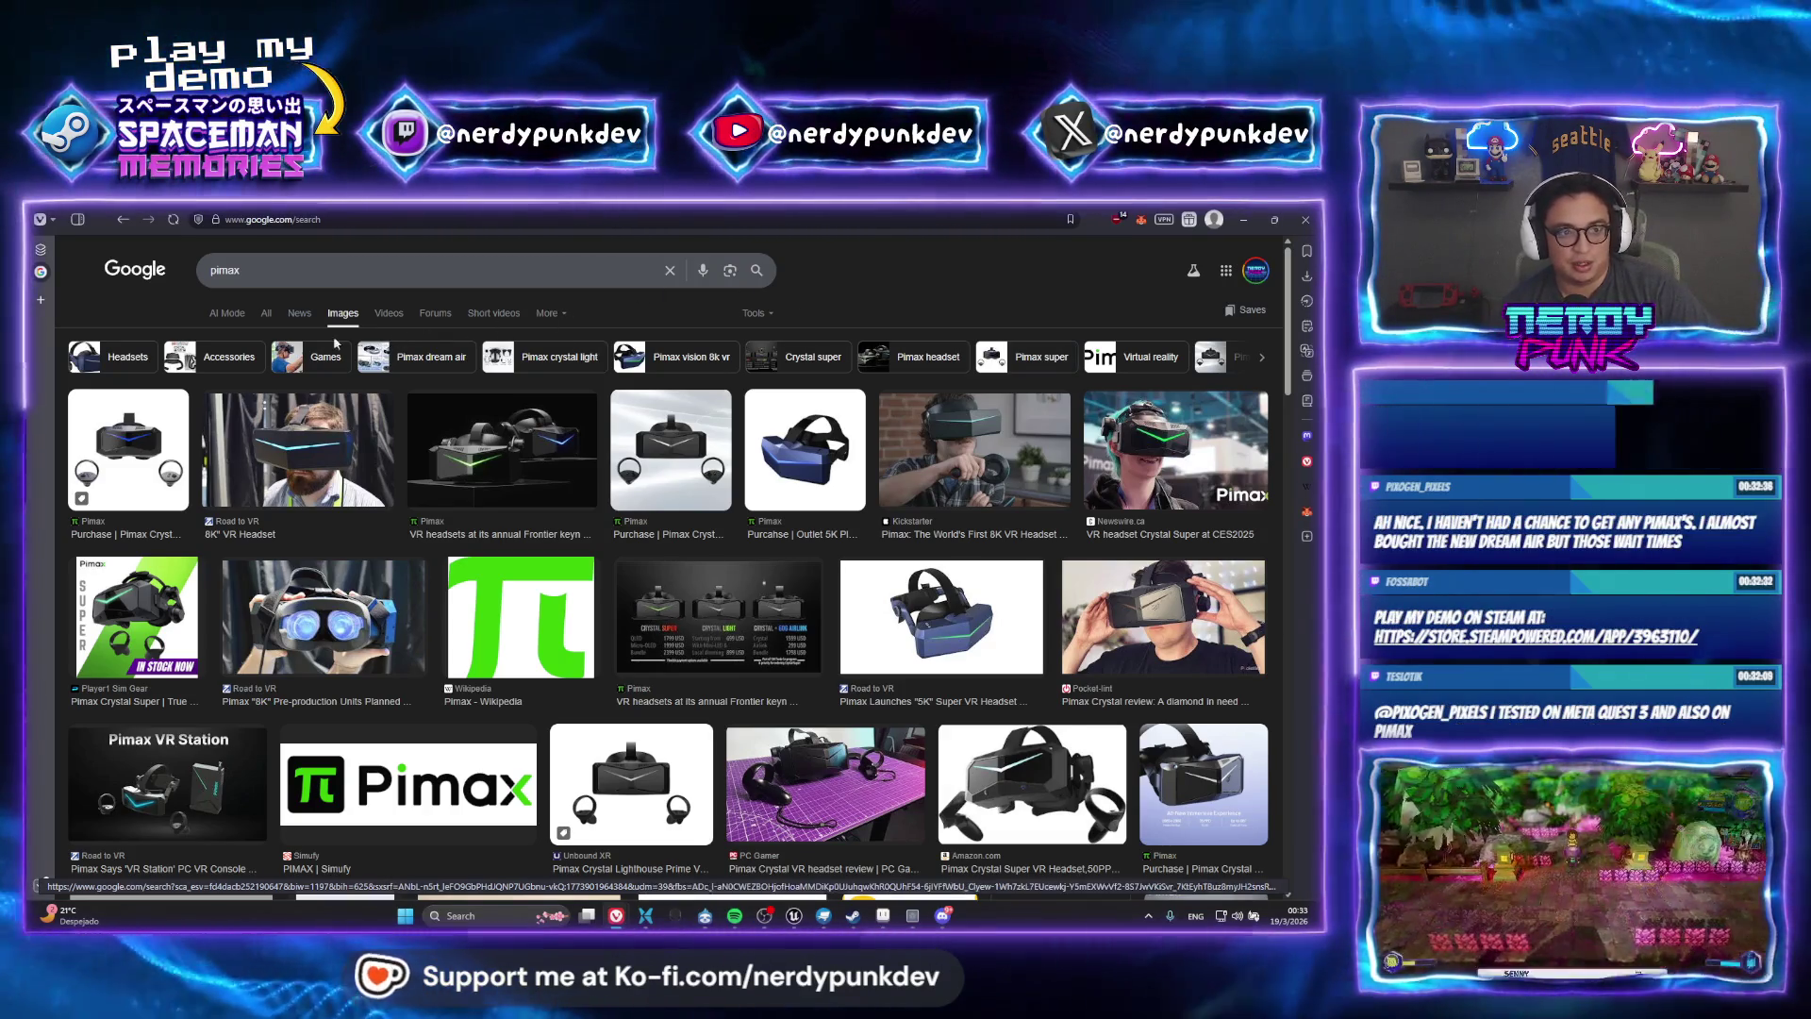
click(266, 314)
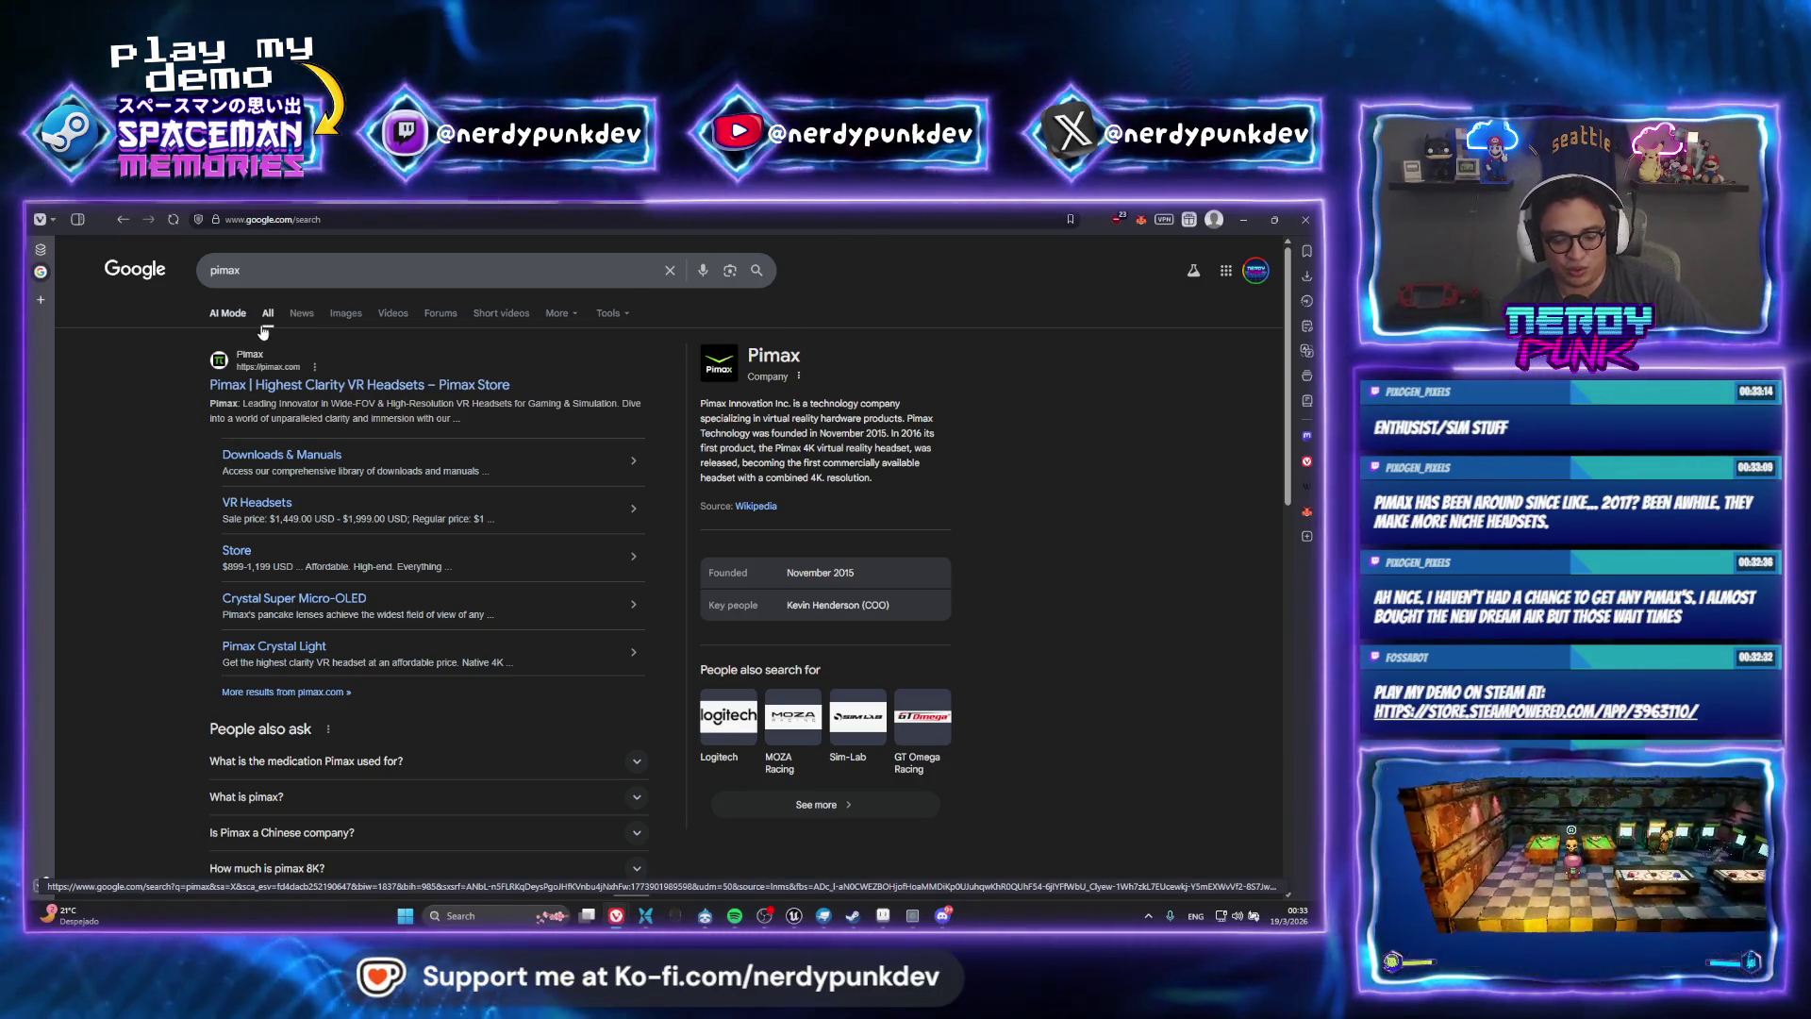
click(253, 387)
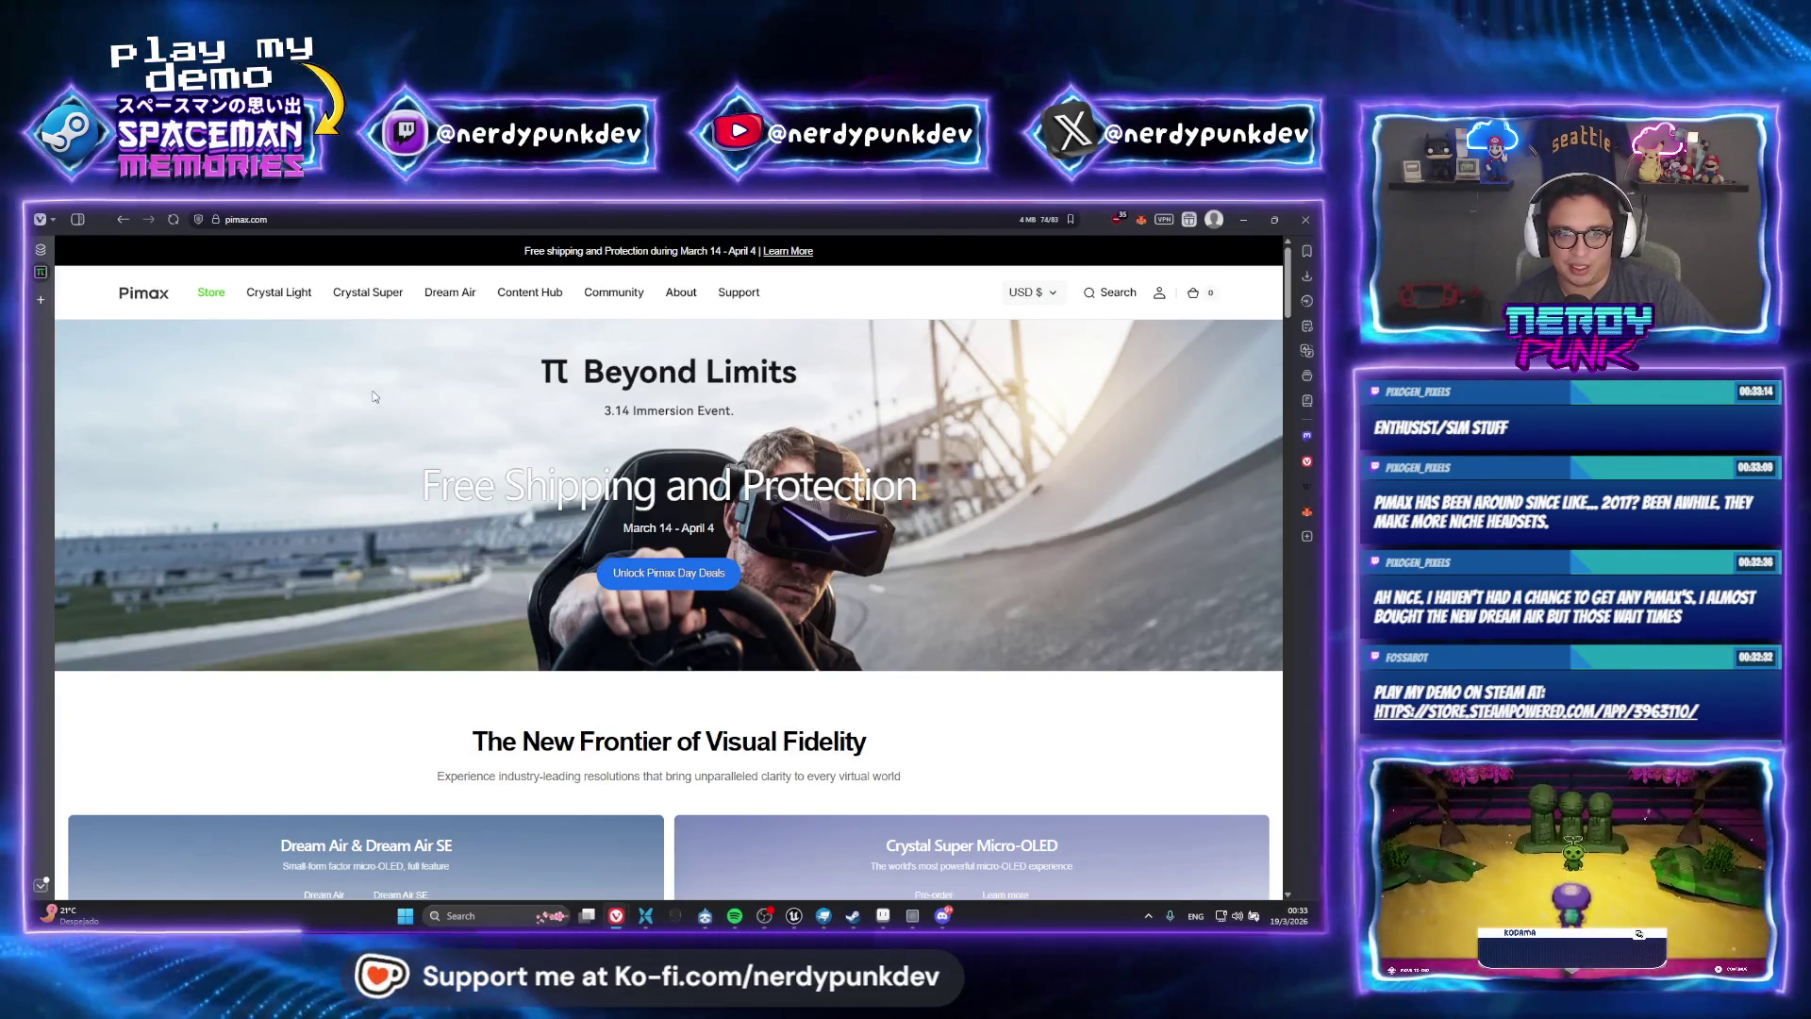
Browse the Crystal Light and Crystal Super ($1,799.00) pages, then minimize Chrome
scroll(954, 568, down, 4)
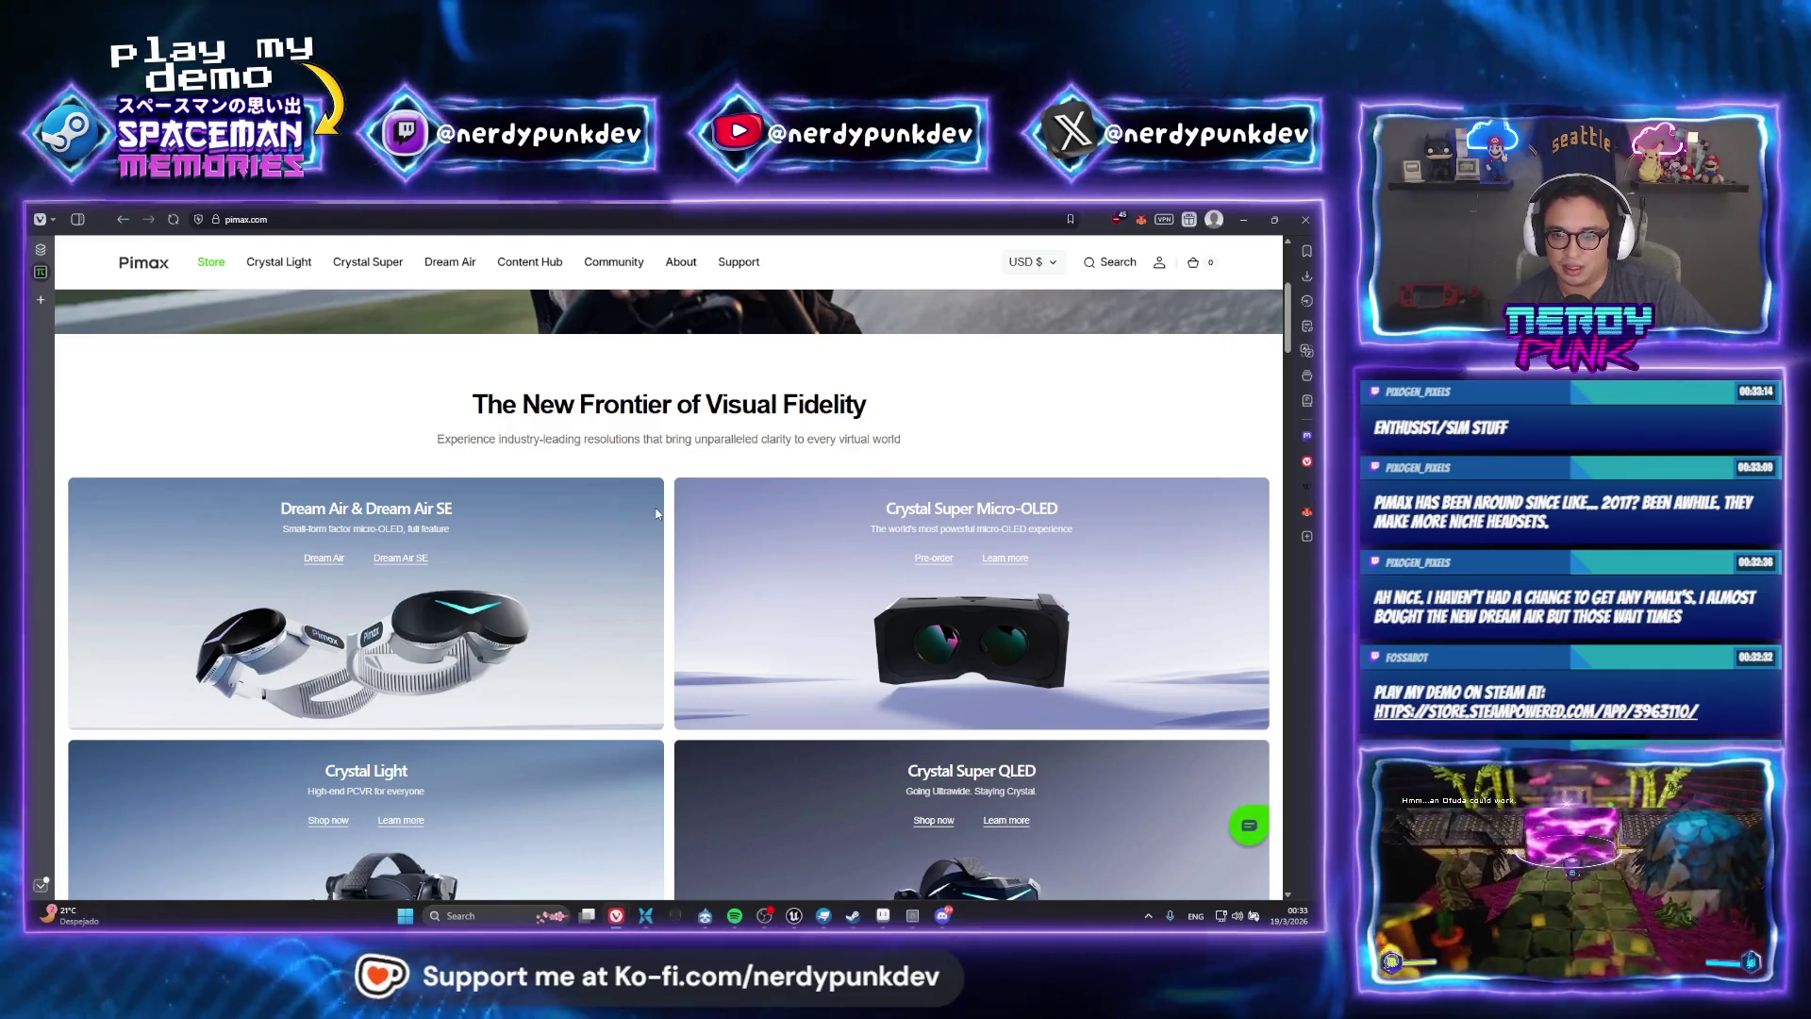
scroll(658, 513, down, 3)
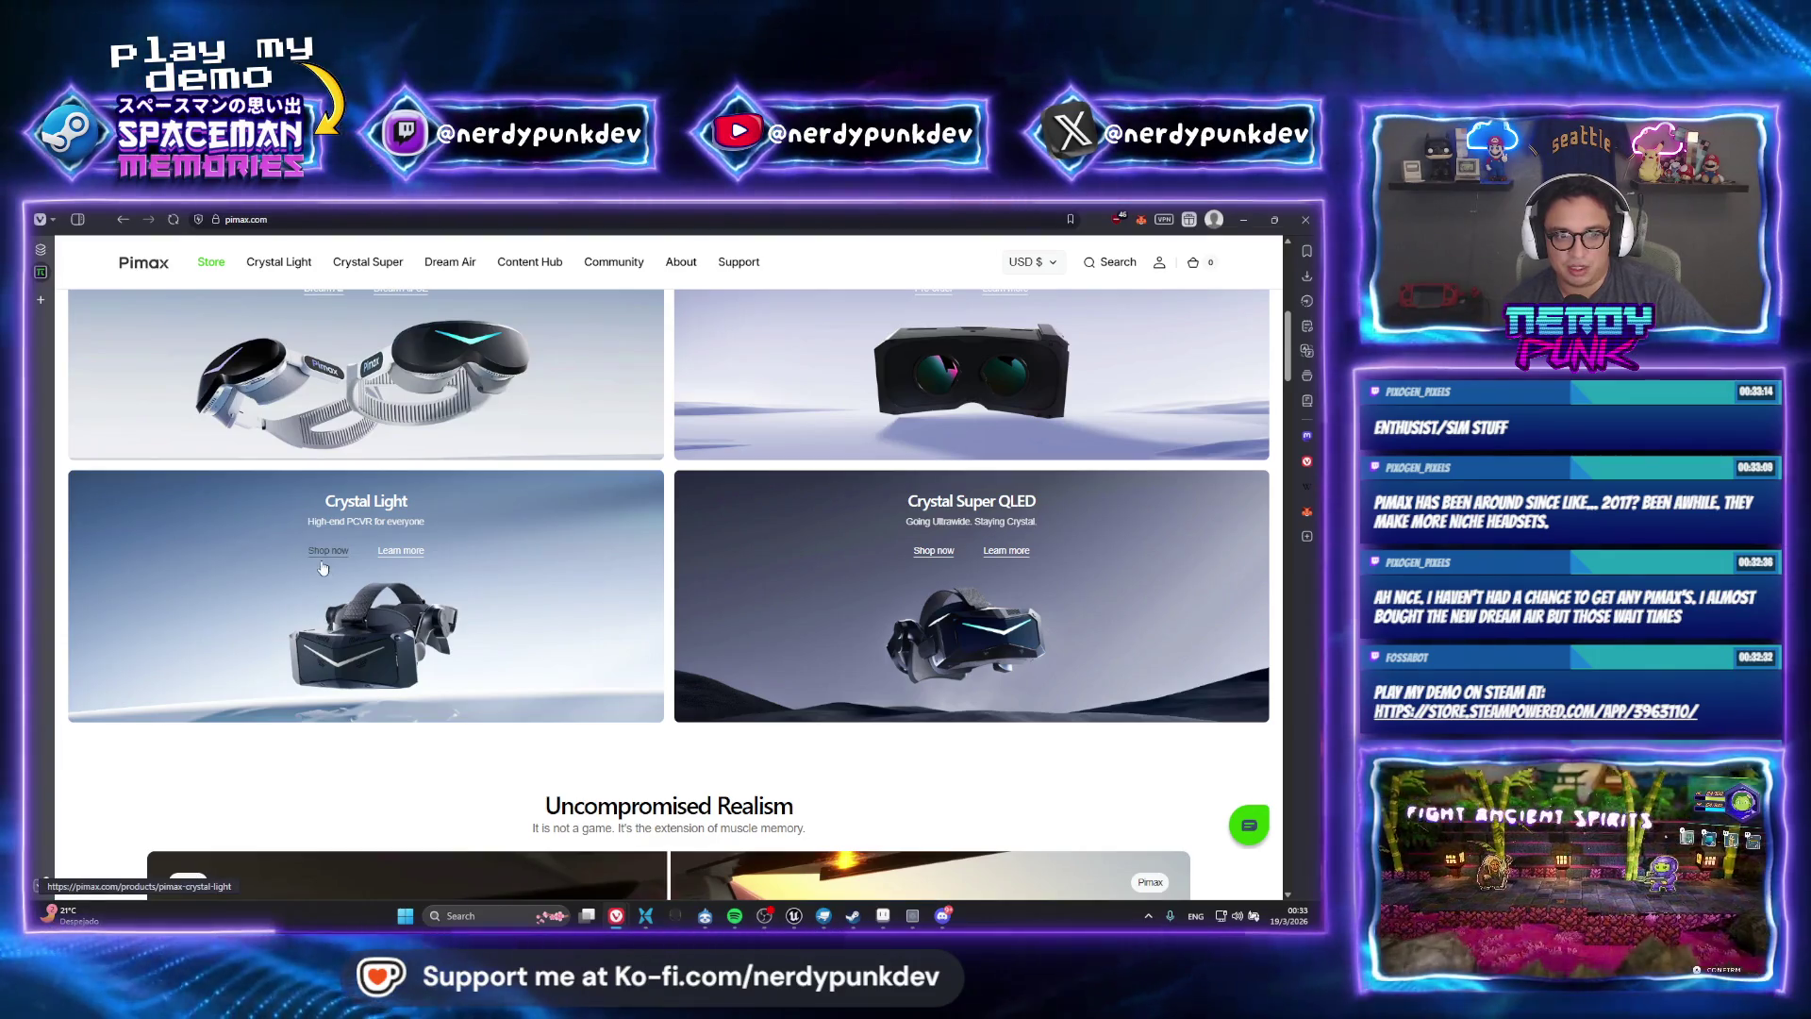
scroll(391, 617, up, 2)
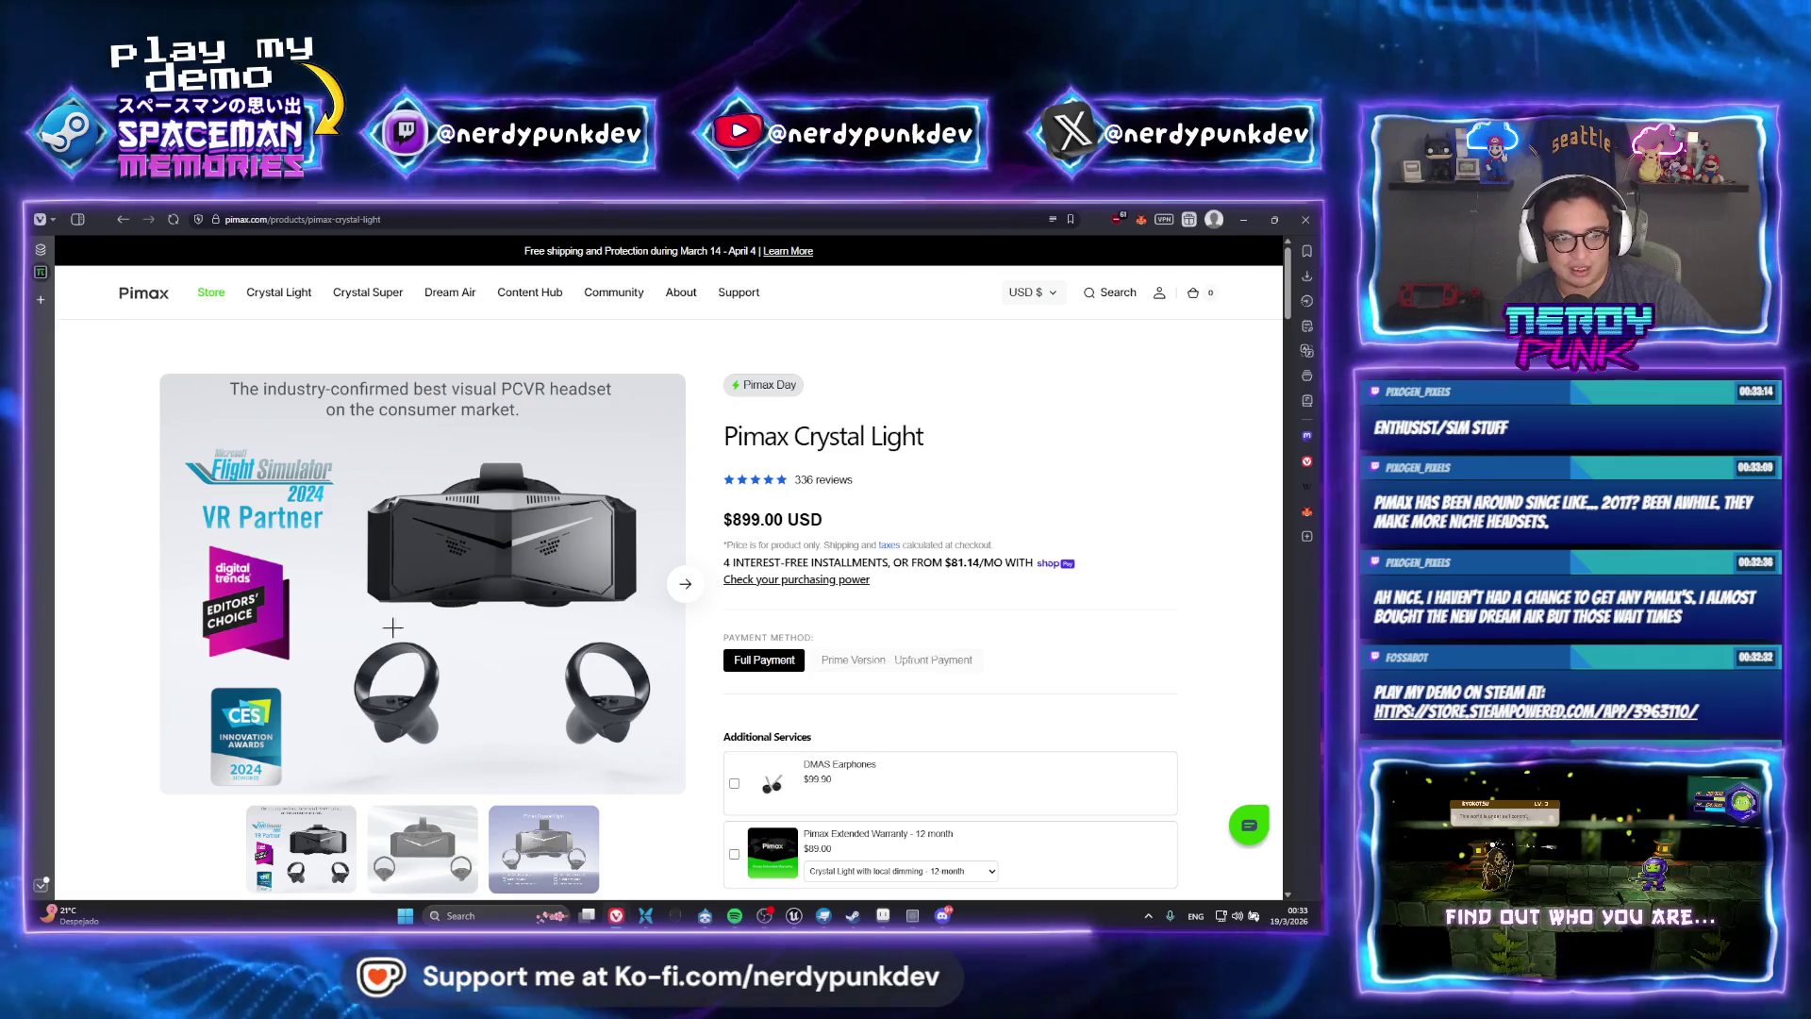
scroll(249, 532, down, 2)
scroll(236, 558, down, 1)
scroll(269, 547, up, 4)
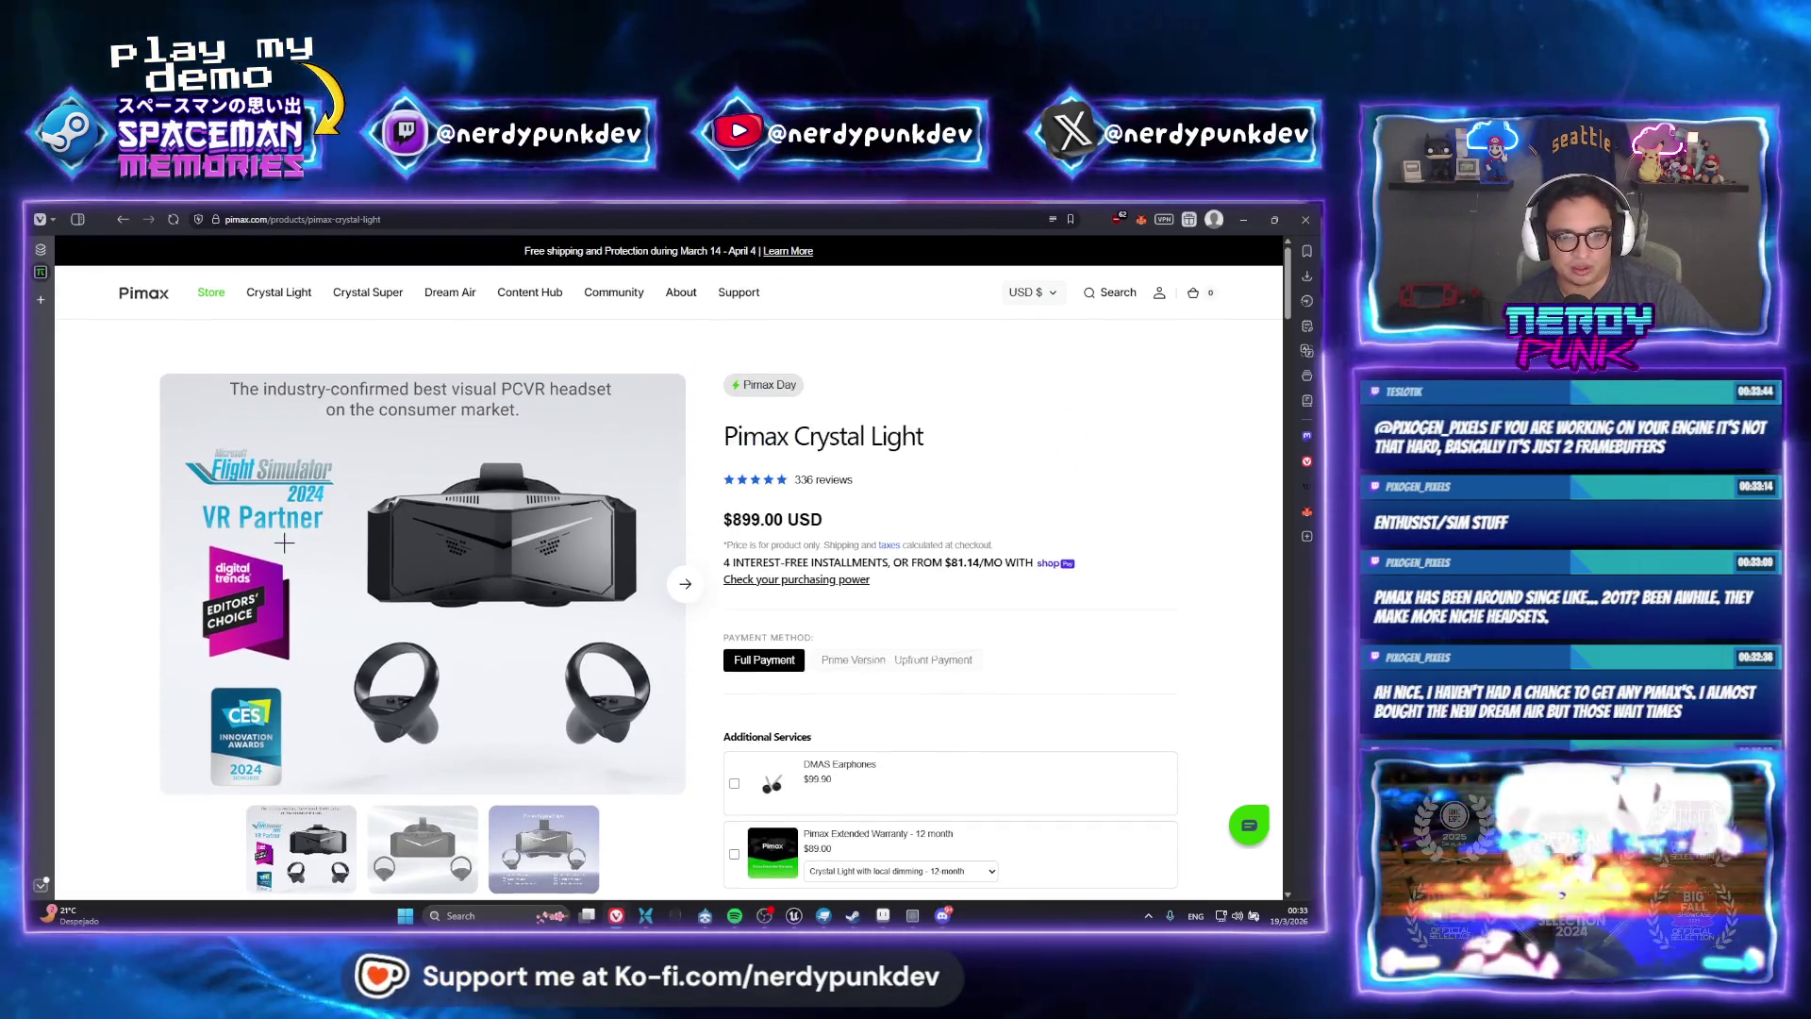
scroll(281, 429, down, 3)
scroll(245, 396, up, 3)
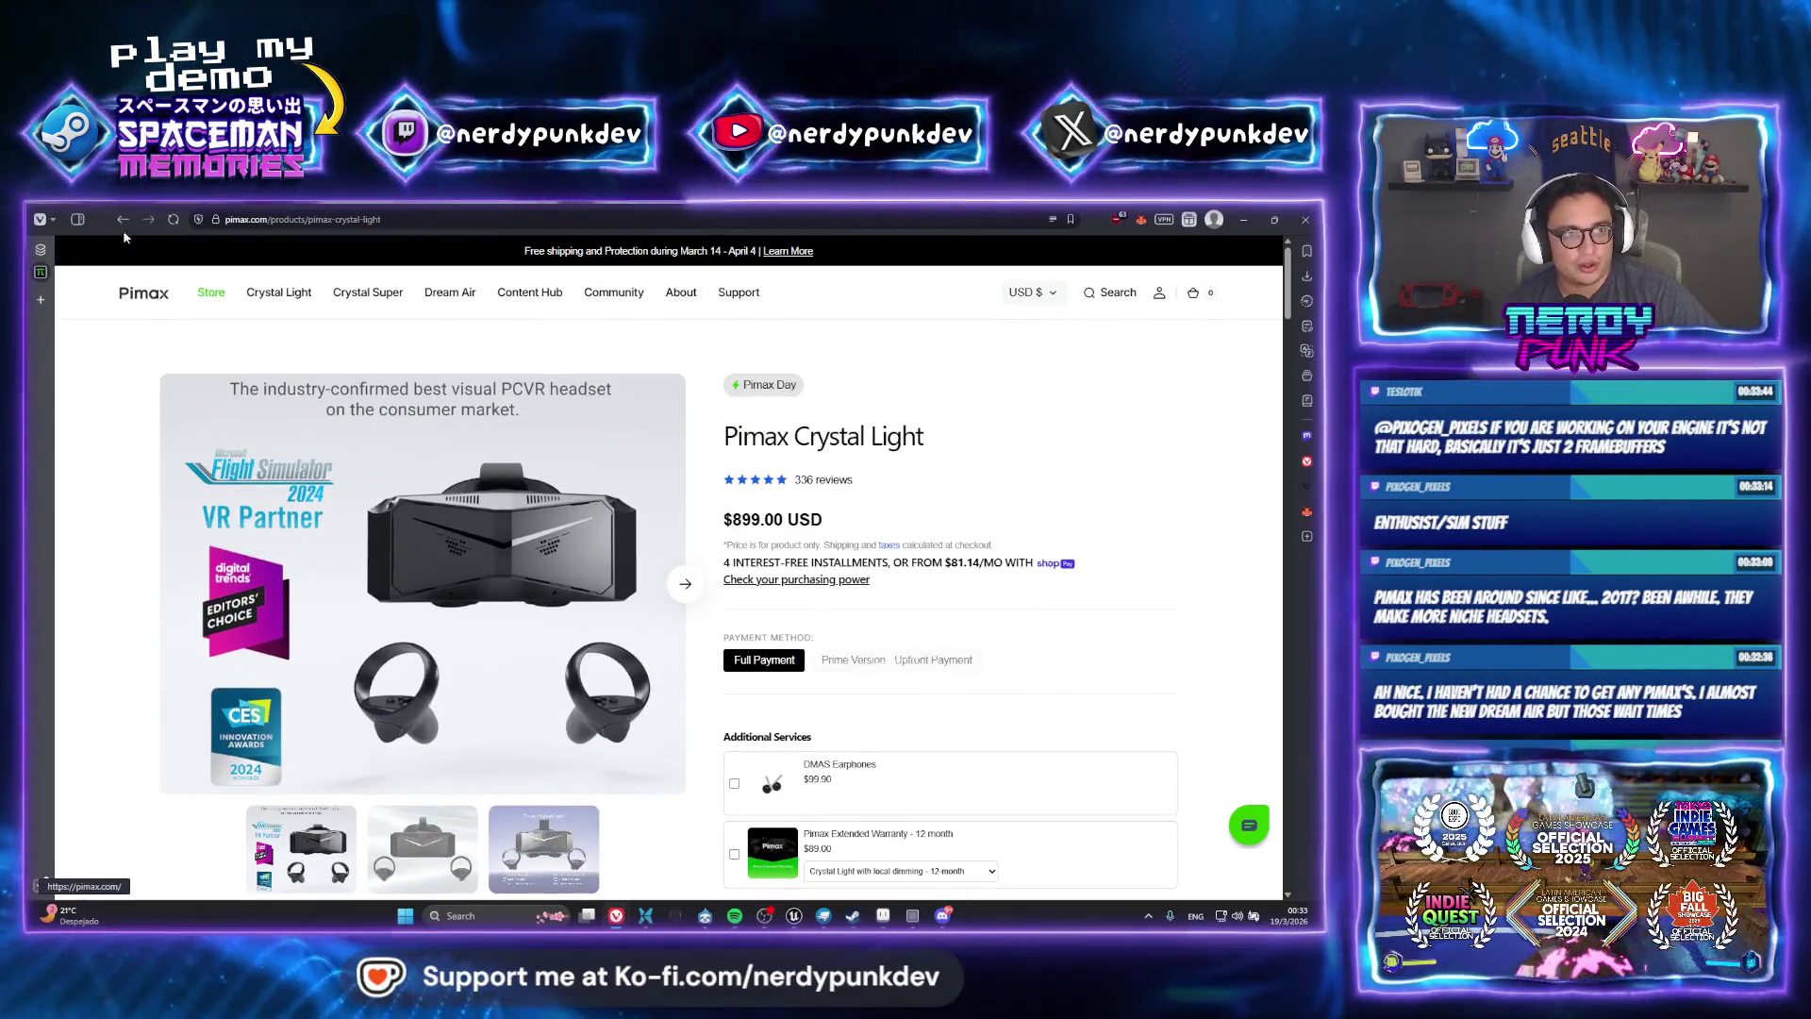
scroll(932, 558, down, 2)
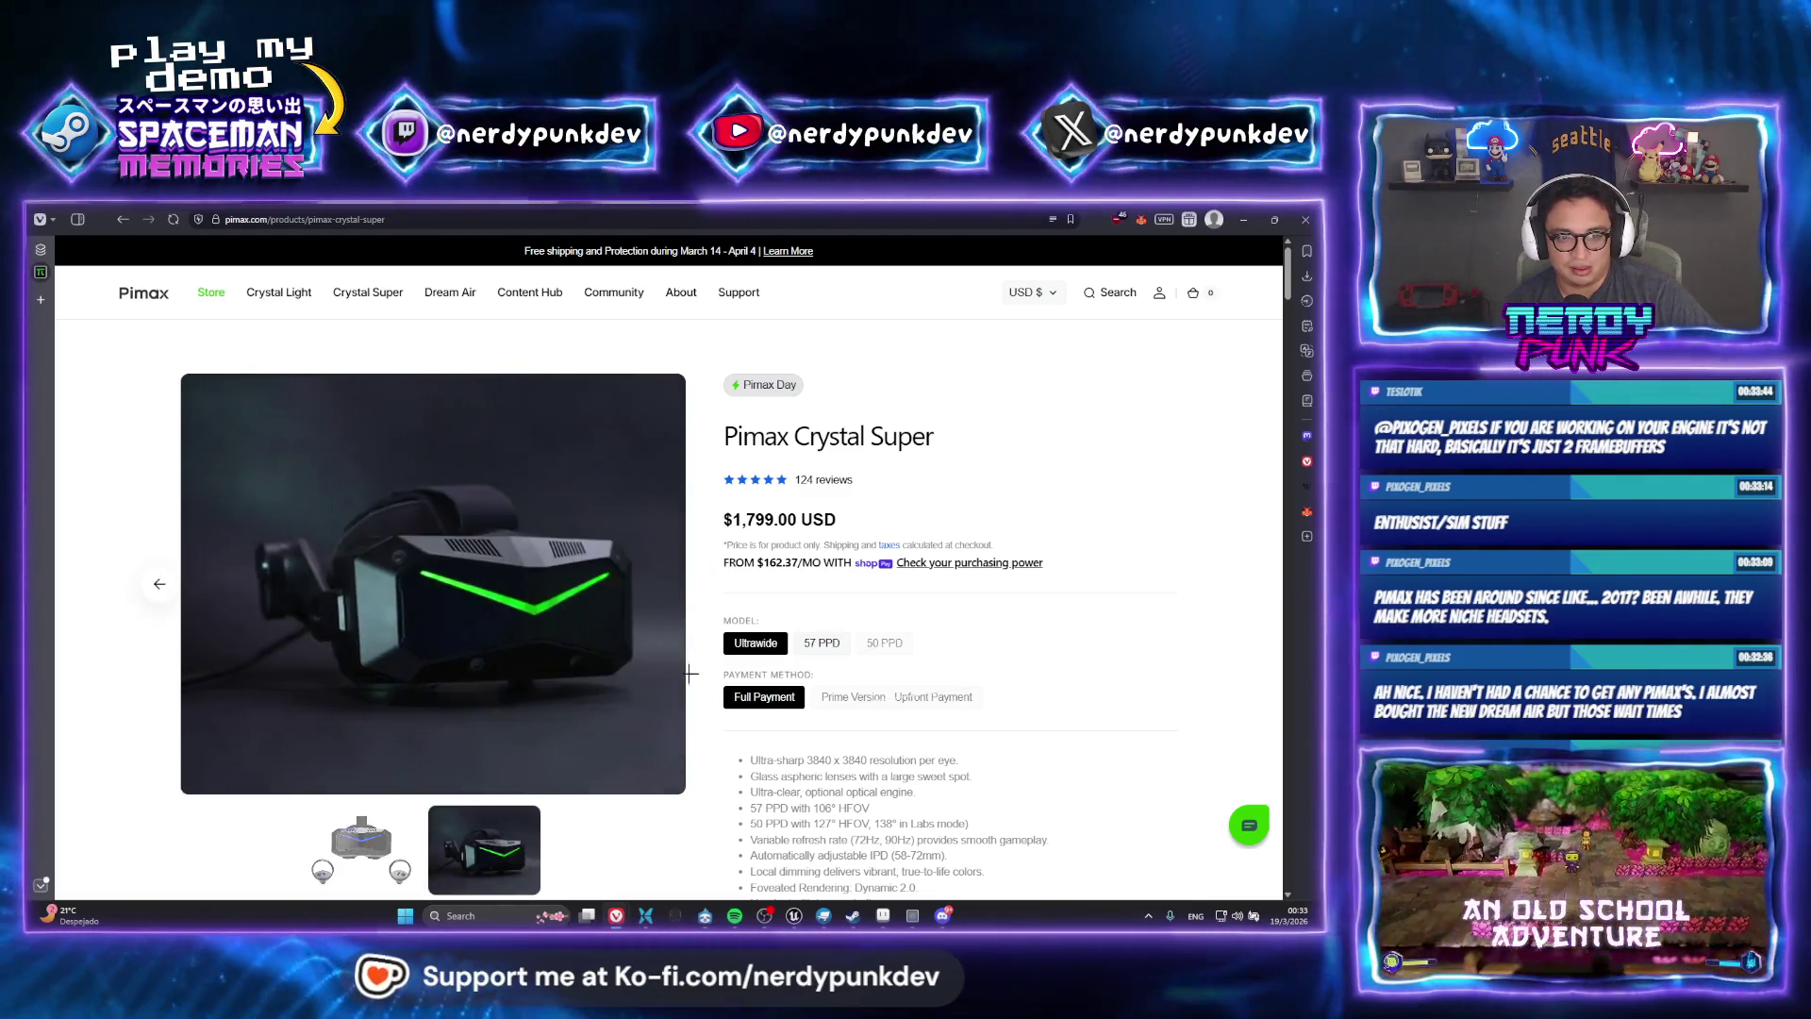
click(1246, 219)
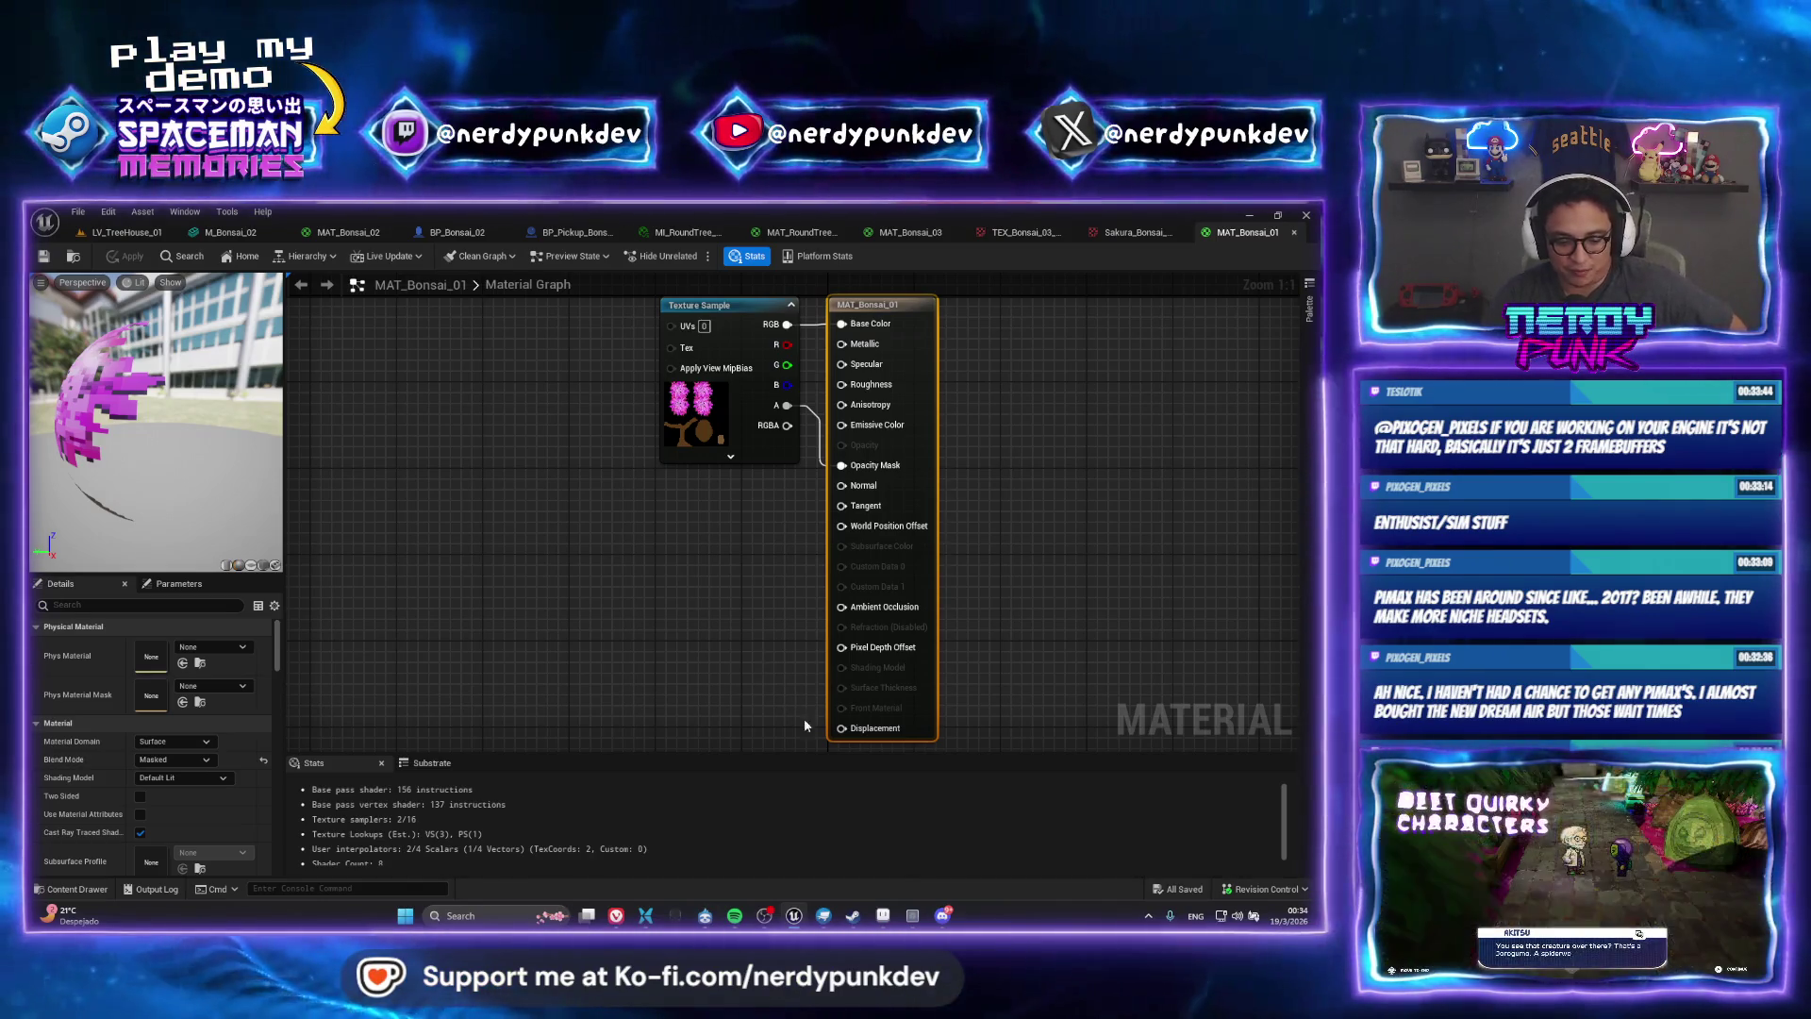
Paste the animated node network into MAT_Bonsai_01 and wire the last Multiply into World Position Offset
click(593, 559)
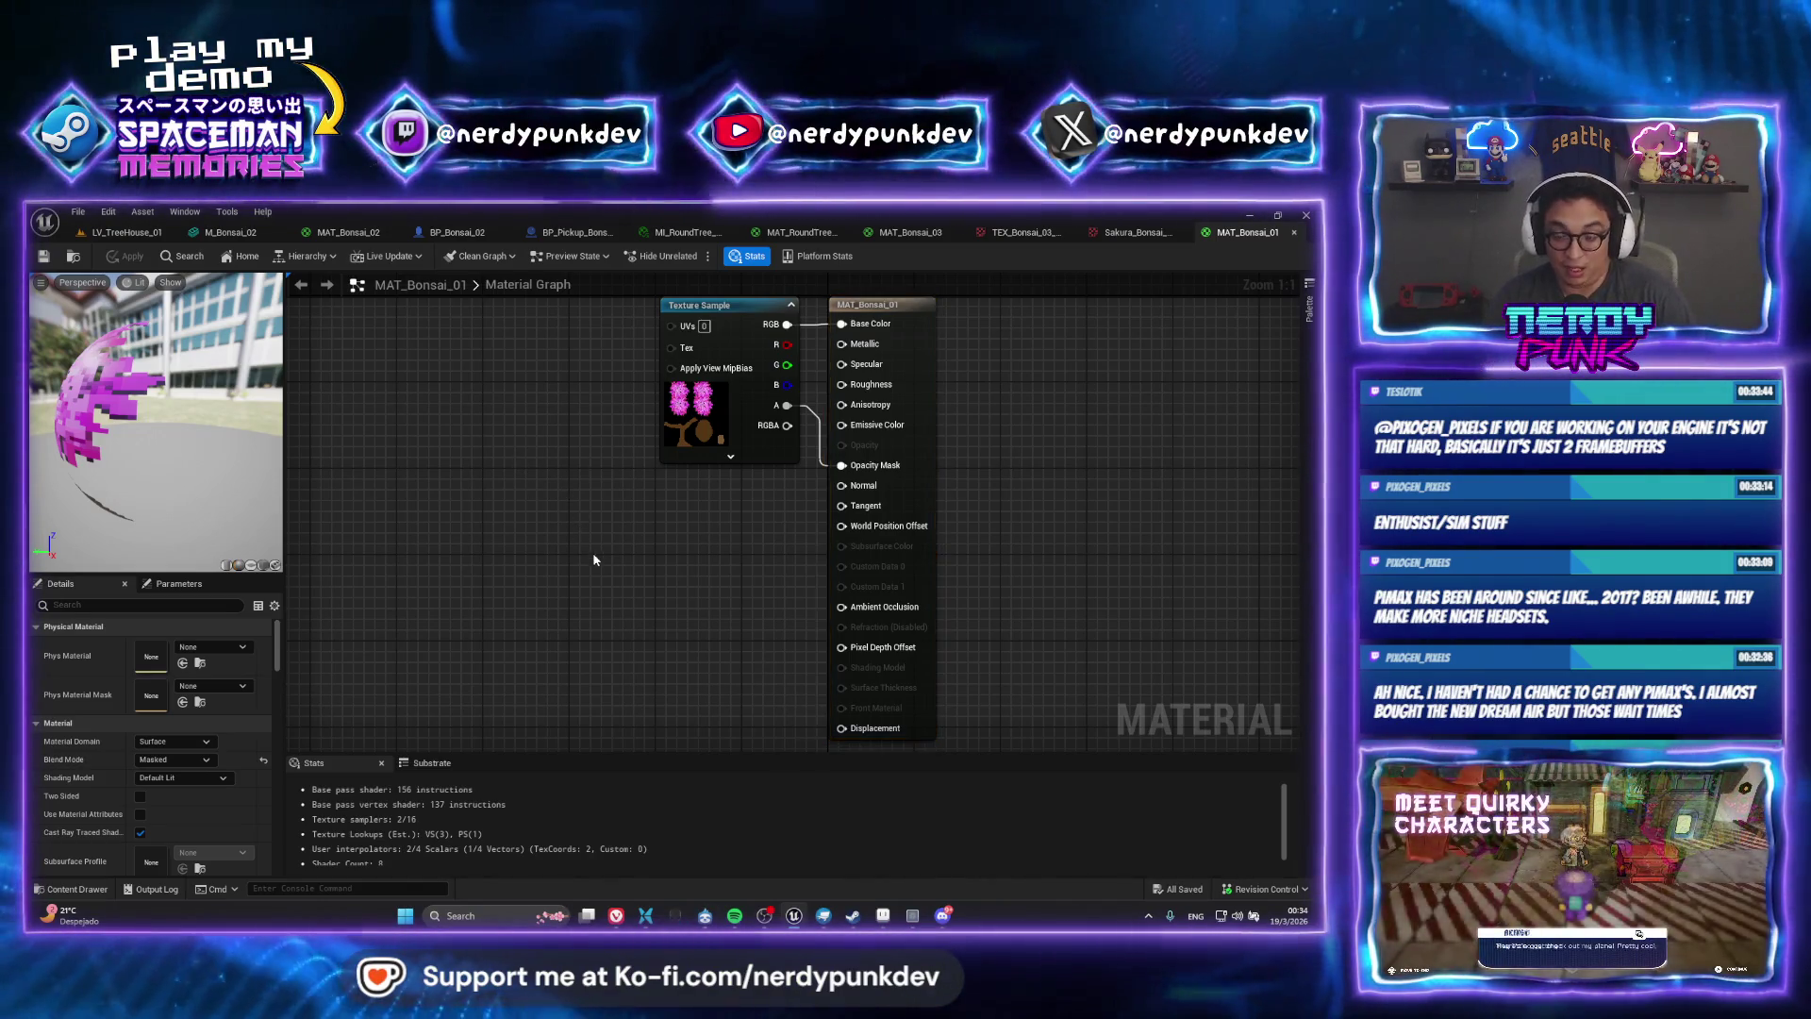
key(ctrl+z)
scroll(755, 459, down, 6)
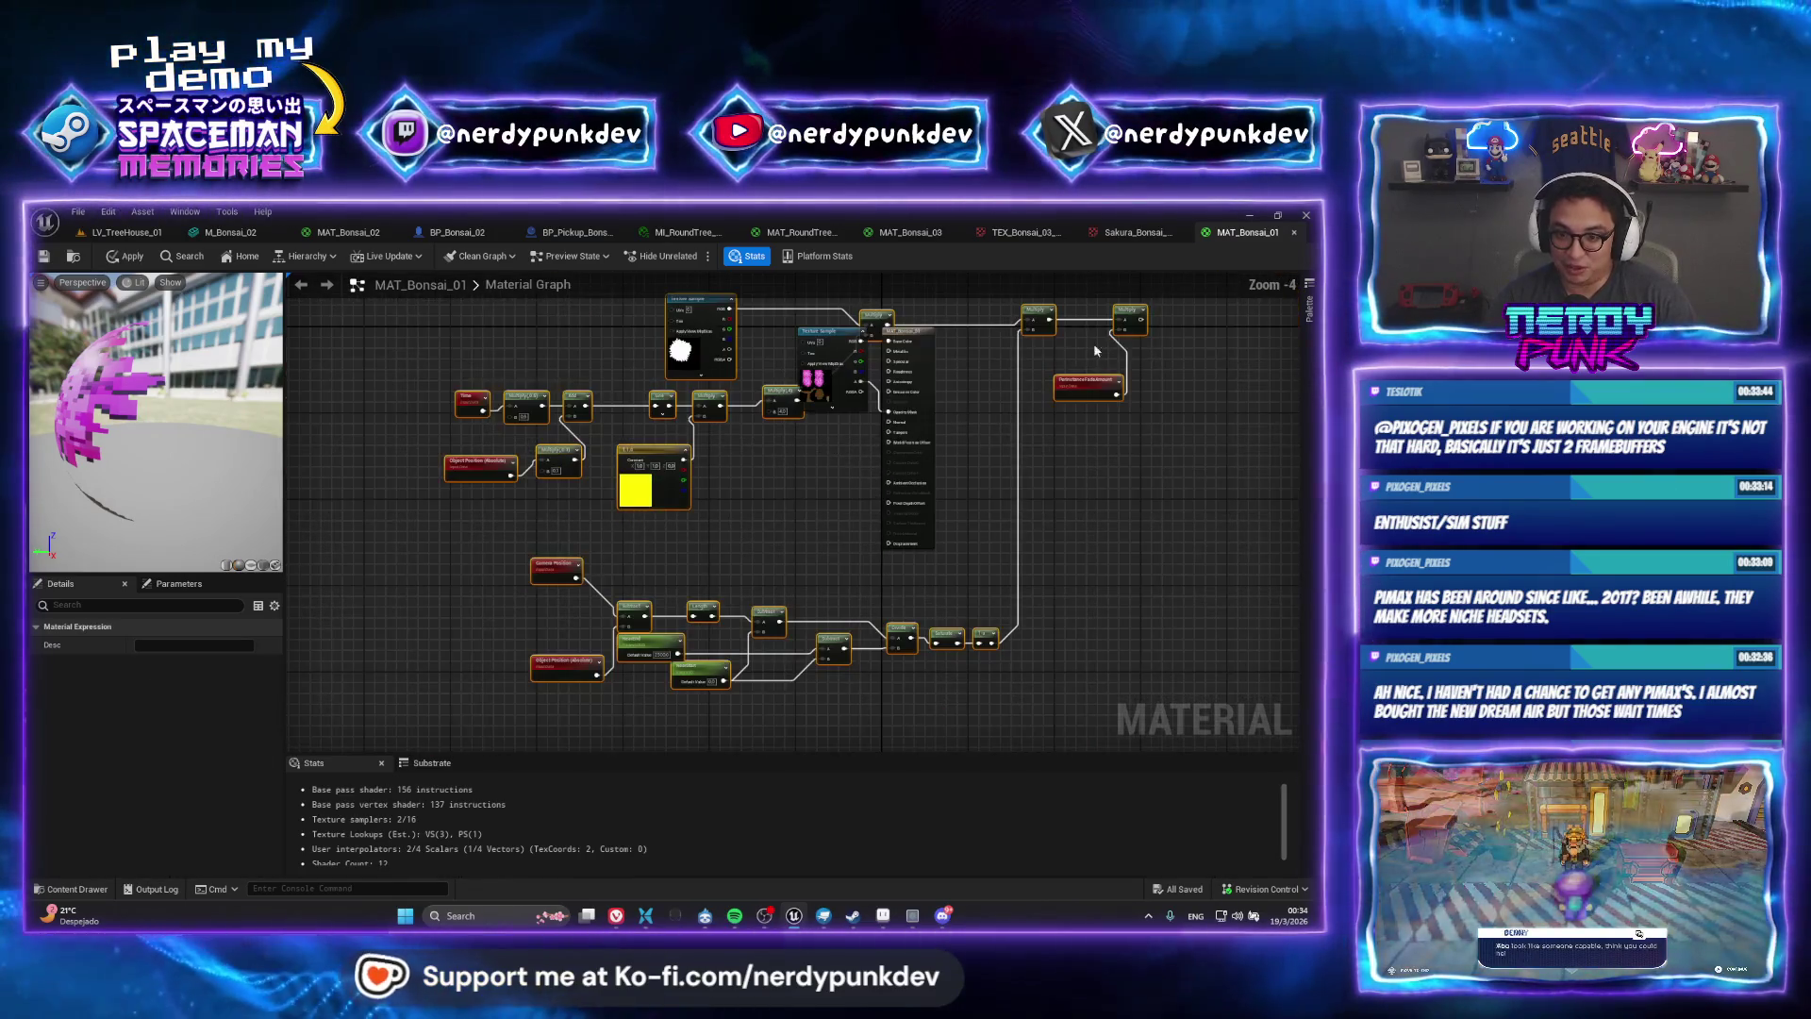
scroll(708, 540, up, 2)
scroll(809, 449, up, 4)
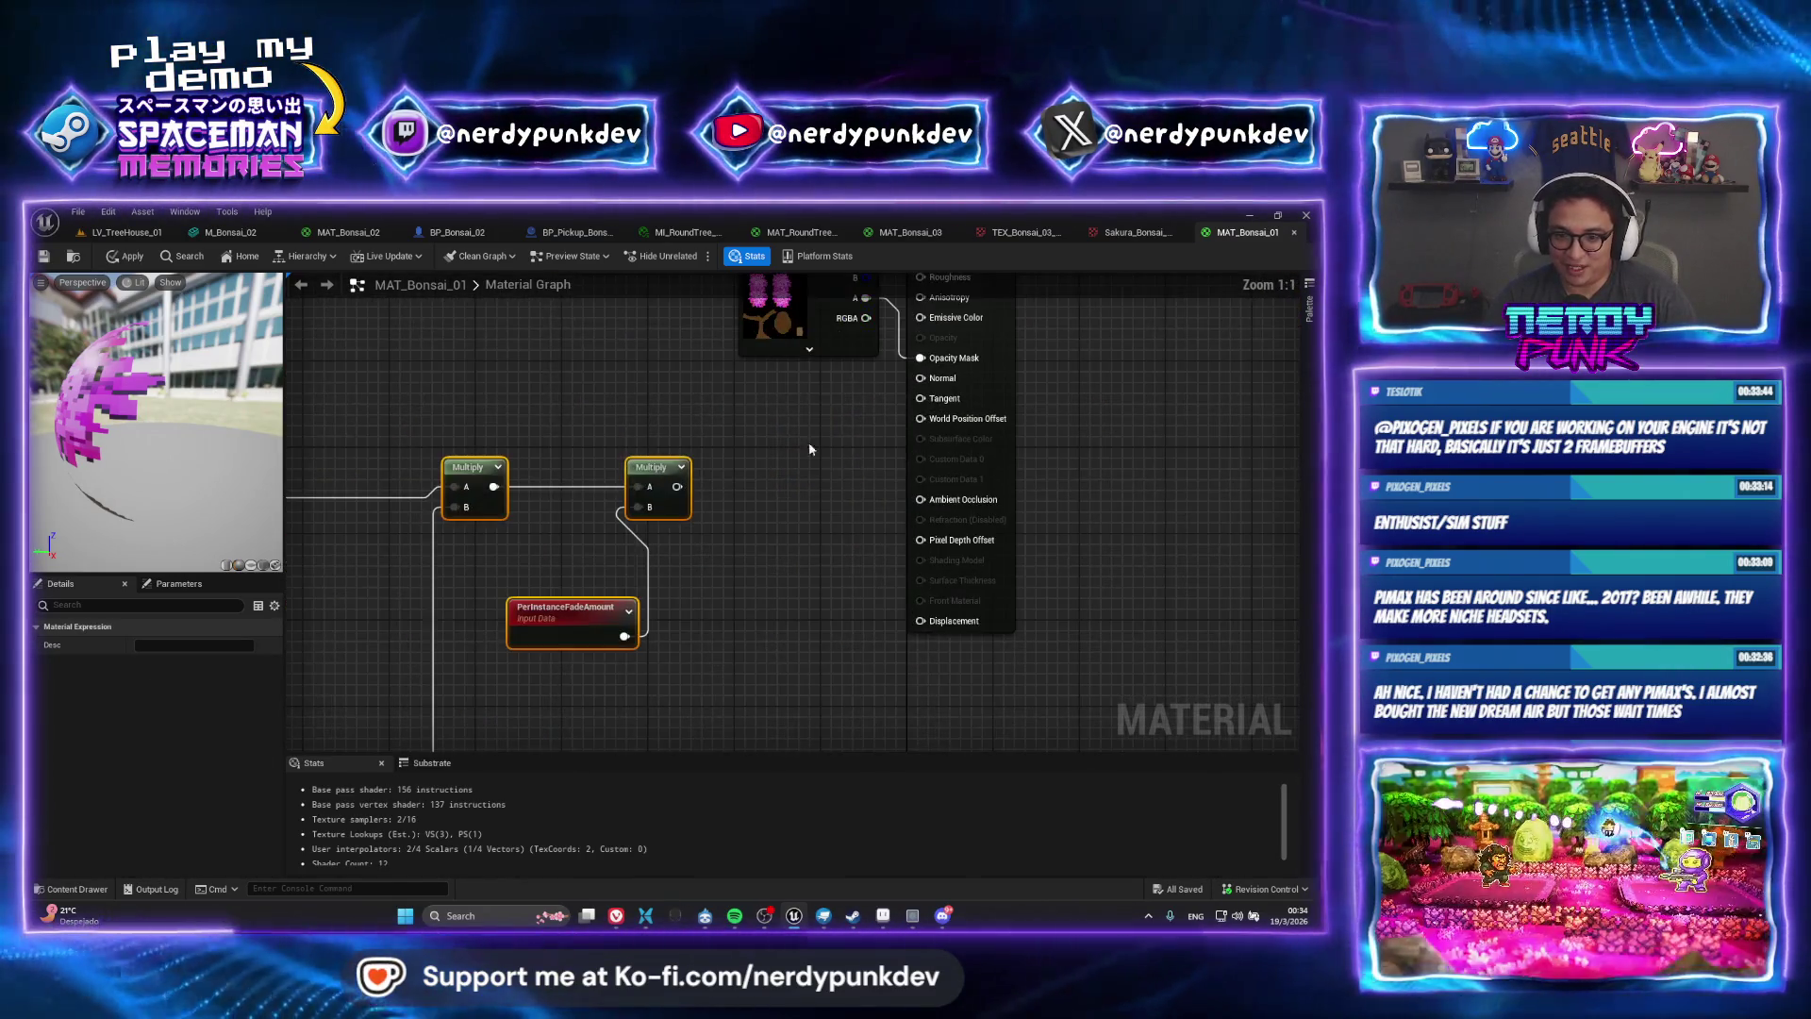
mouse_move(677, 485)
mouse_down()
mouse_move(745, 519)
mouse_move(783, 509)
mouse_move(929, 419)
mouse_up()
click(507, 407)
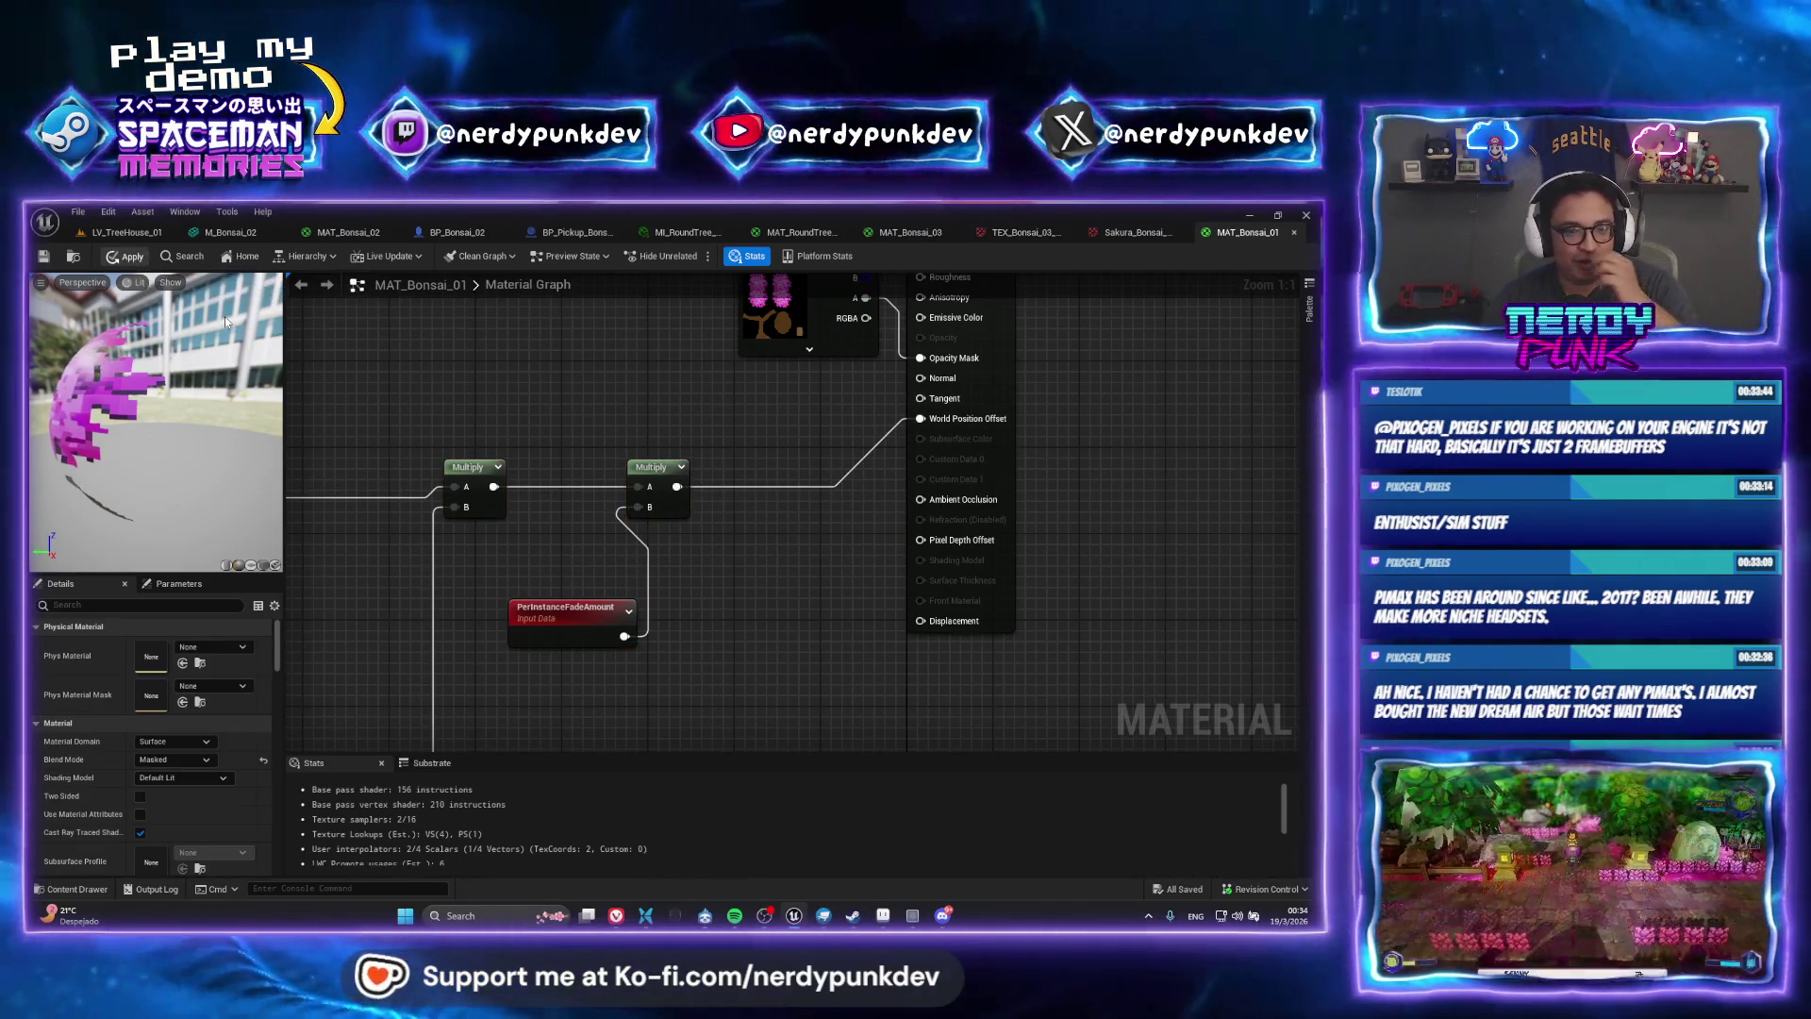
Set the pasted mask Texture Sample to Sakura_Bonsai_Mask and return to the treehouse level
drag(506, 408, 1094, 491)
scroll(1094, 491, down, 1)
click(391, 497)
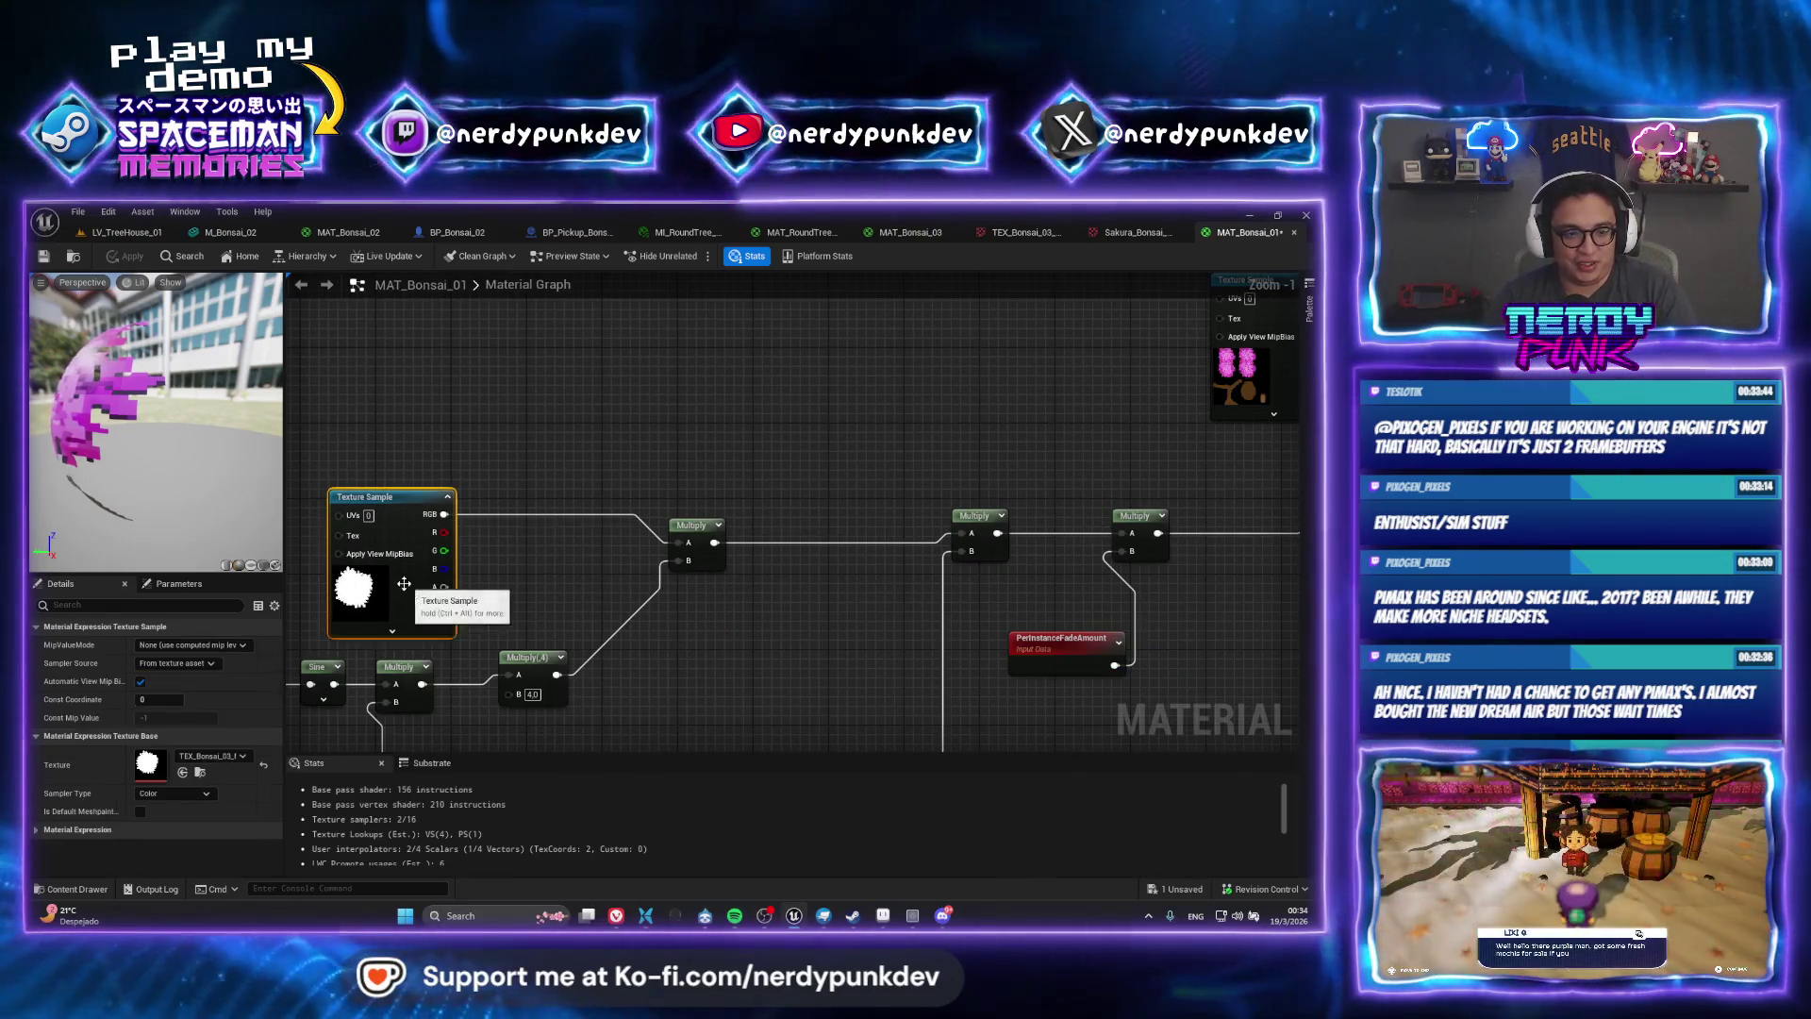
click(217, 754)
text(bonsai)
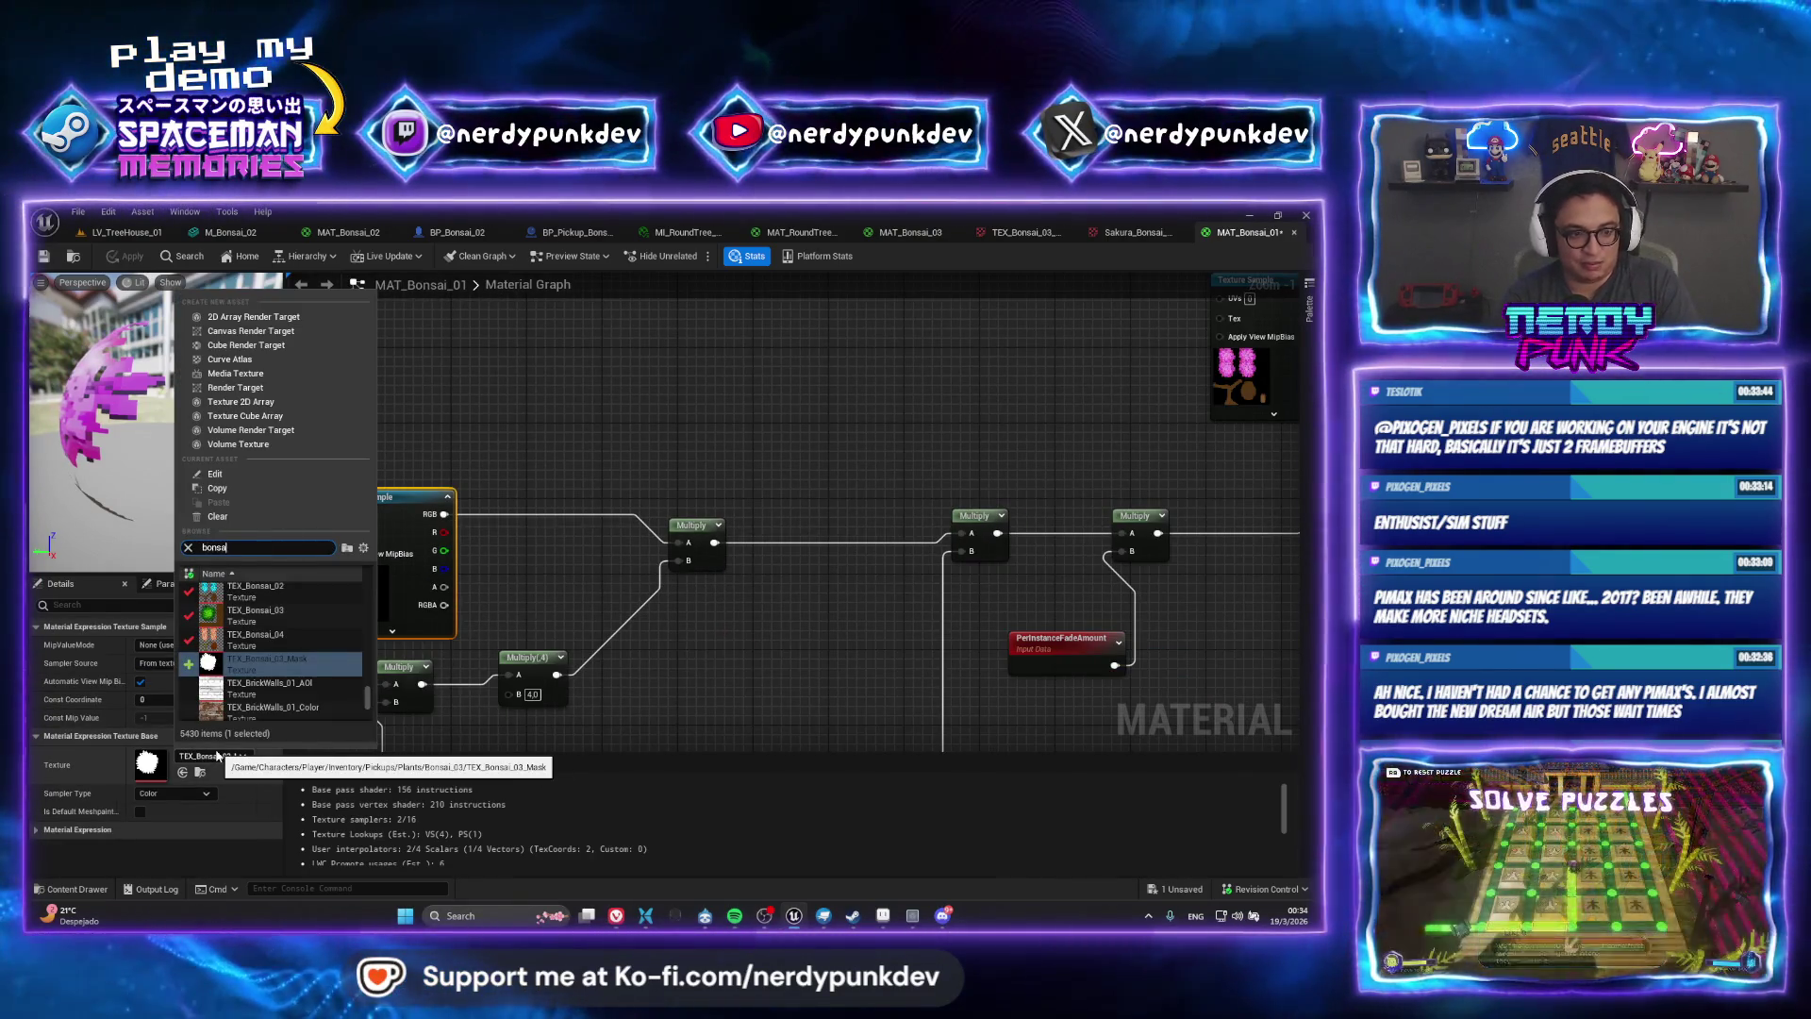
text(_mask)
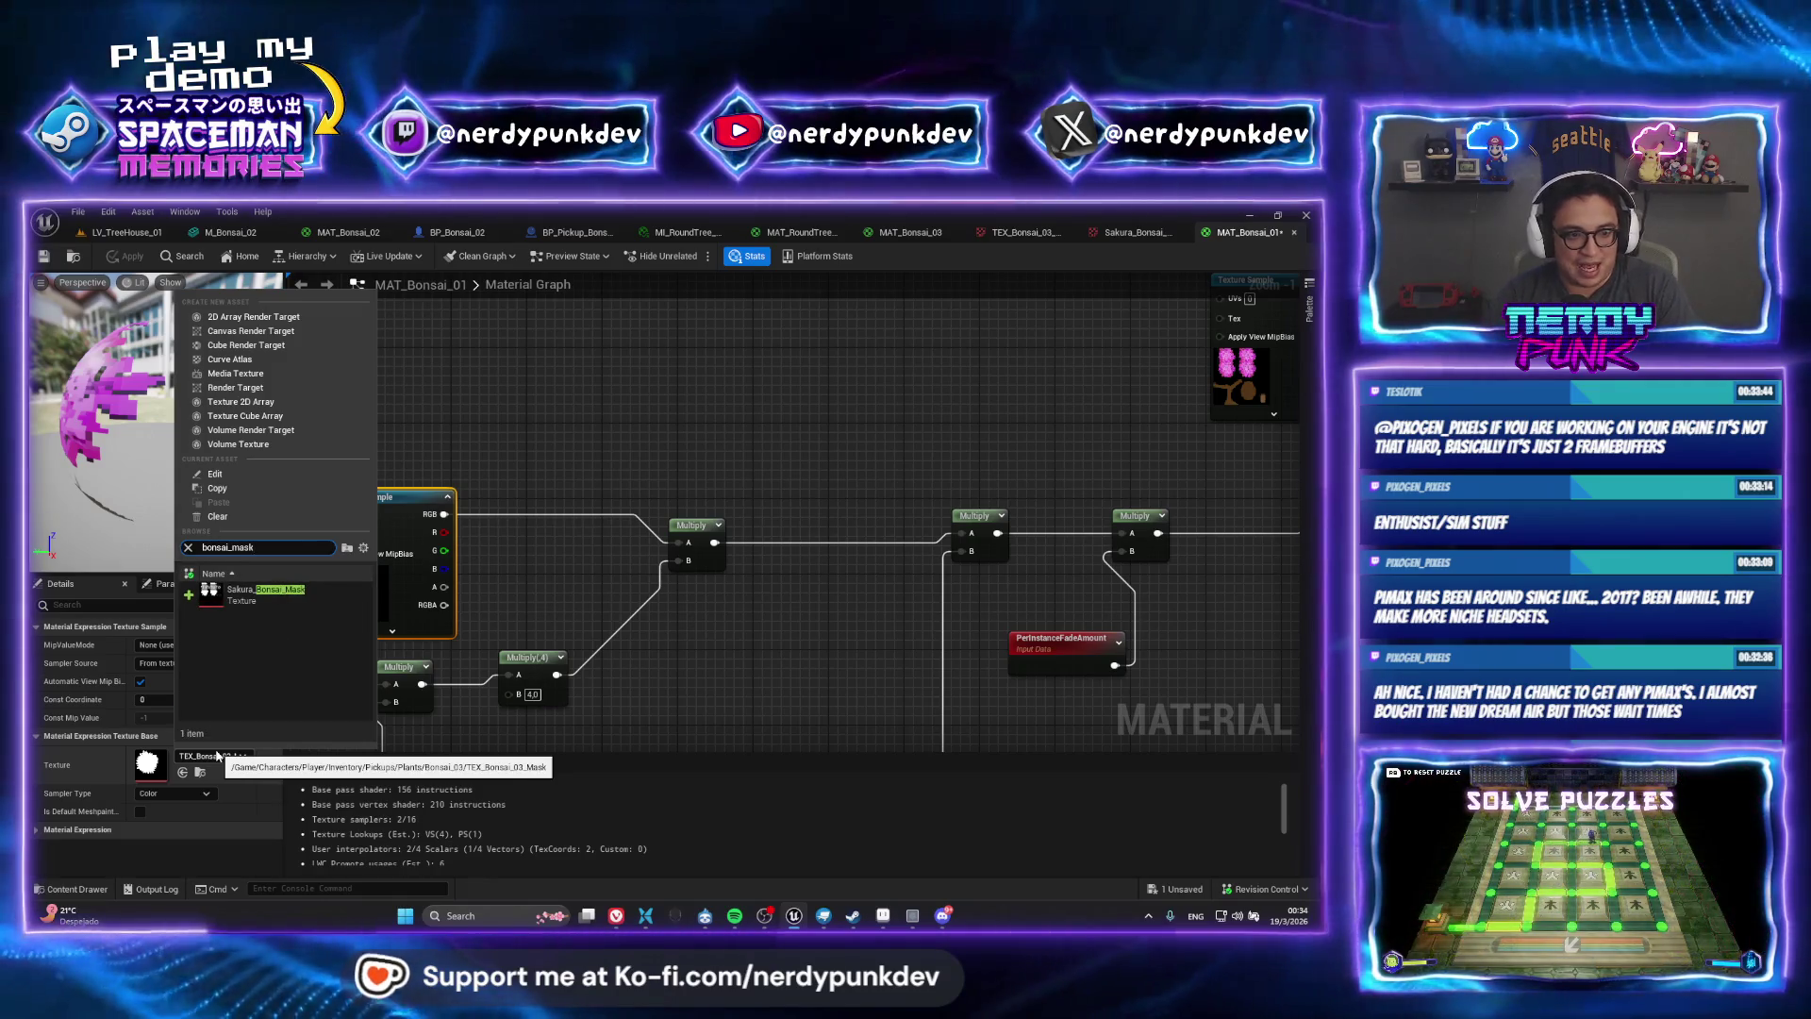
click(272, 602)
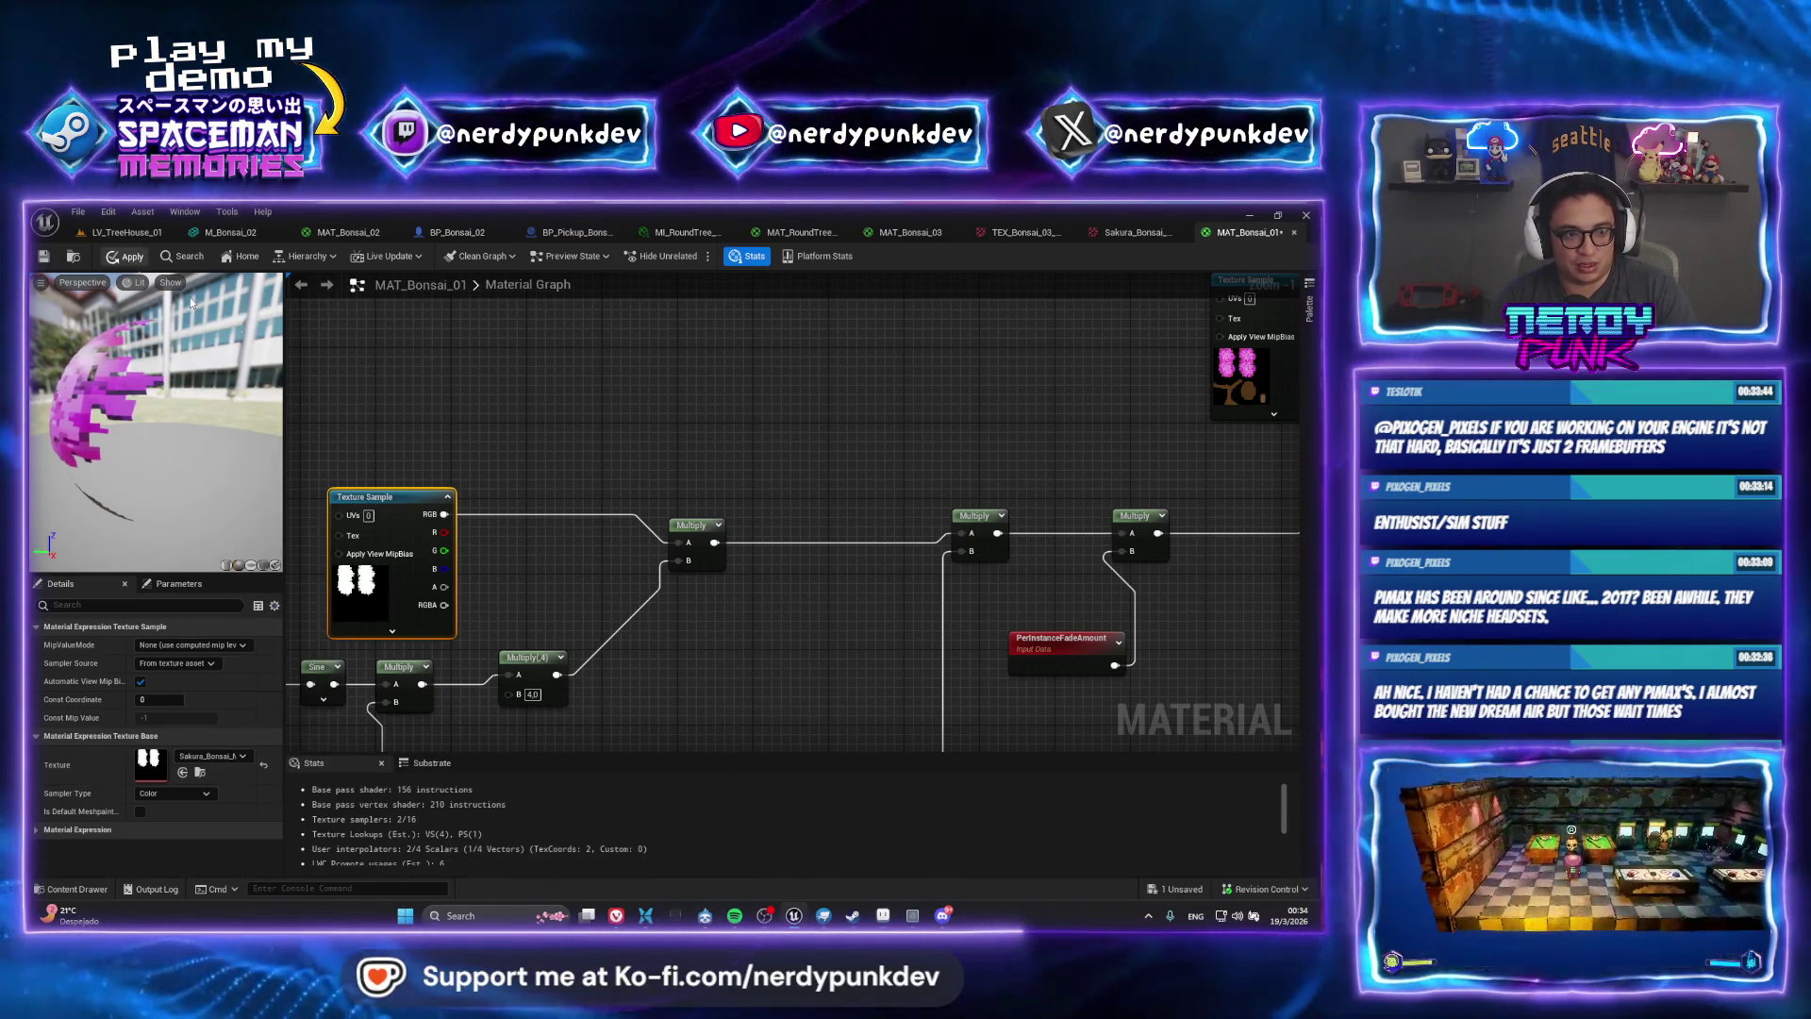
key(Home)
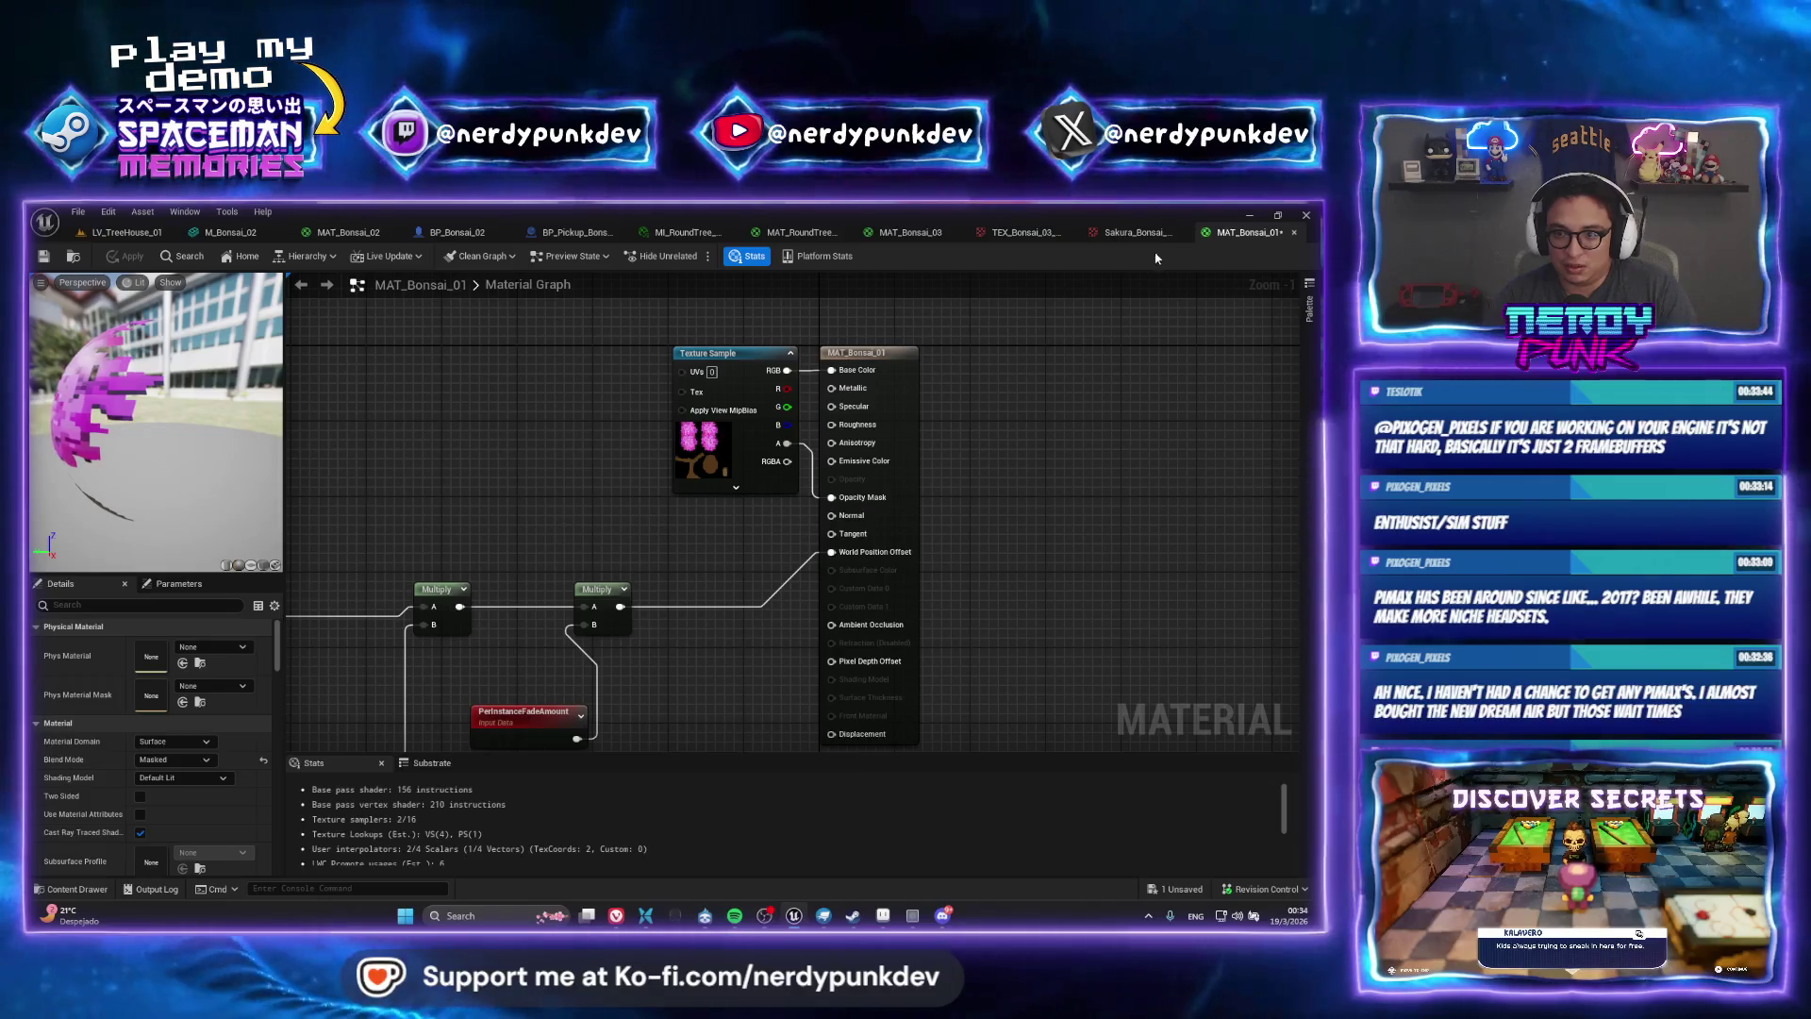
click(139, 234)
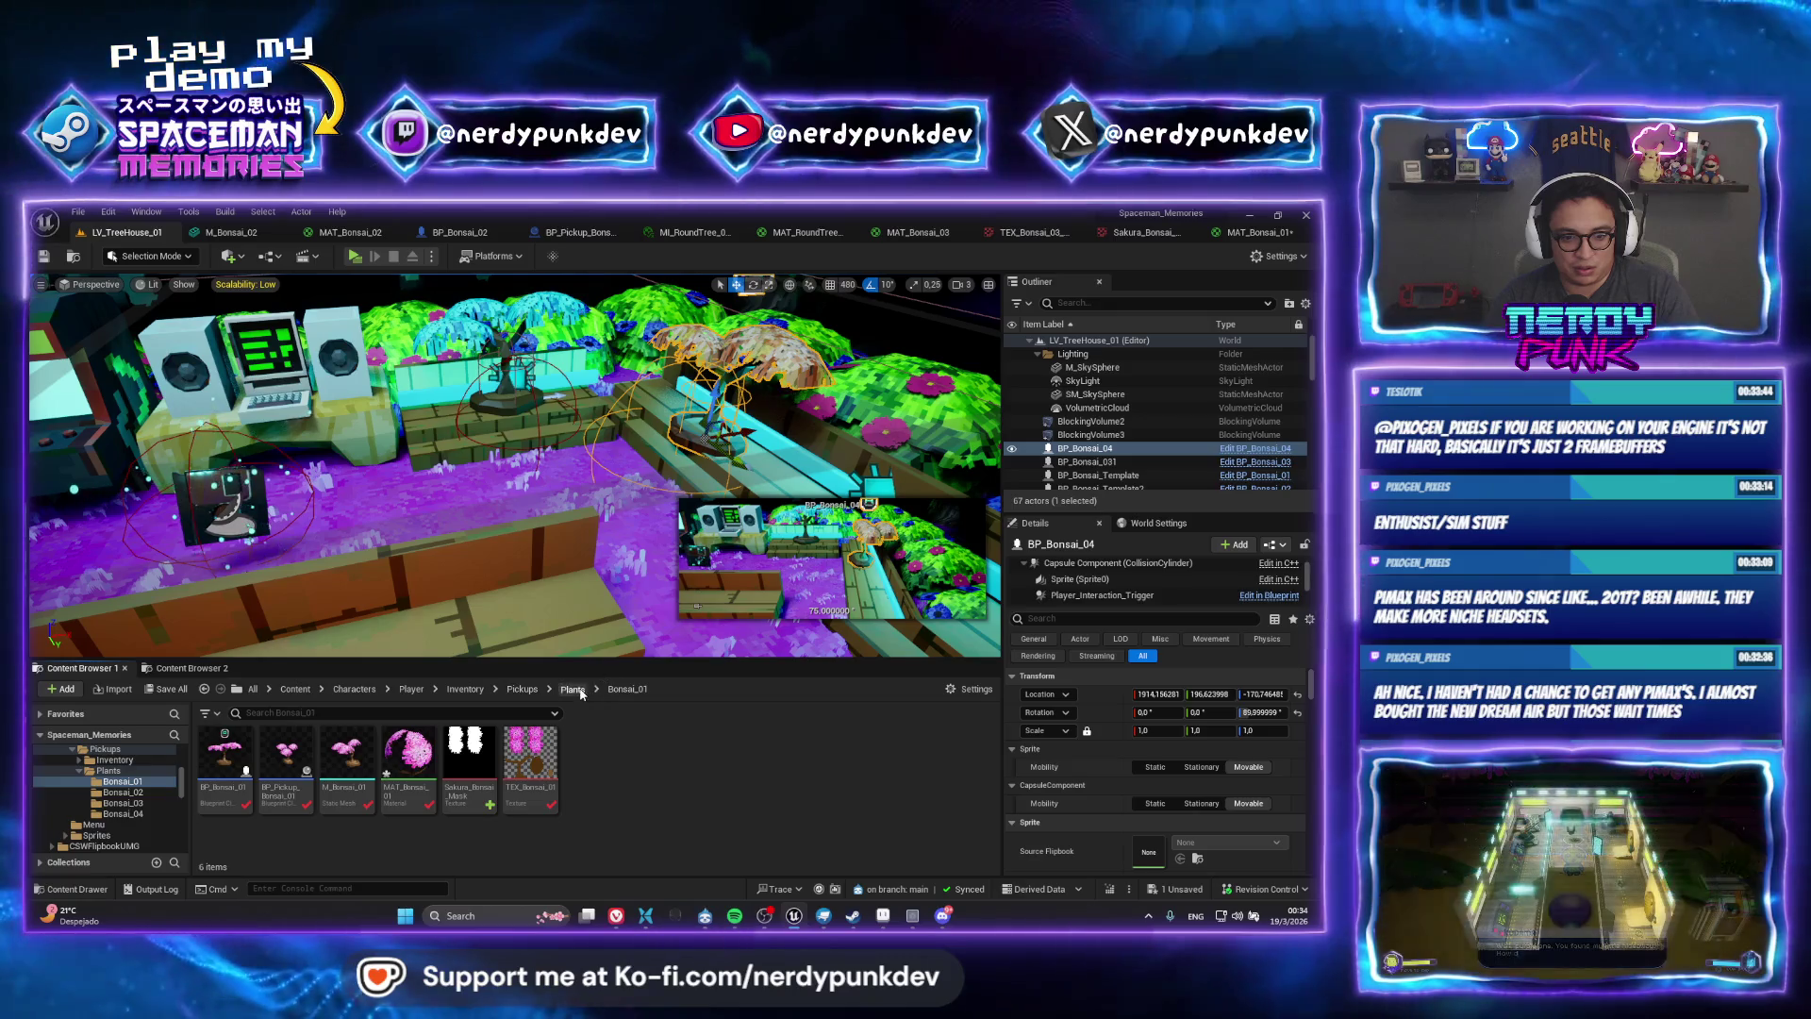
Open MAT_Bonsai_02 from the Bonsai_02 folder and copy MAT_Bonsai_01's whole node network into it
click(254, 764)
double_click(286, 752)
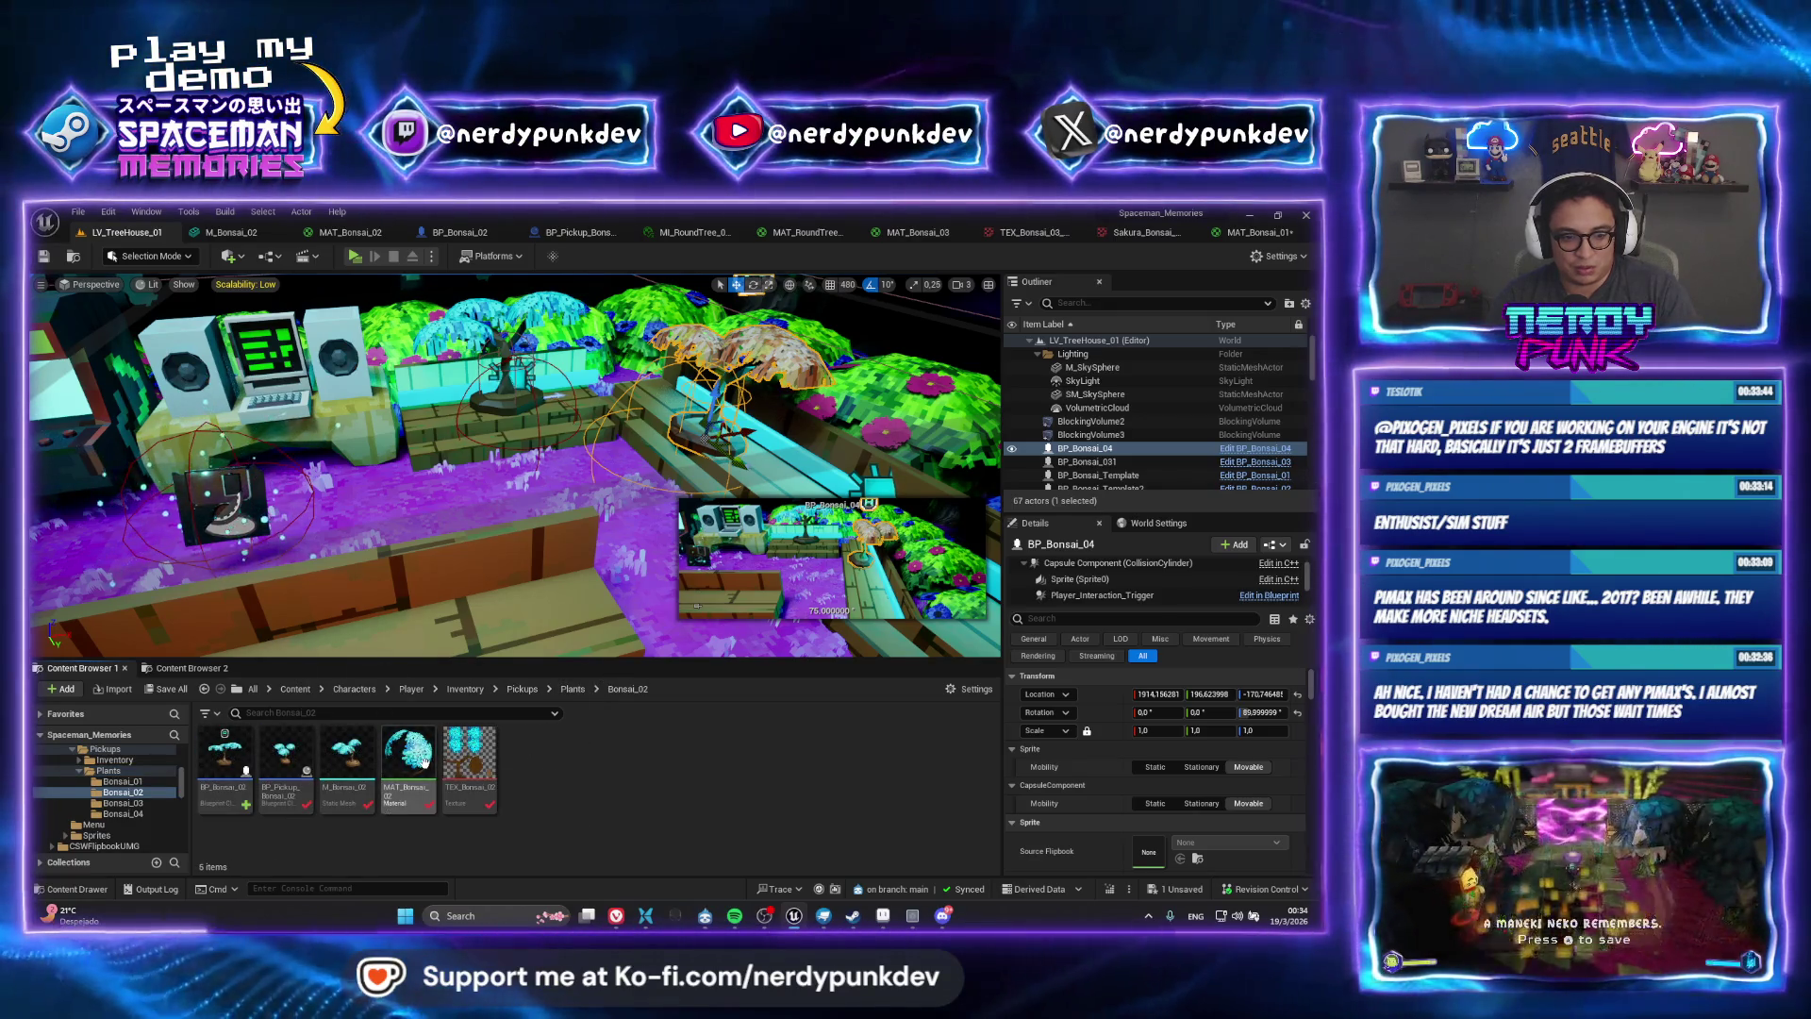
double_click(429, 736)
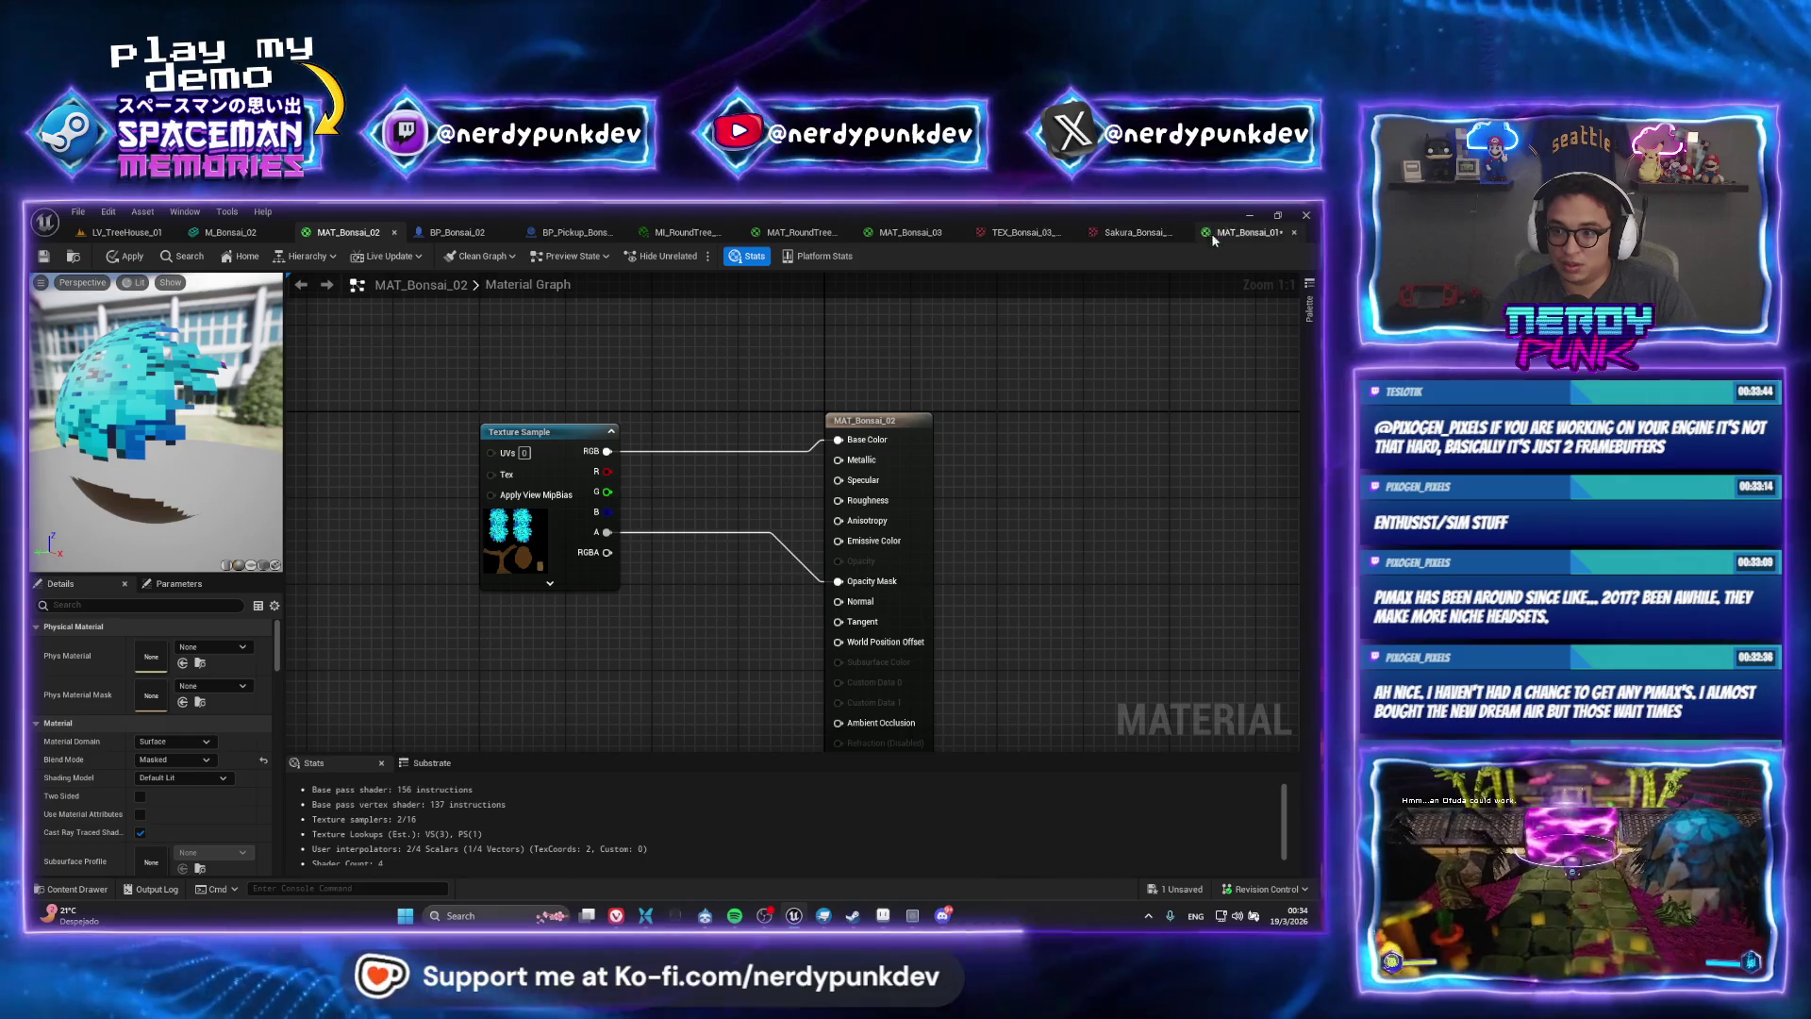
click(1245, 234)
scroll(755, 593, down, 4)
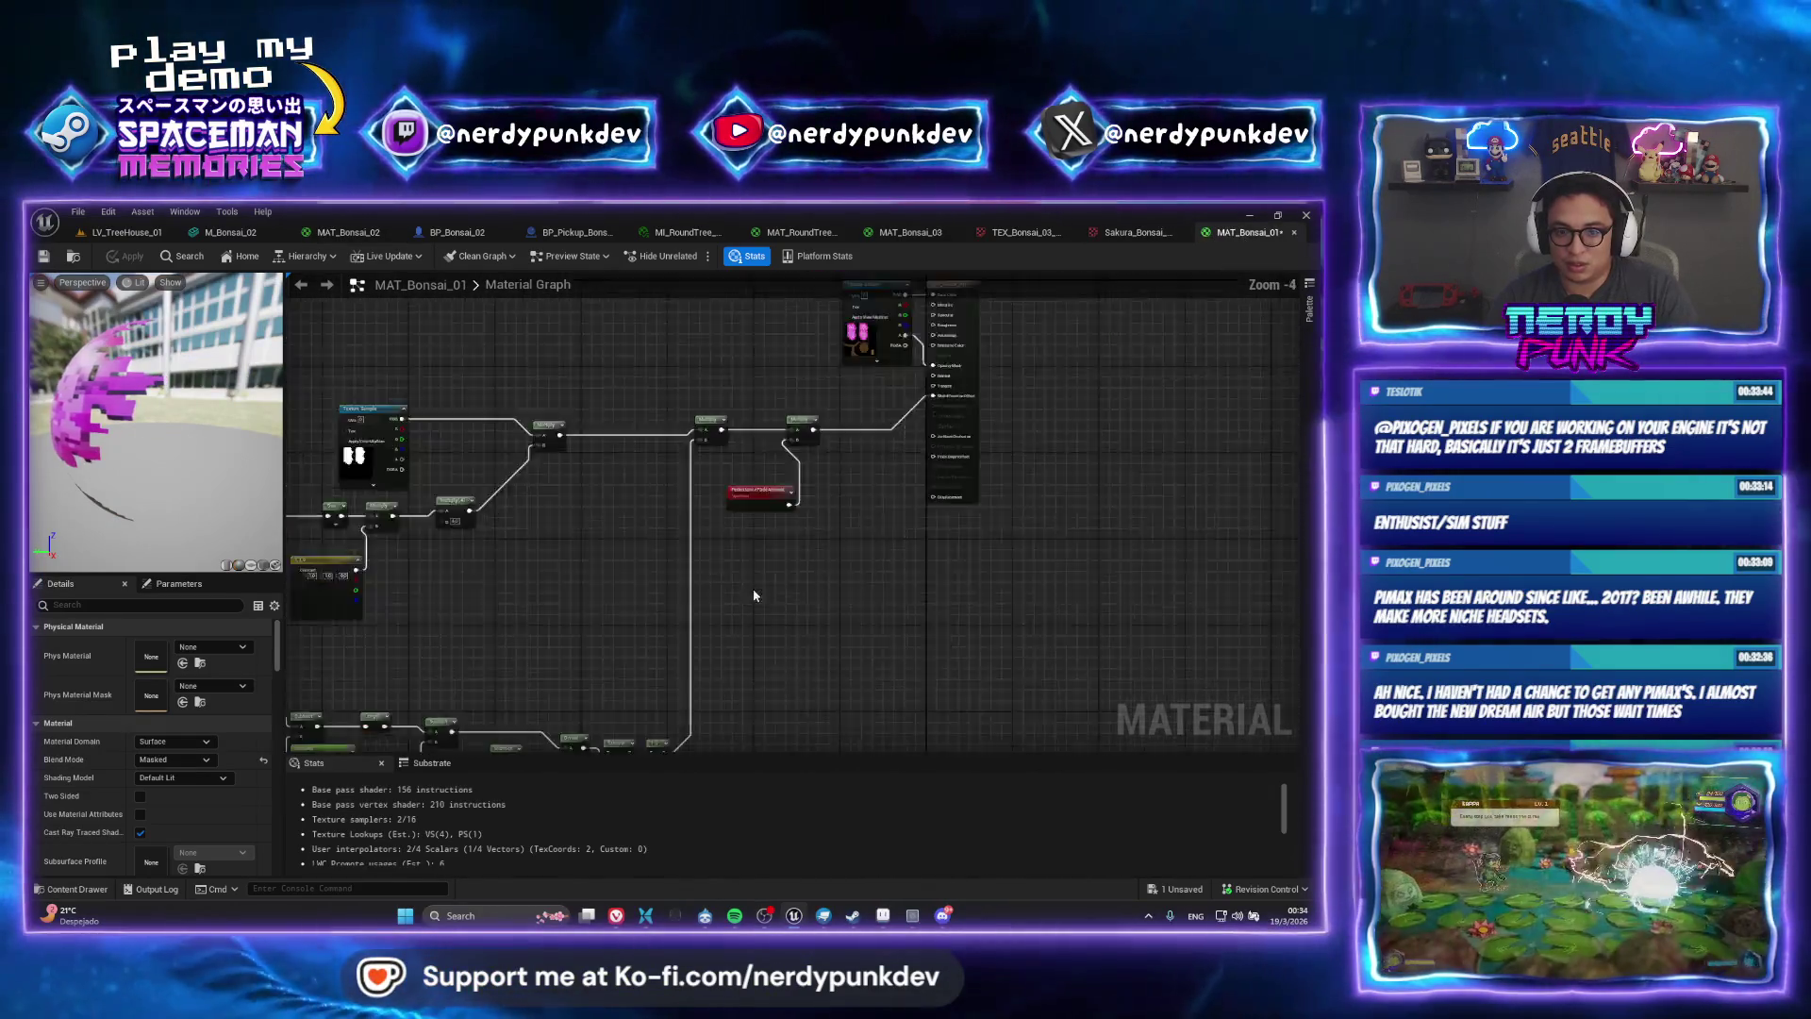
key(ctrl+a)
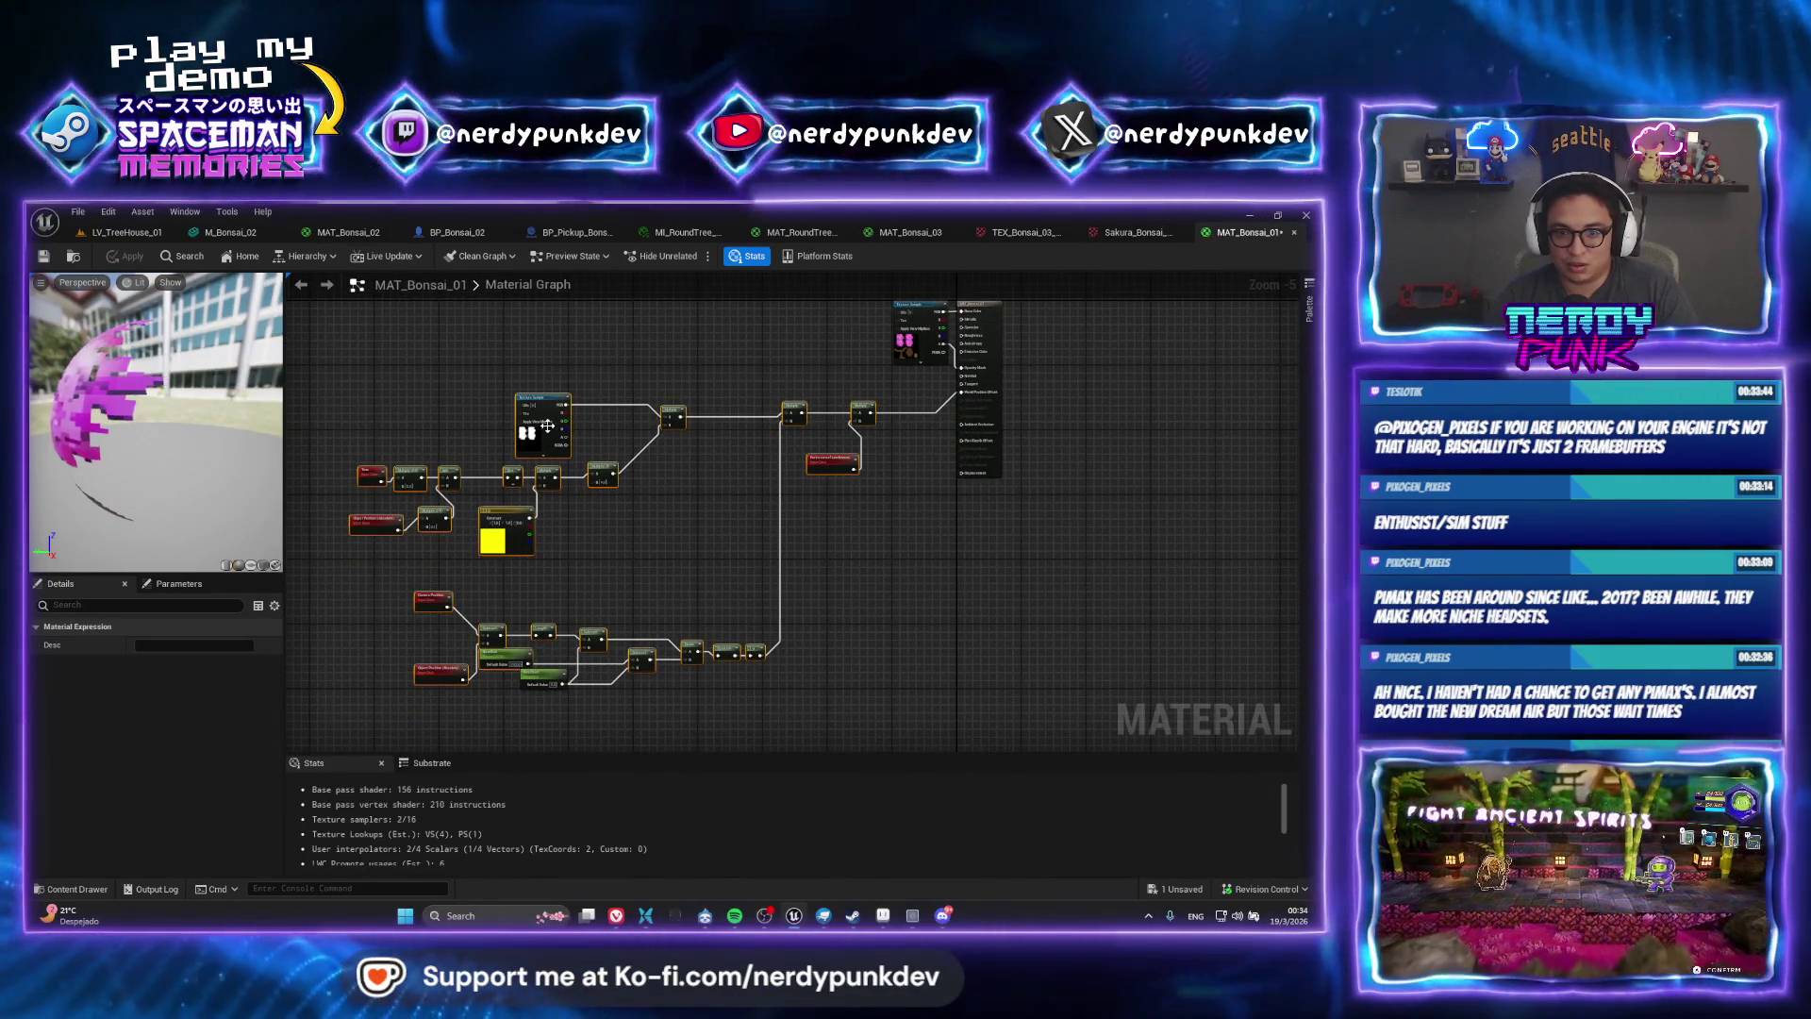
click(123, 232)
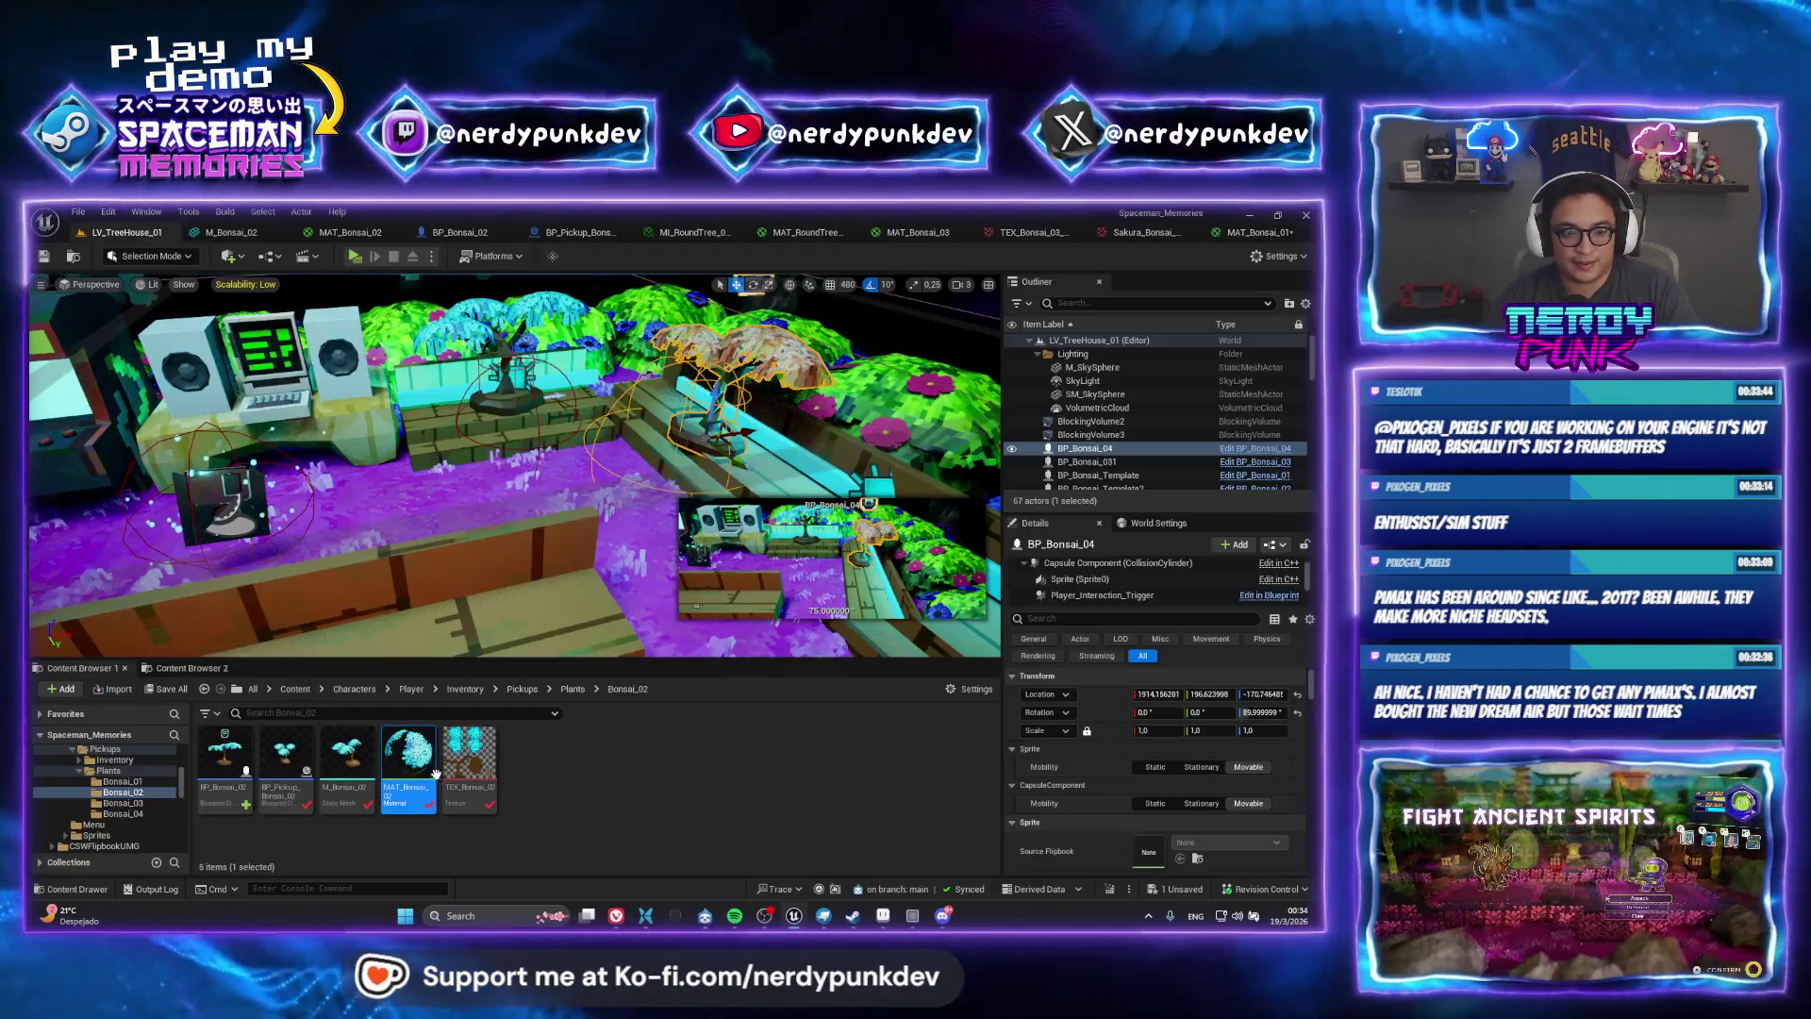
double_click(418, 766)
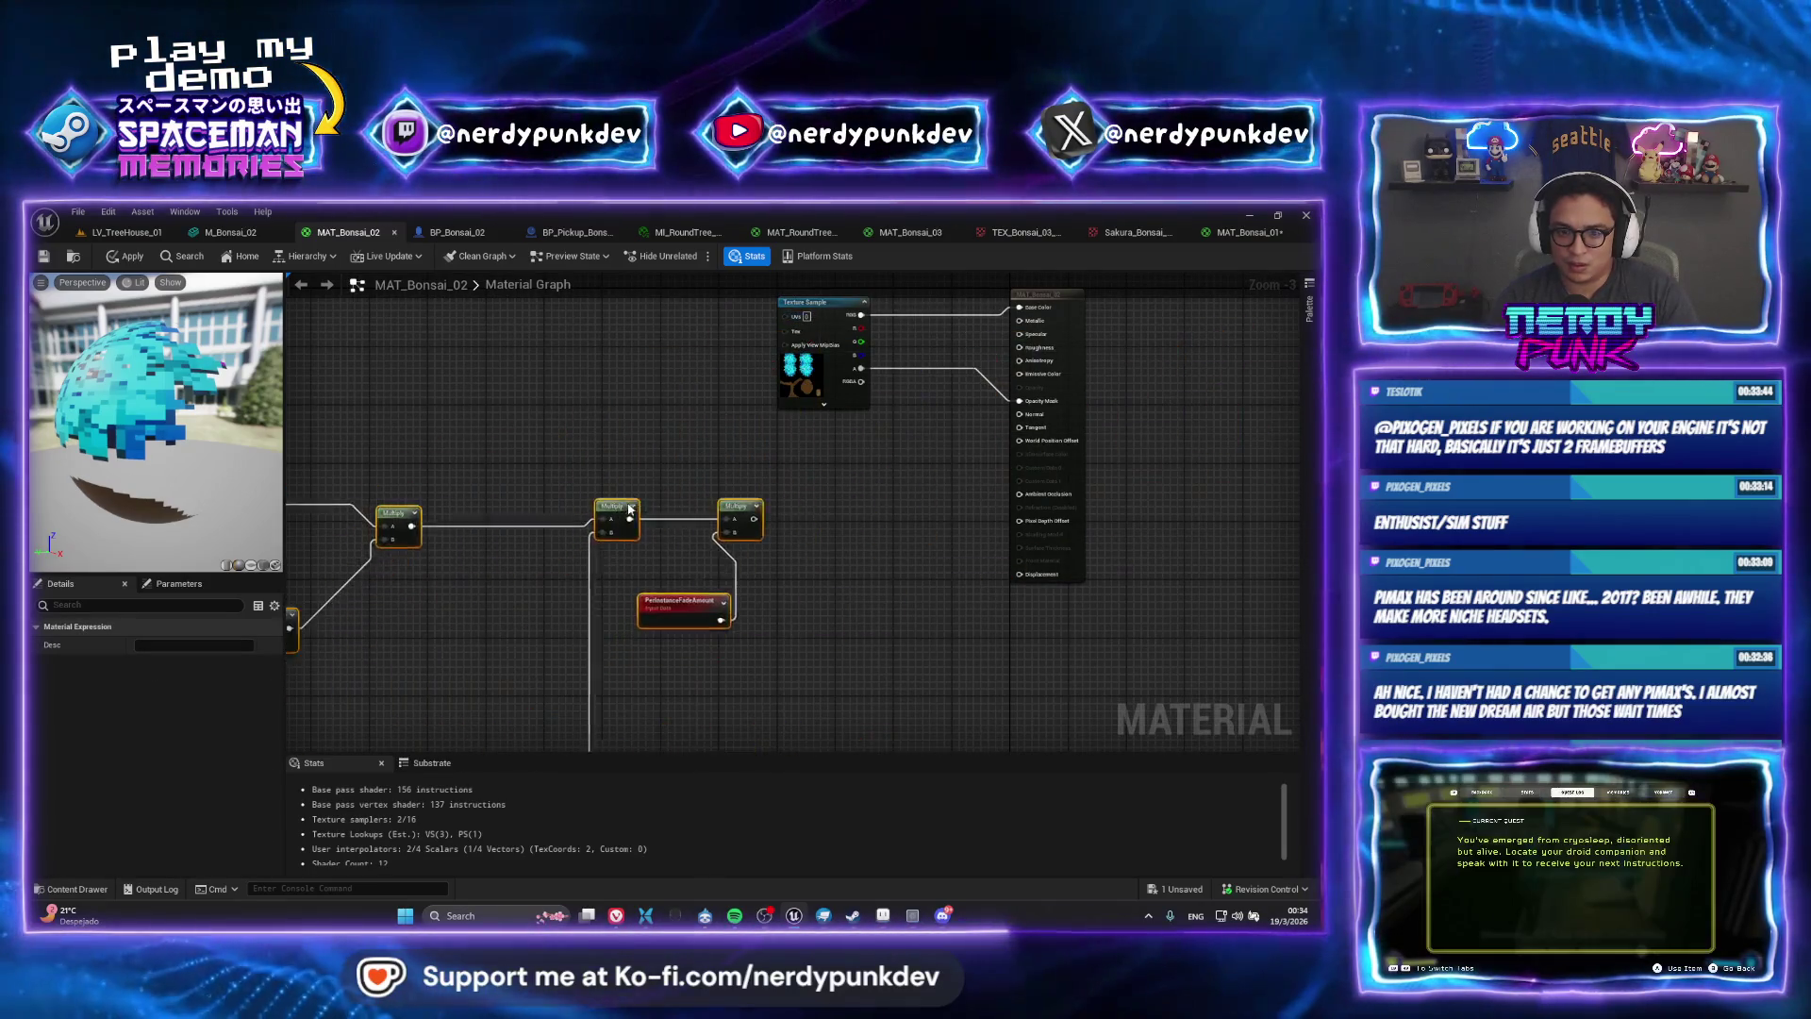
Move the last Multiply node up and right in MAT_Bonsai_02's graph
drag(774, 522, 1049, 453)
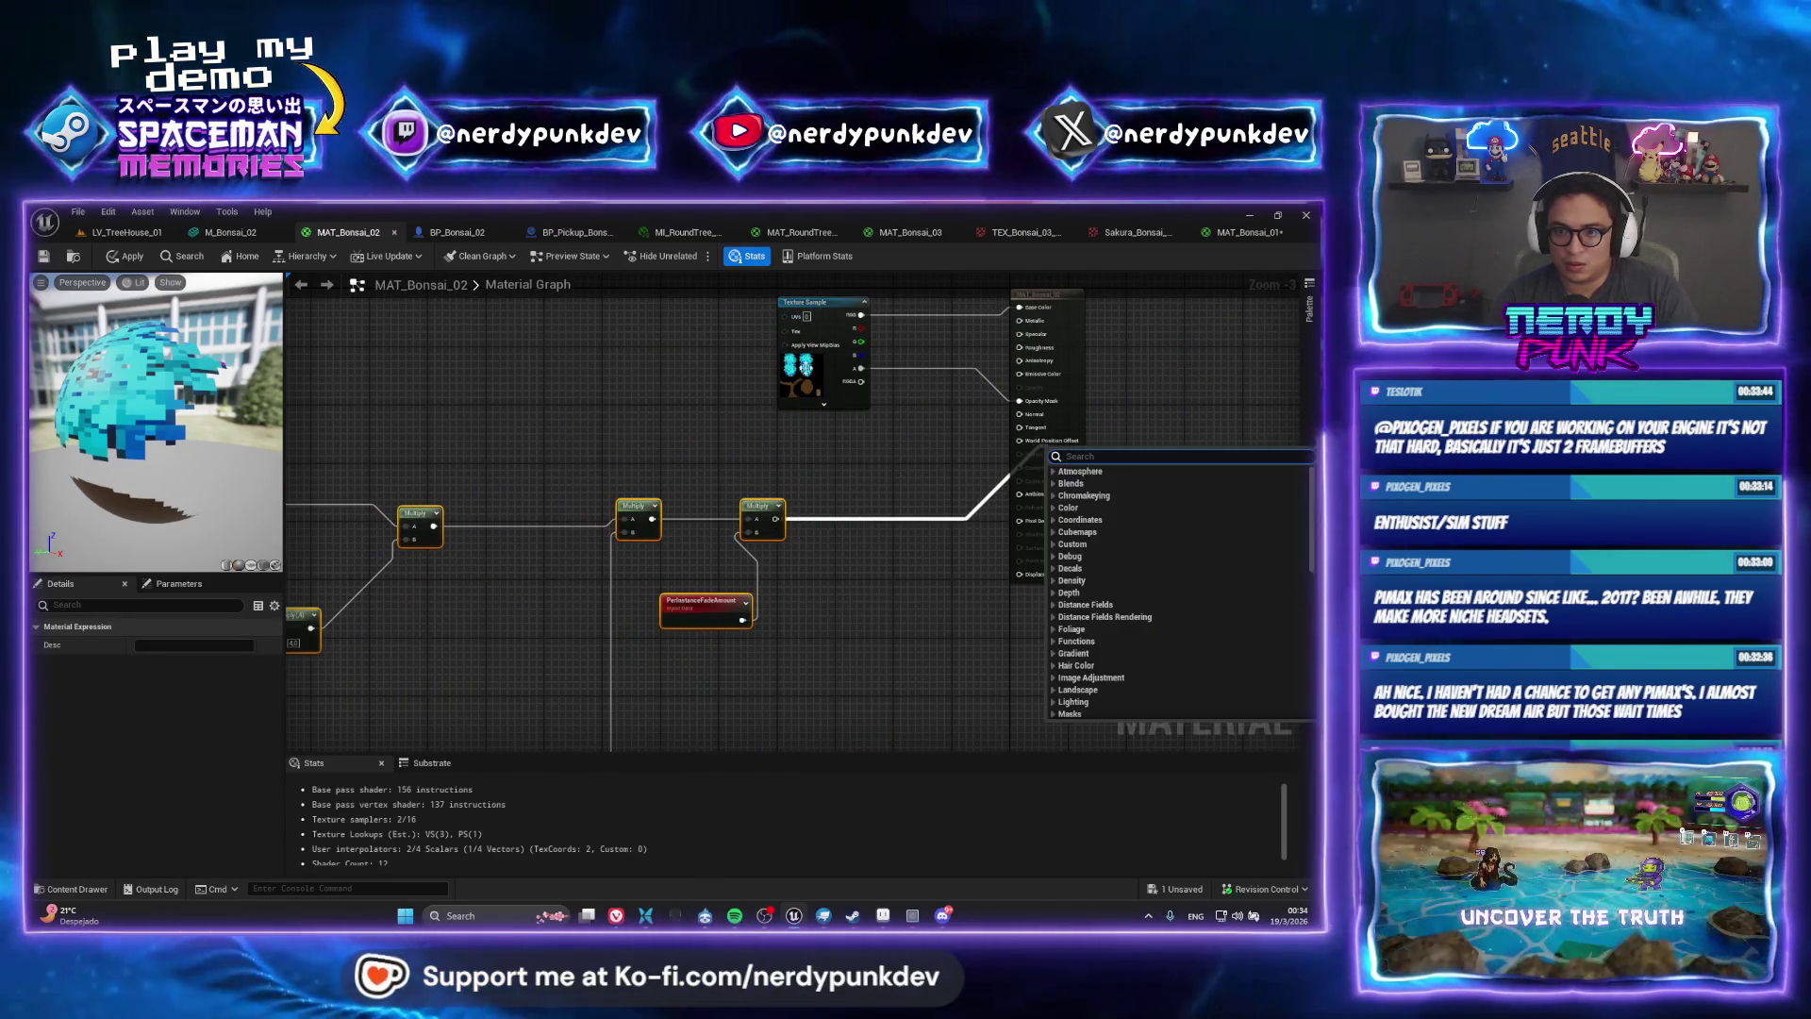
click(754, 453)
mouse_move(760, 505)
mouse_down()
mouse_move(838, 476)
mouse_move(816, 479)
mouse_move(1032, 457)
mouse_move(1008, 442)
mouse_up()
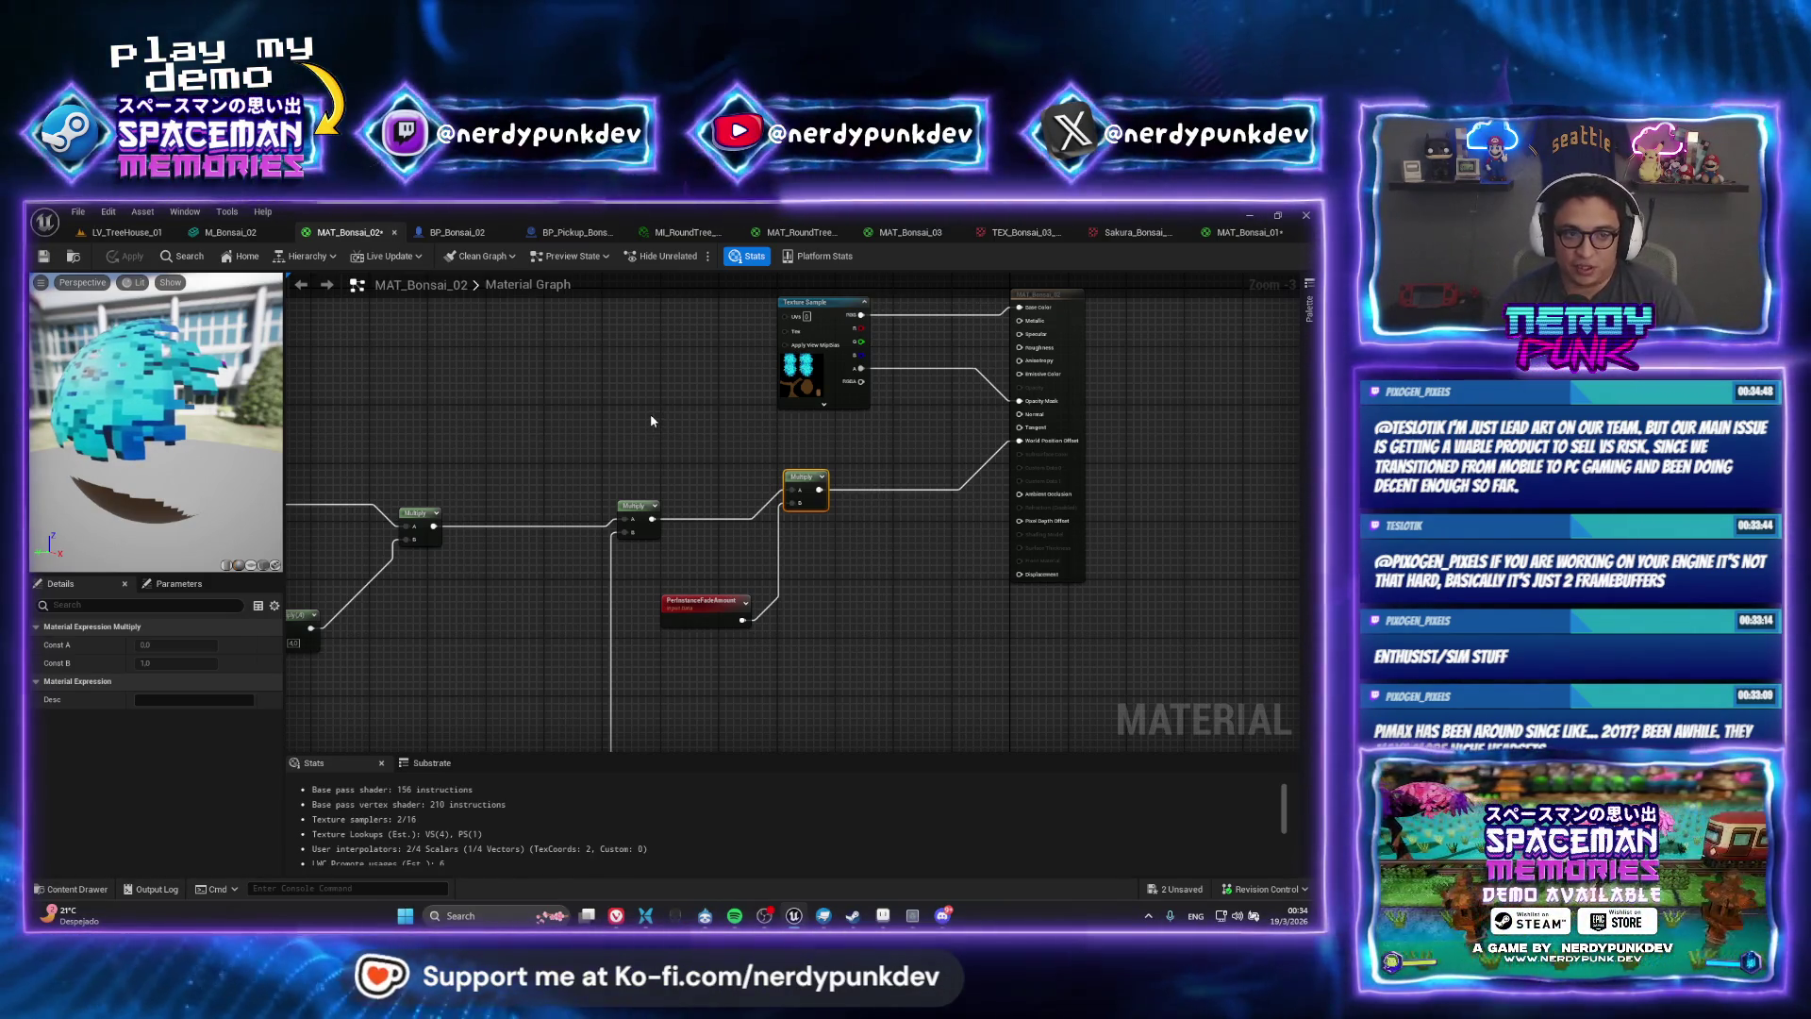
Save both bonsai materials and go back to the LV_TreeHouse_01 level
key(ctrl+shift+s)
click(781, 710)
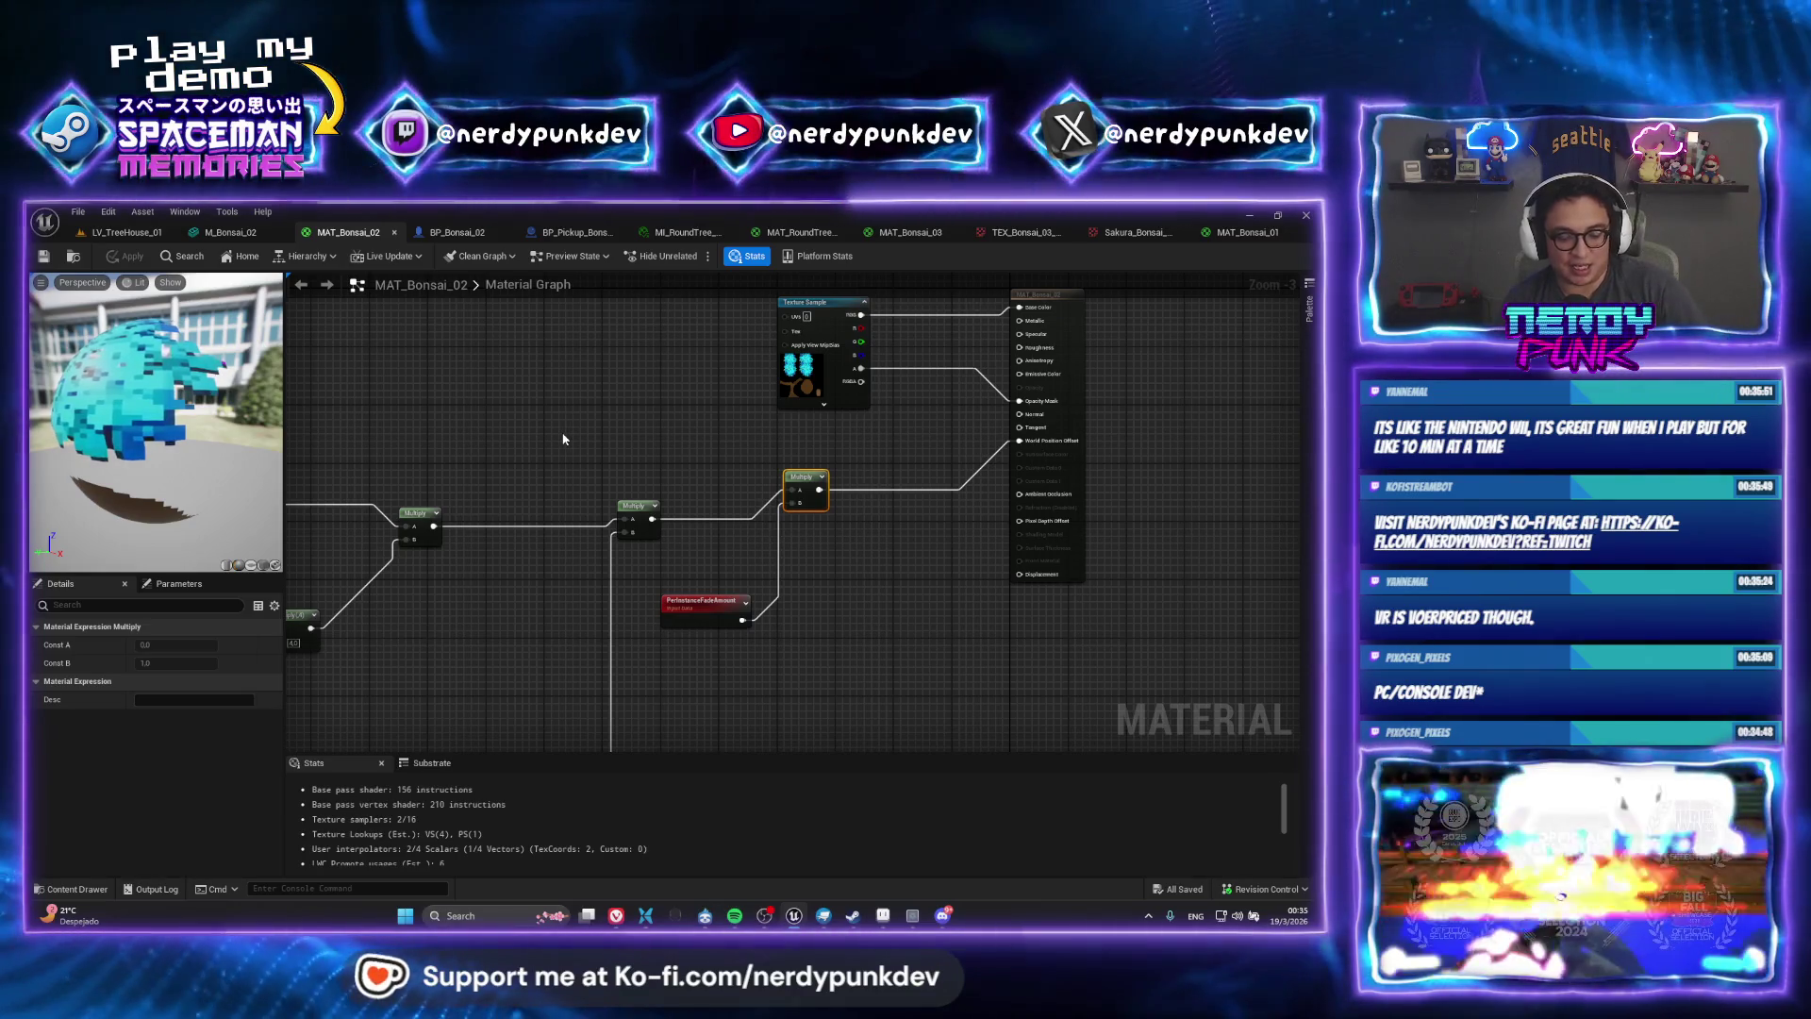
click(125, 232)
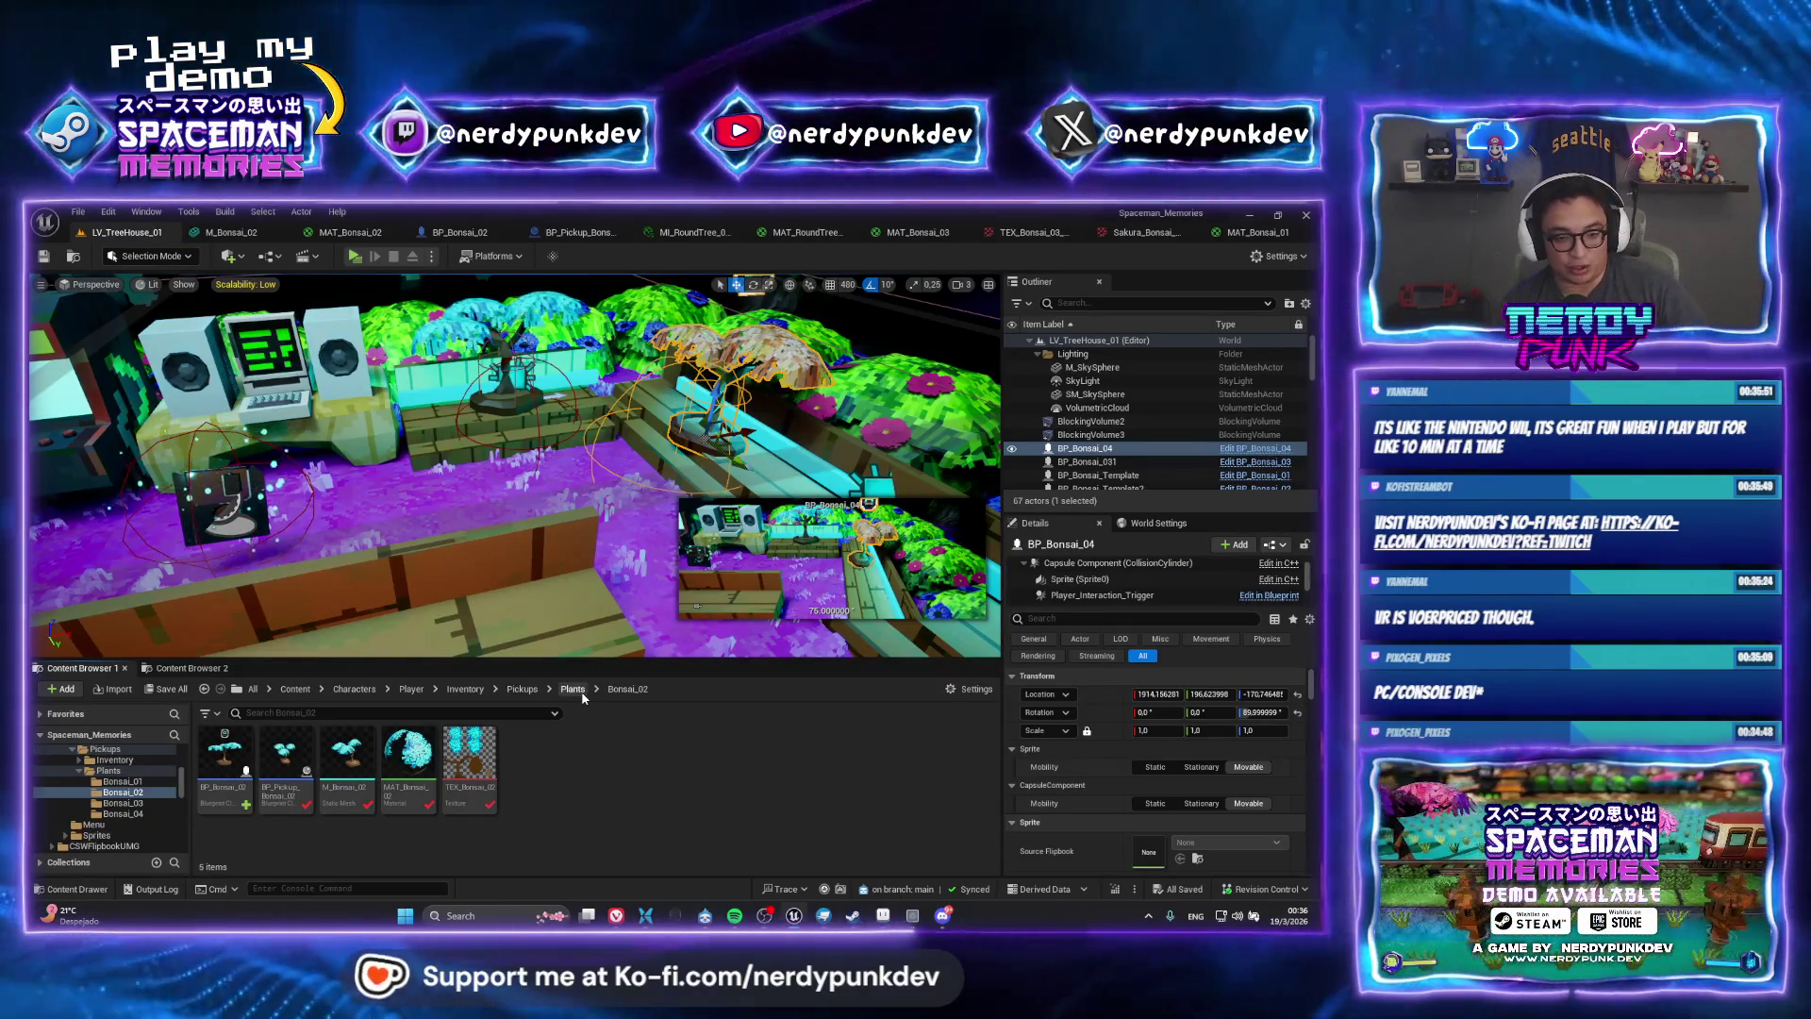
Browse through Bonsai_03 to the Bonsai_04 folder and open MAT_Bonsai_04
click(577, 689)
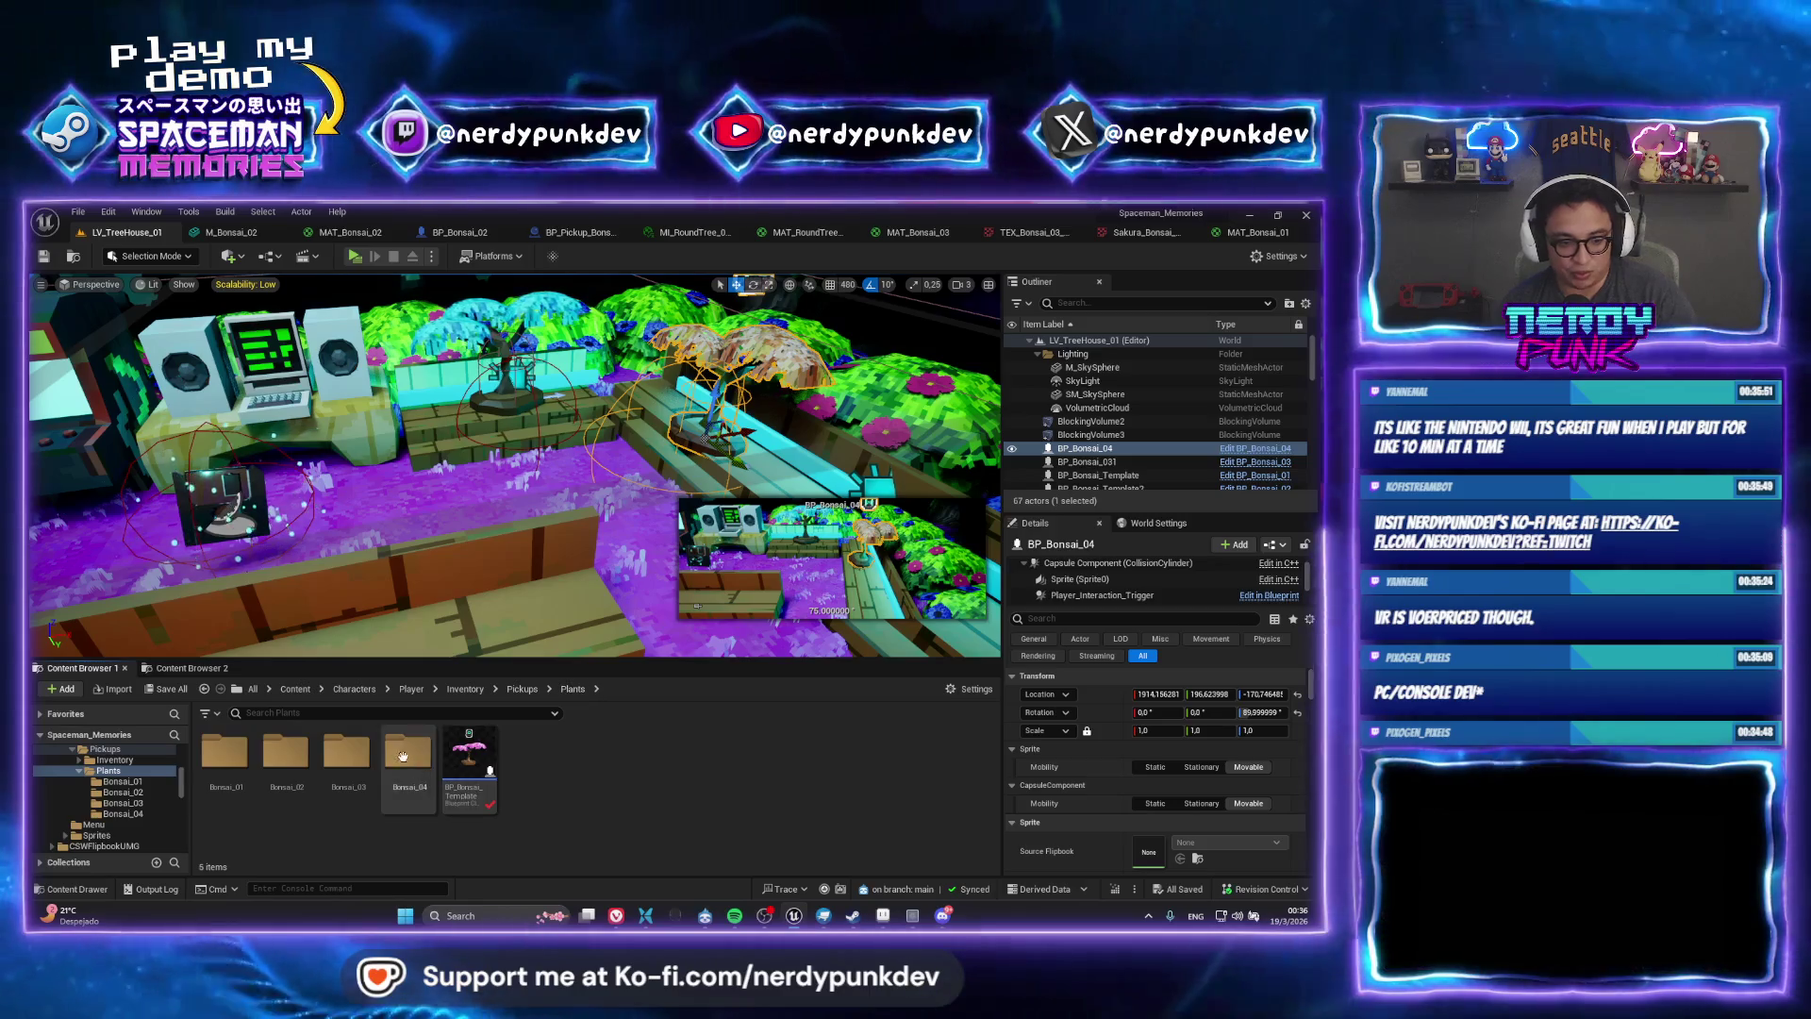
double_click(348, 754)
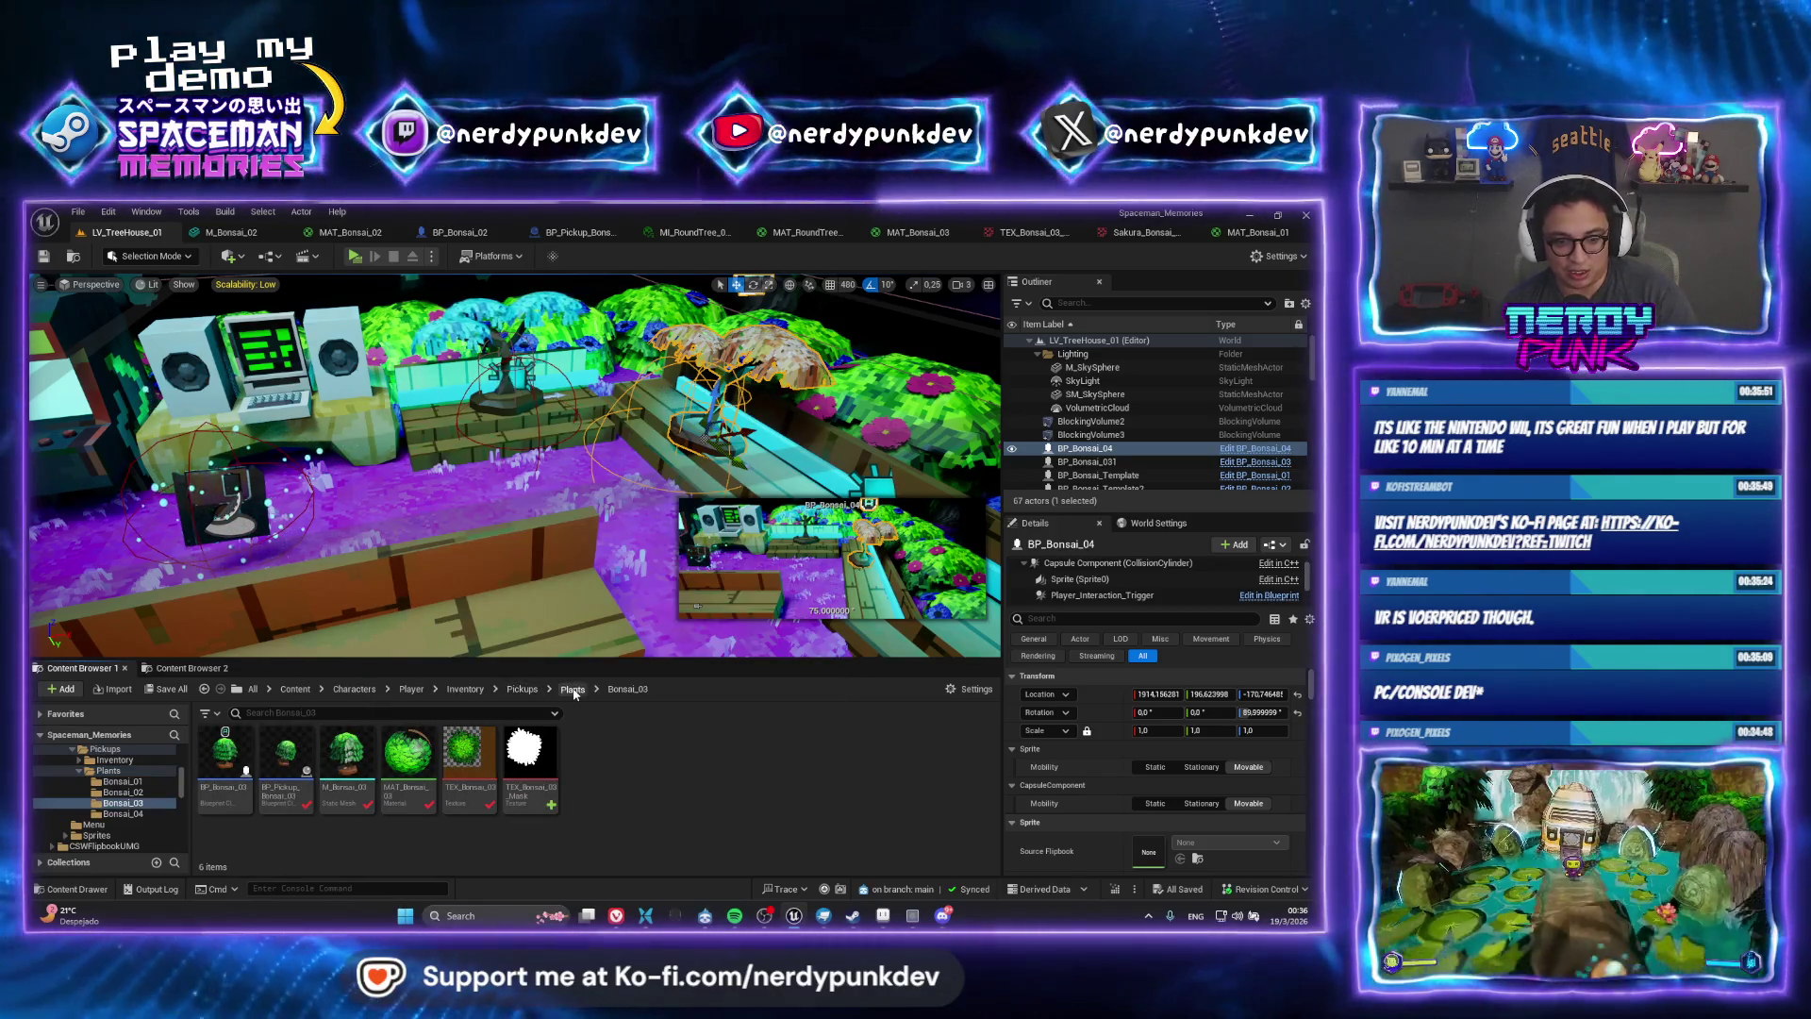
click(573, 690)
double_click(409, 754)
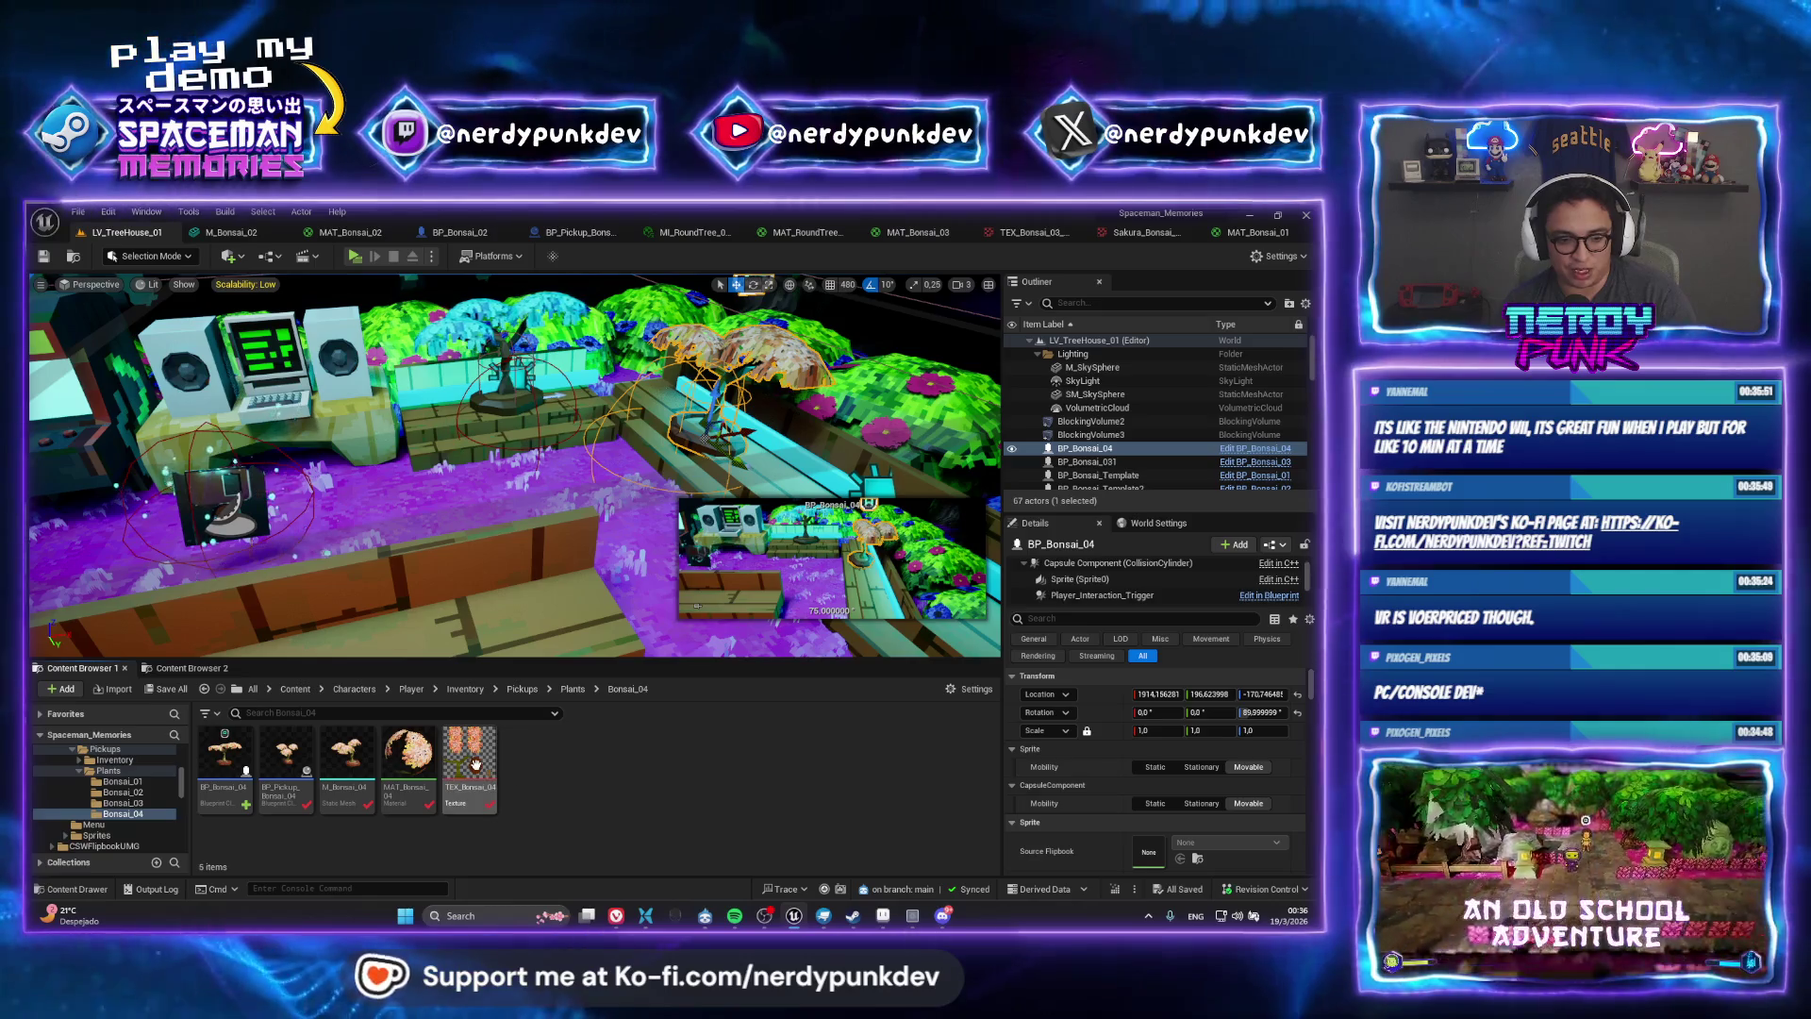
double_click(393, 769)
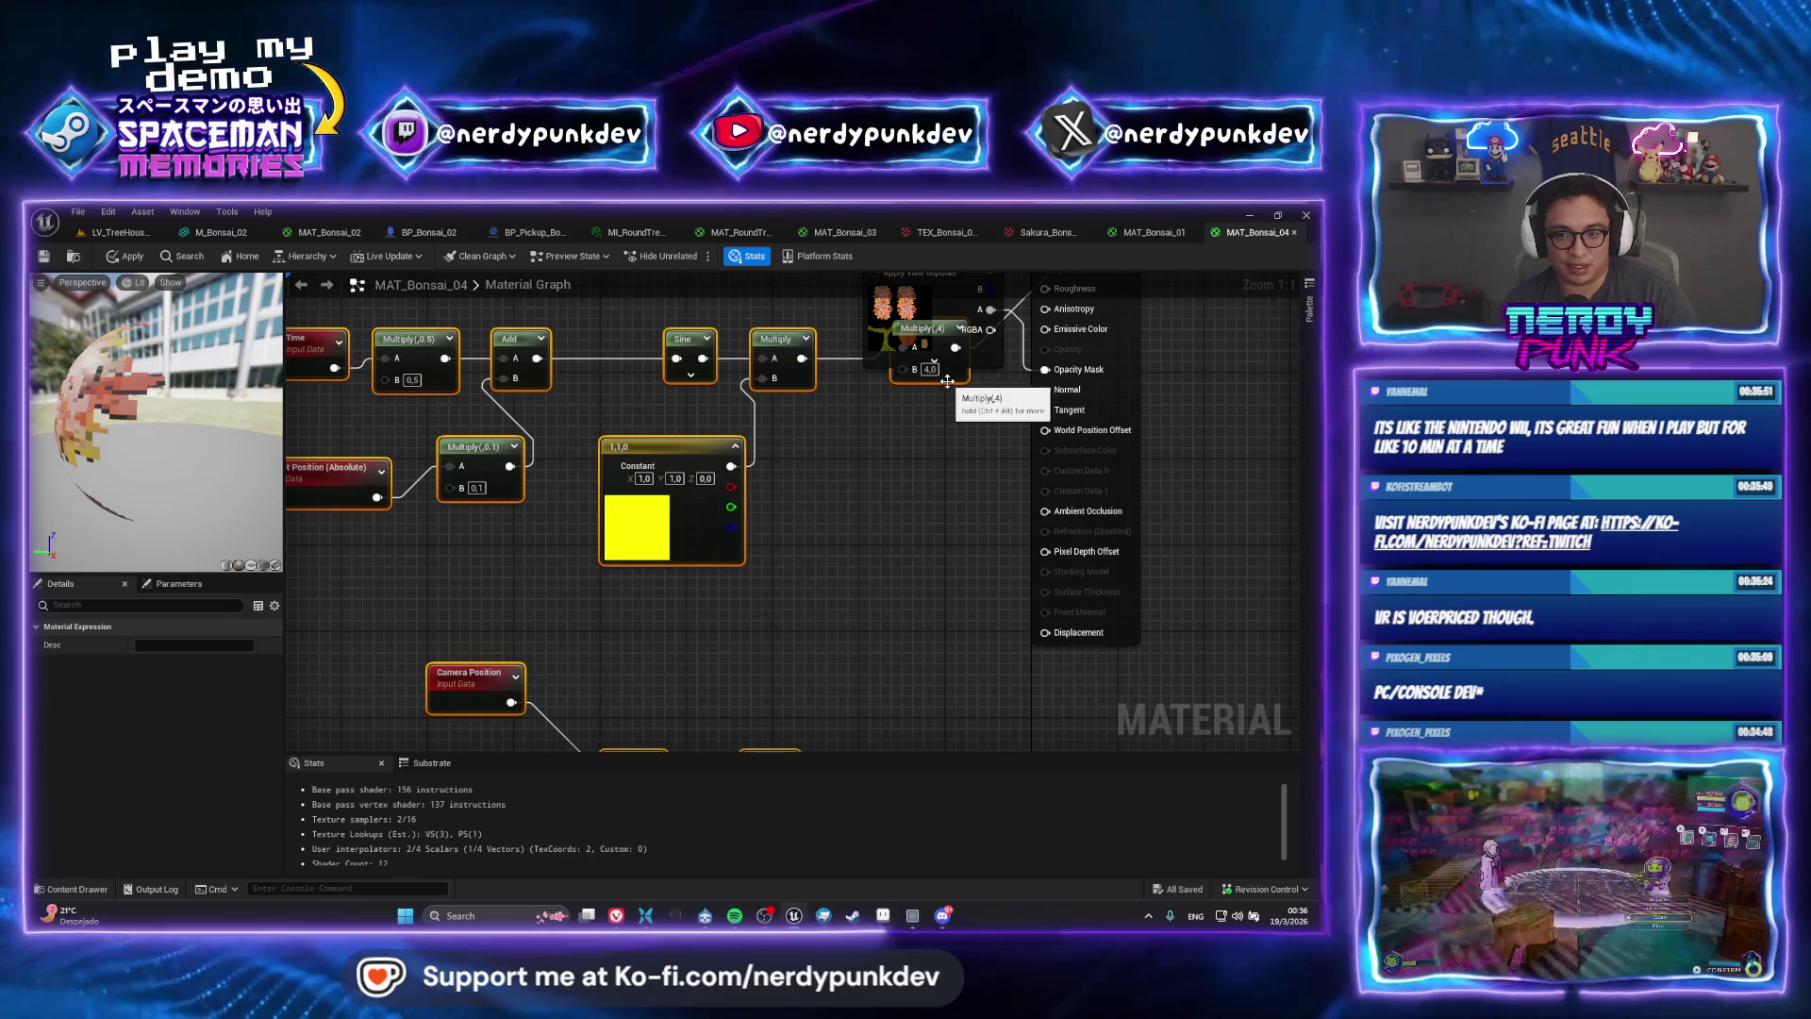
Connect the Multiply output to World Position Offset, then apply and save MAT_Bonsai_04
drag(1001, 547, 562, 615)
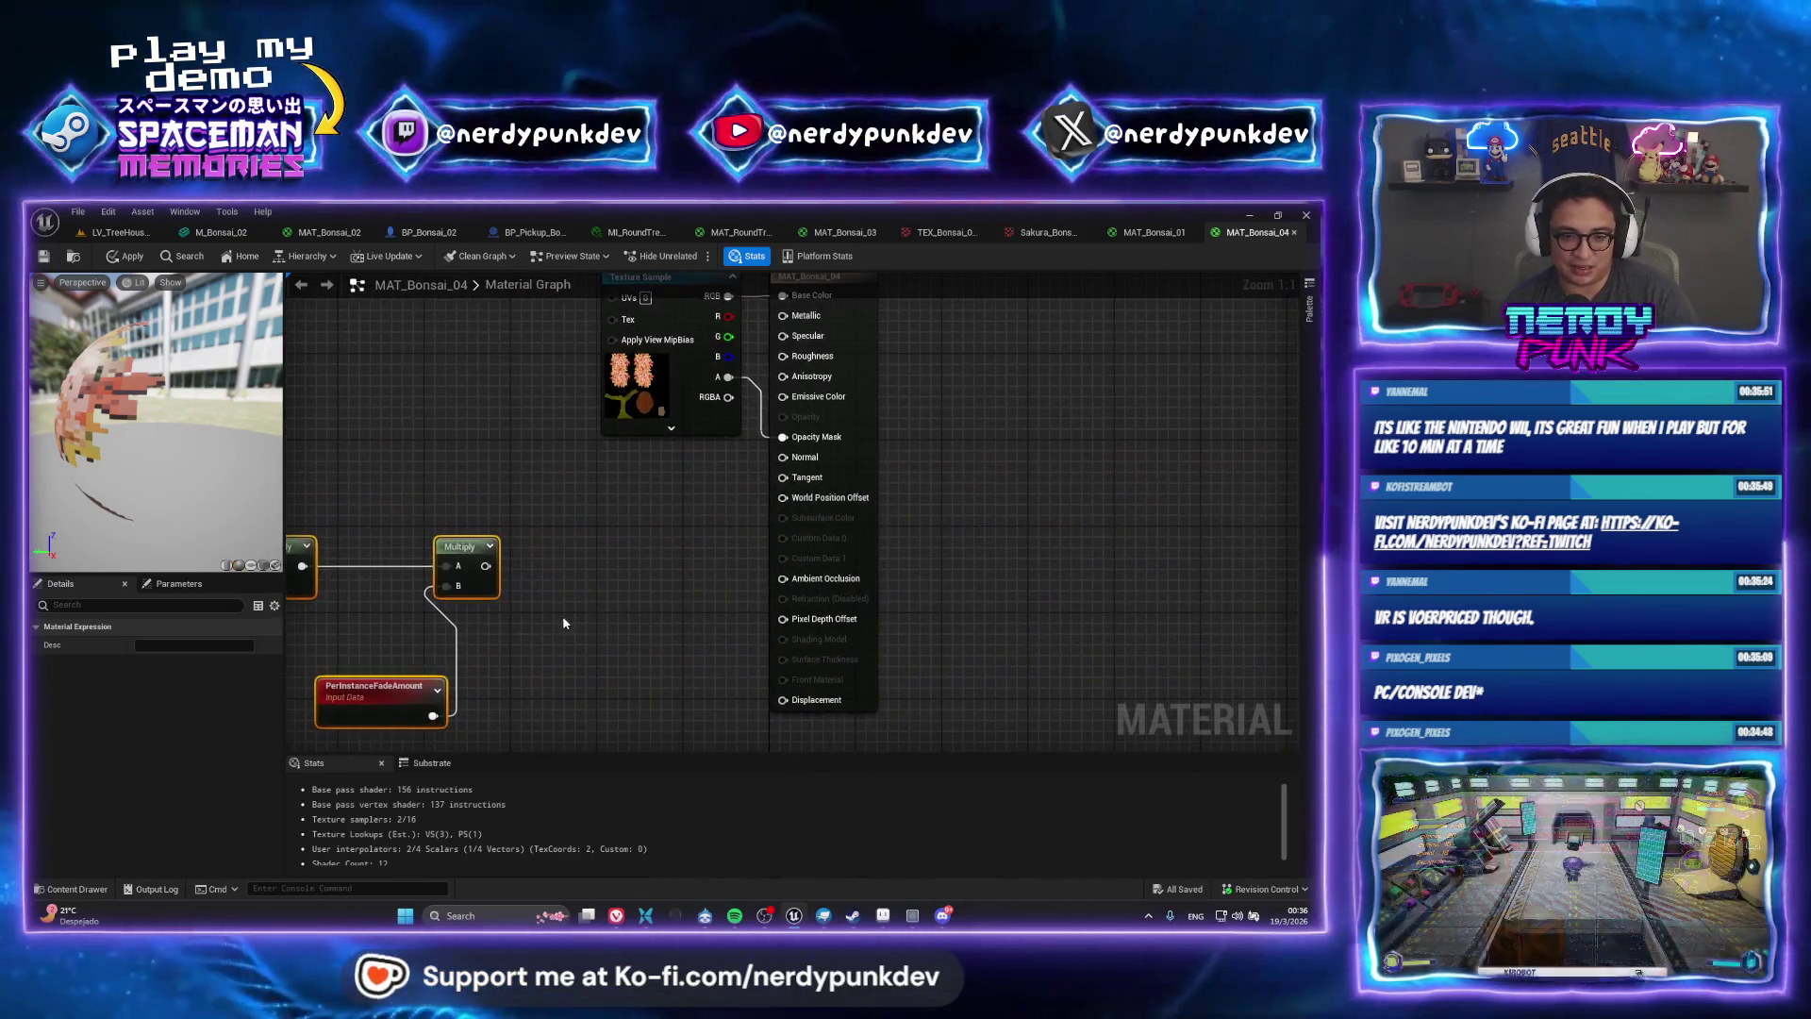
click(562, 615)
drag(485, 566, 793, 518)
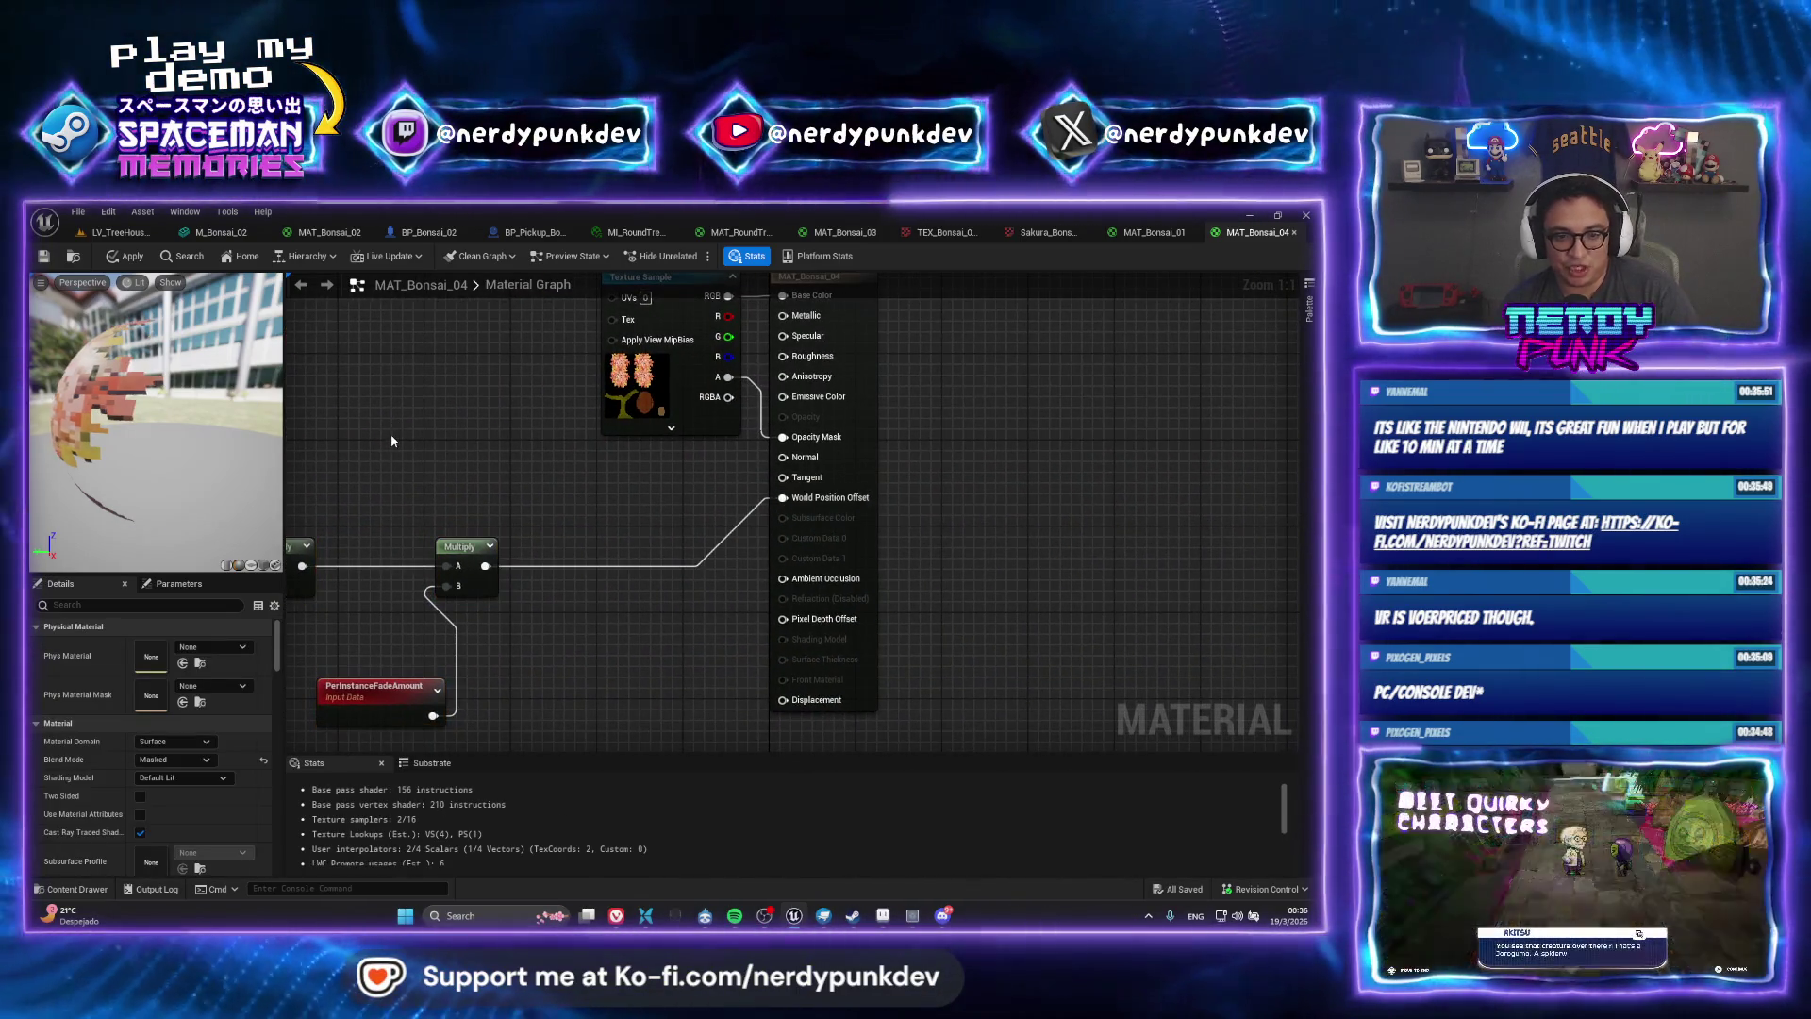
click(126, 256)
key(ctrl+shift+s)
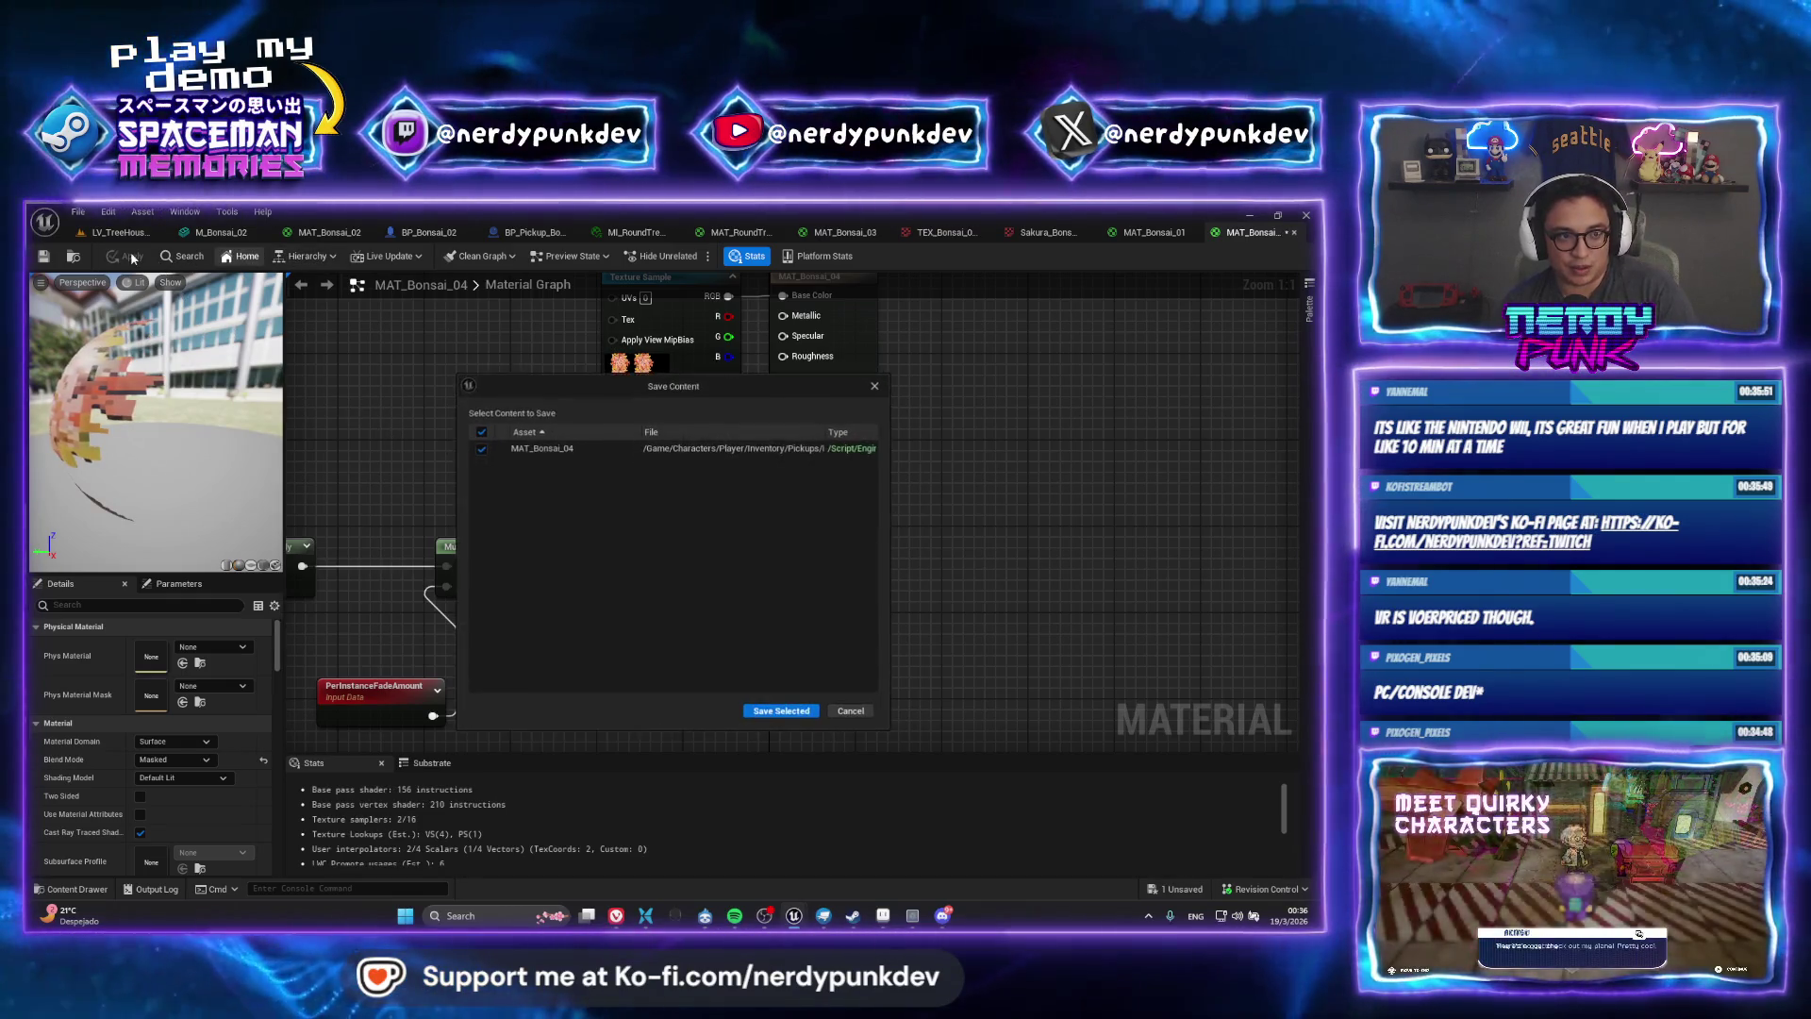
click(781, 710)
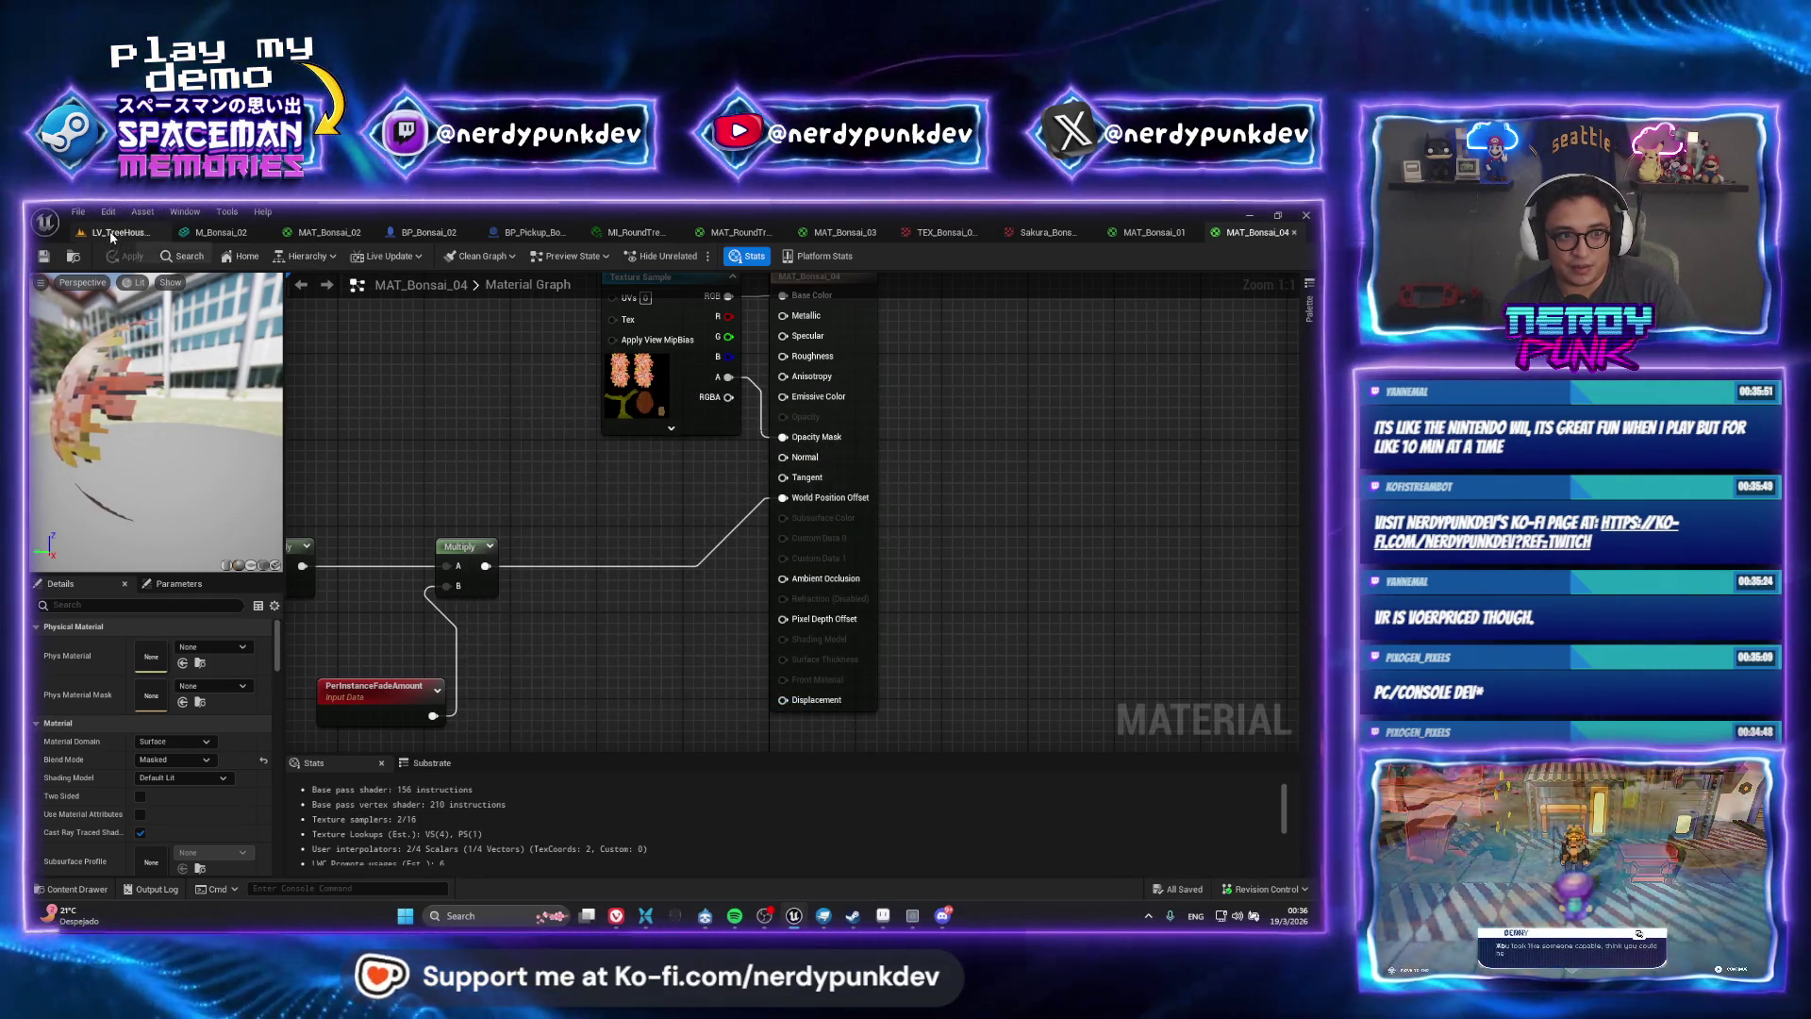
Back in the treehouse level, search 'lv_game' to select LV_Gameplay_01, then switch to Discord
click(120, 232)
mouse_move(642, 444)
mouse_down()
mouse_move(634, 479)
mouse_move(618, 408)
mouse_move(575, 434)
mouse_up()
drag(370, 506, 375, 508)
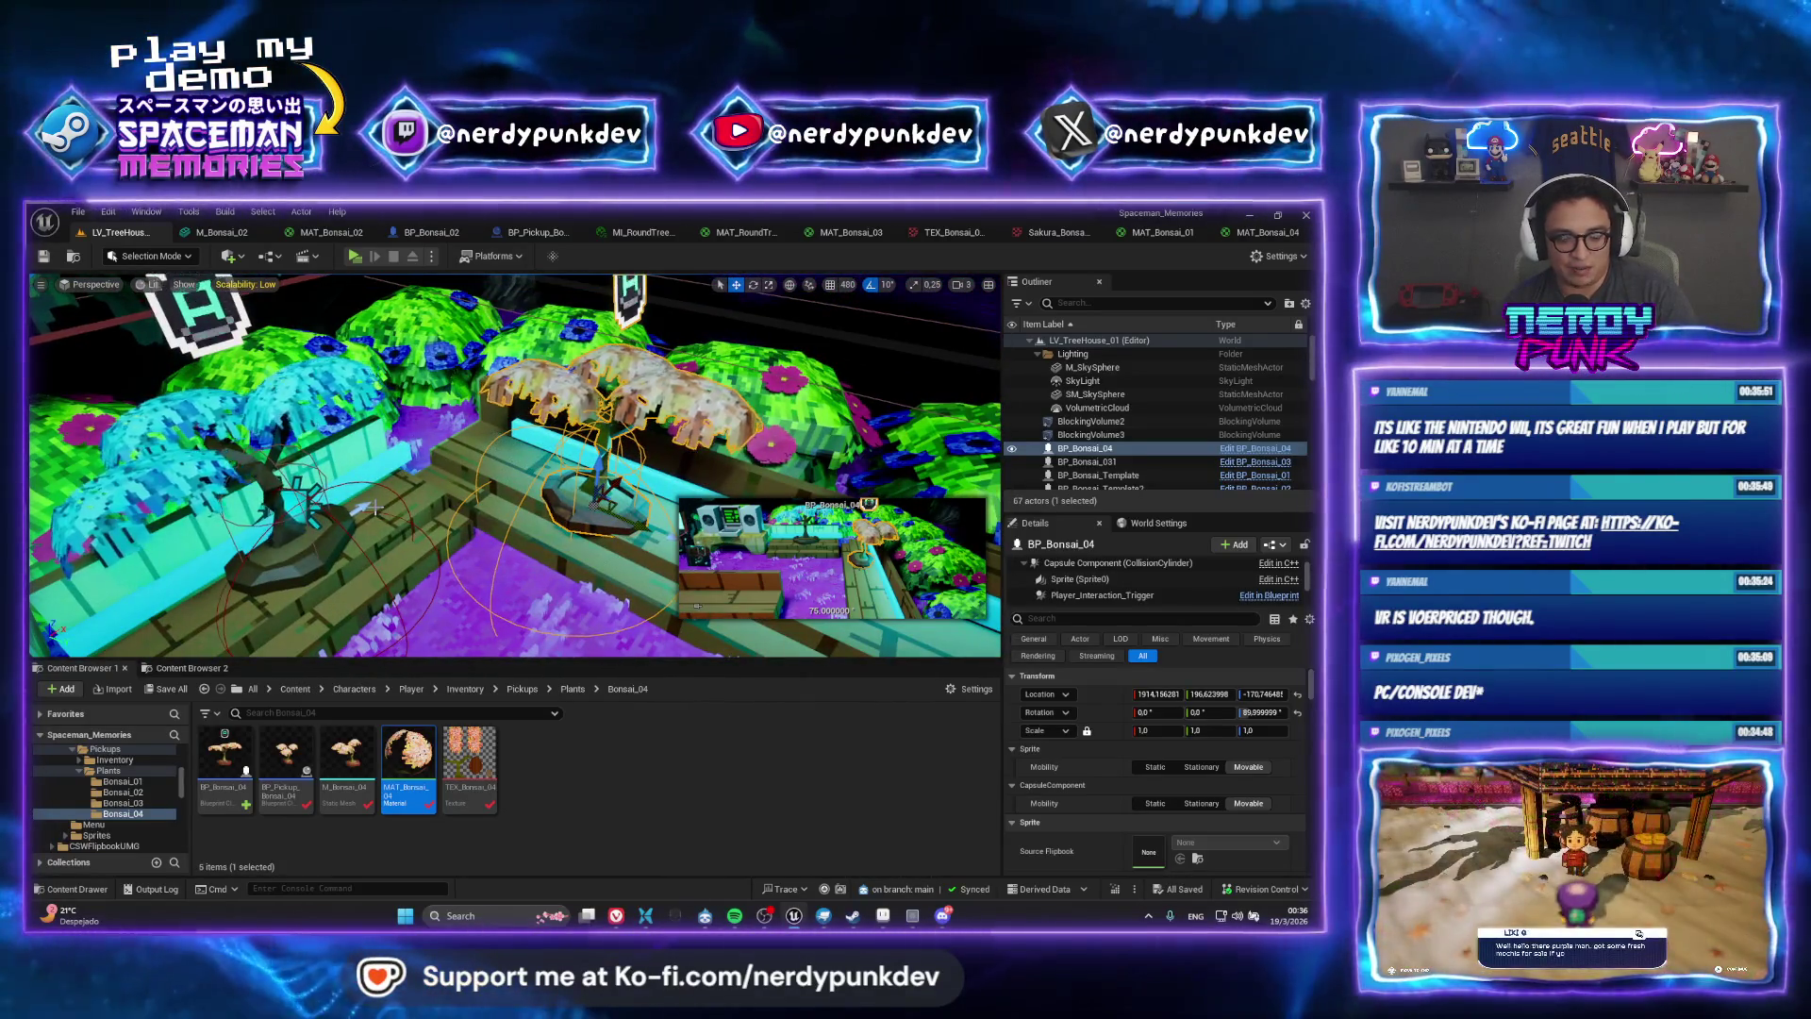
key(ctrl+p)
text(lv_gam)
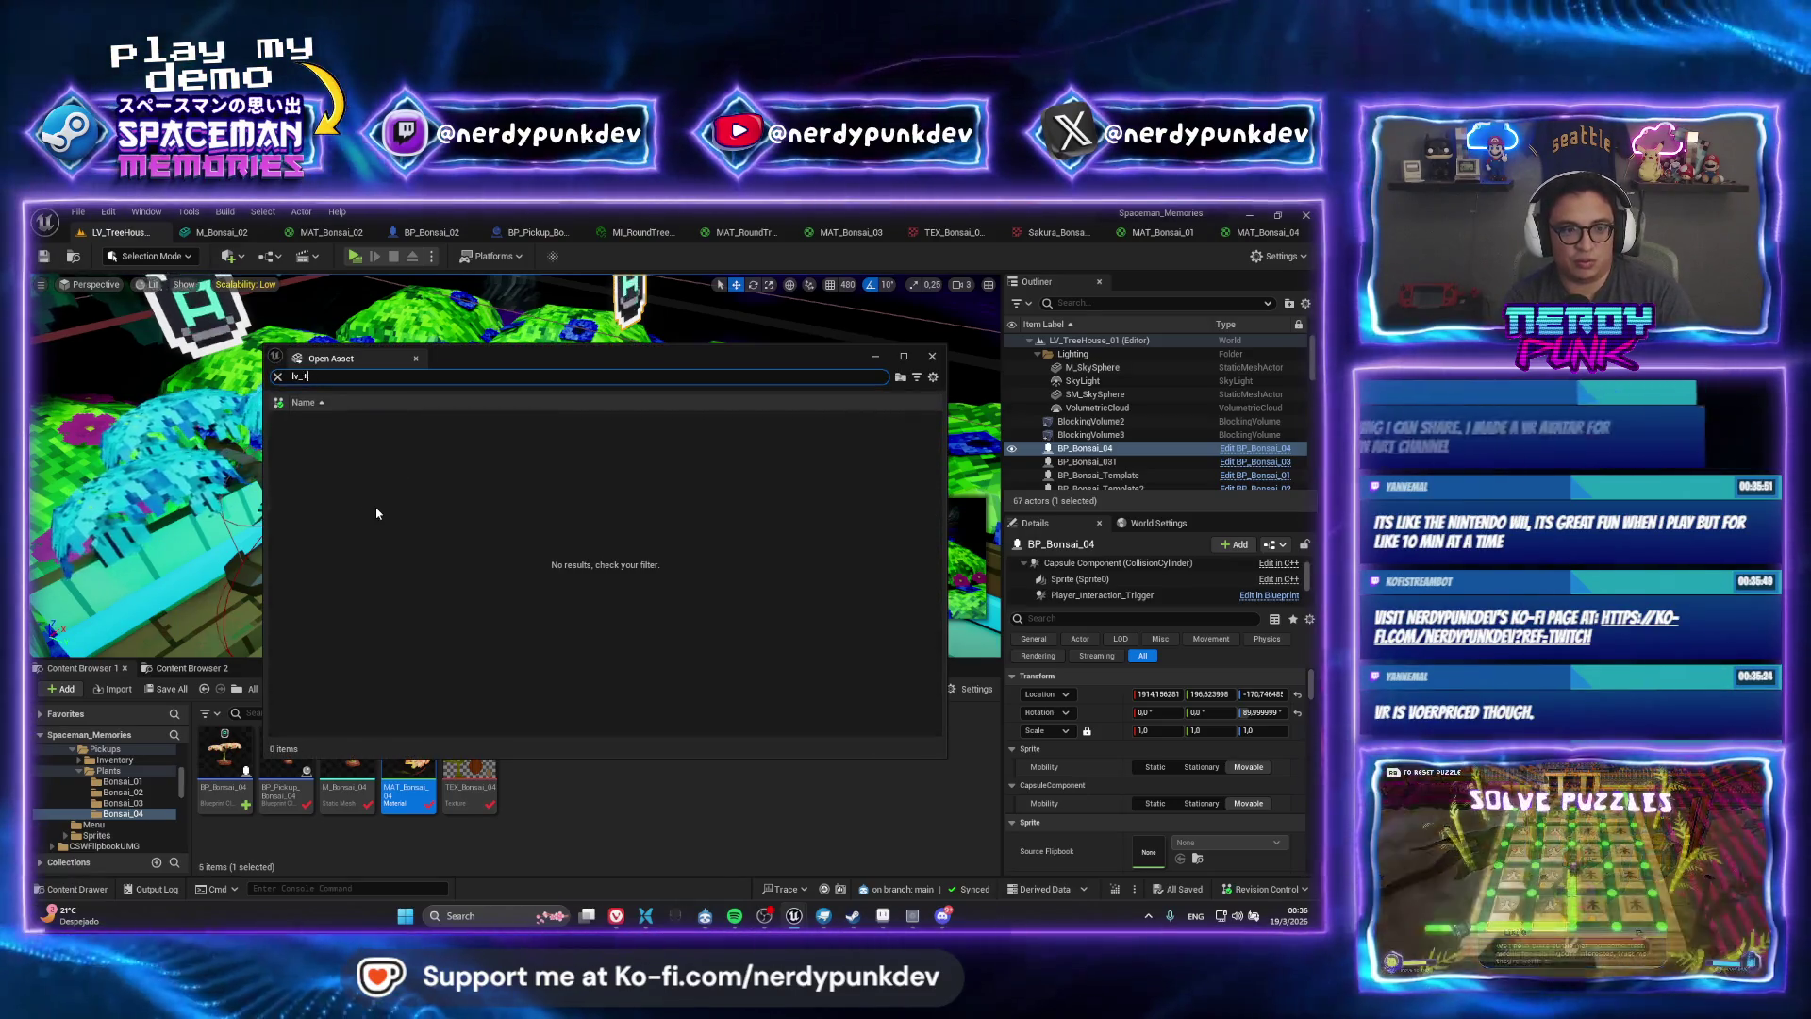
text(e)
key(Down)
key(Down)
key(Down)
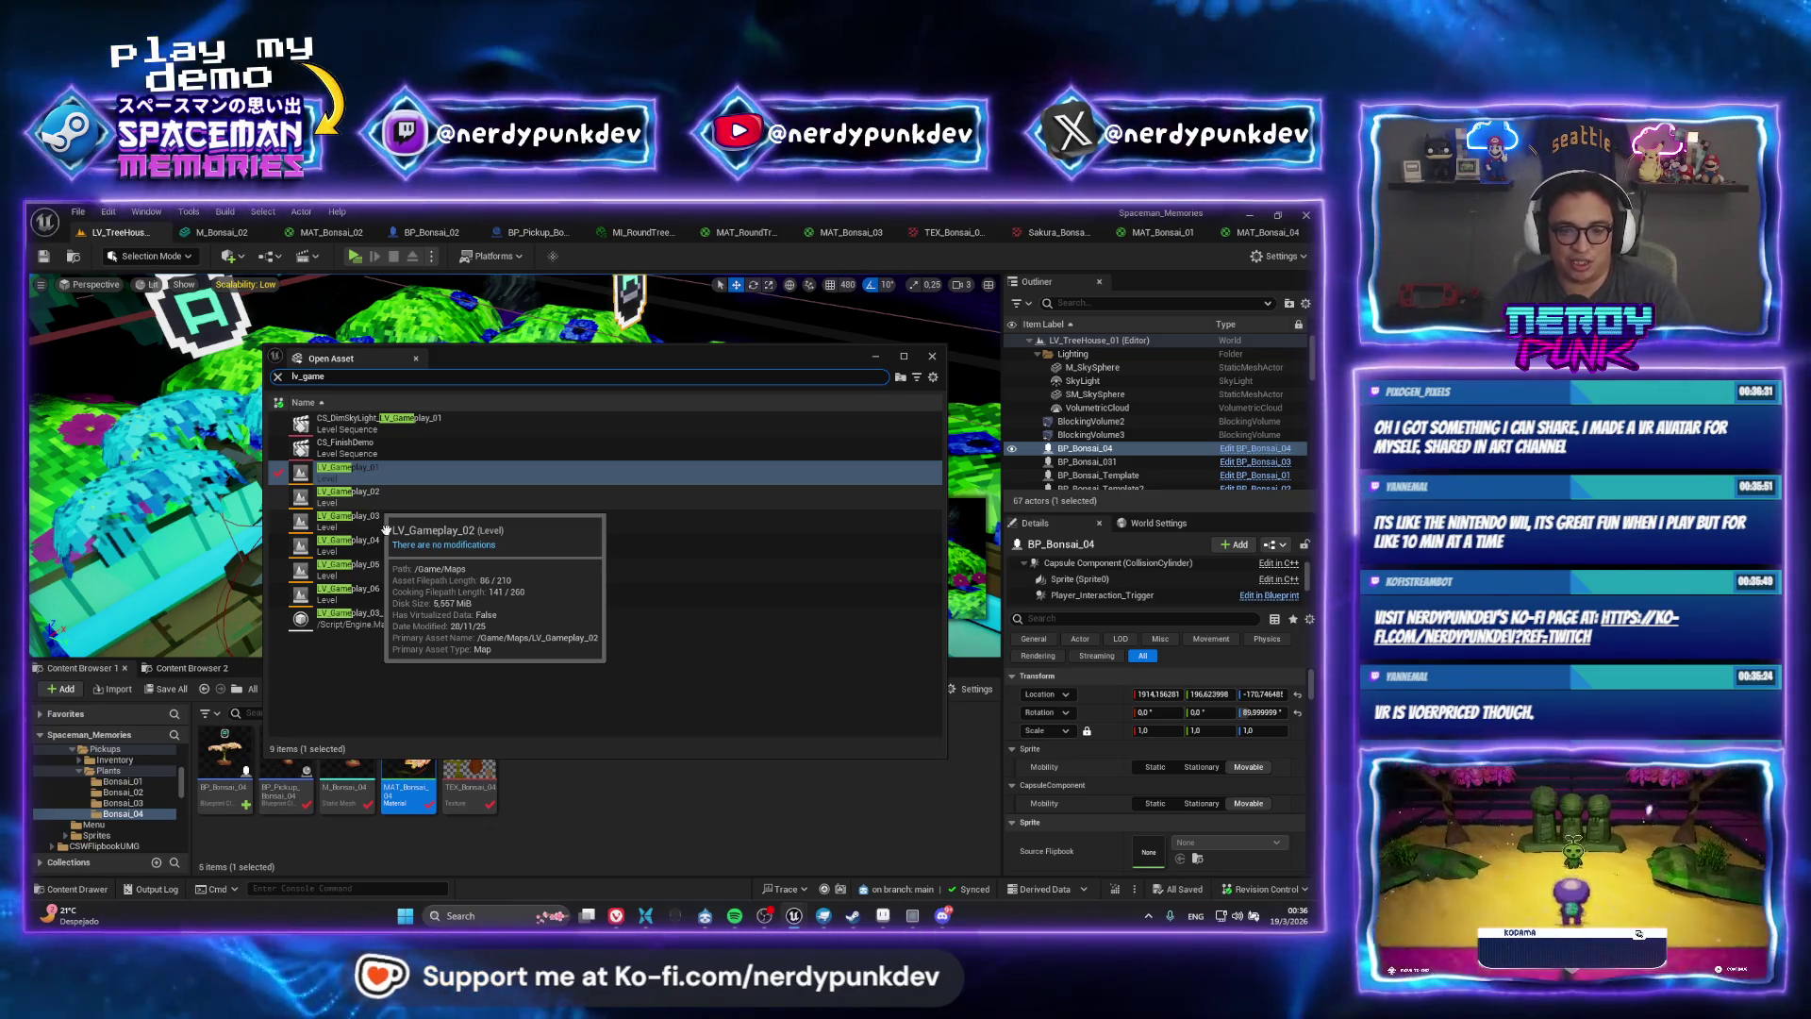
click(943, 915)
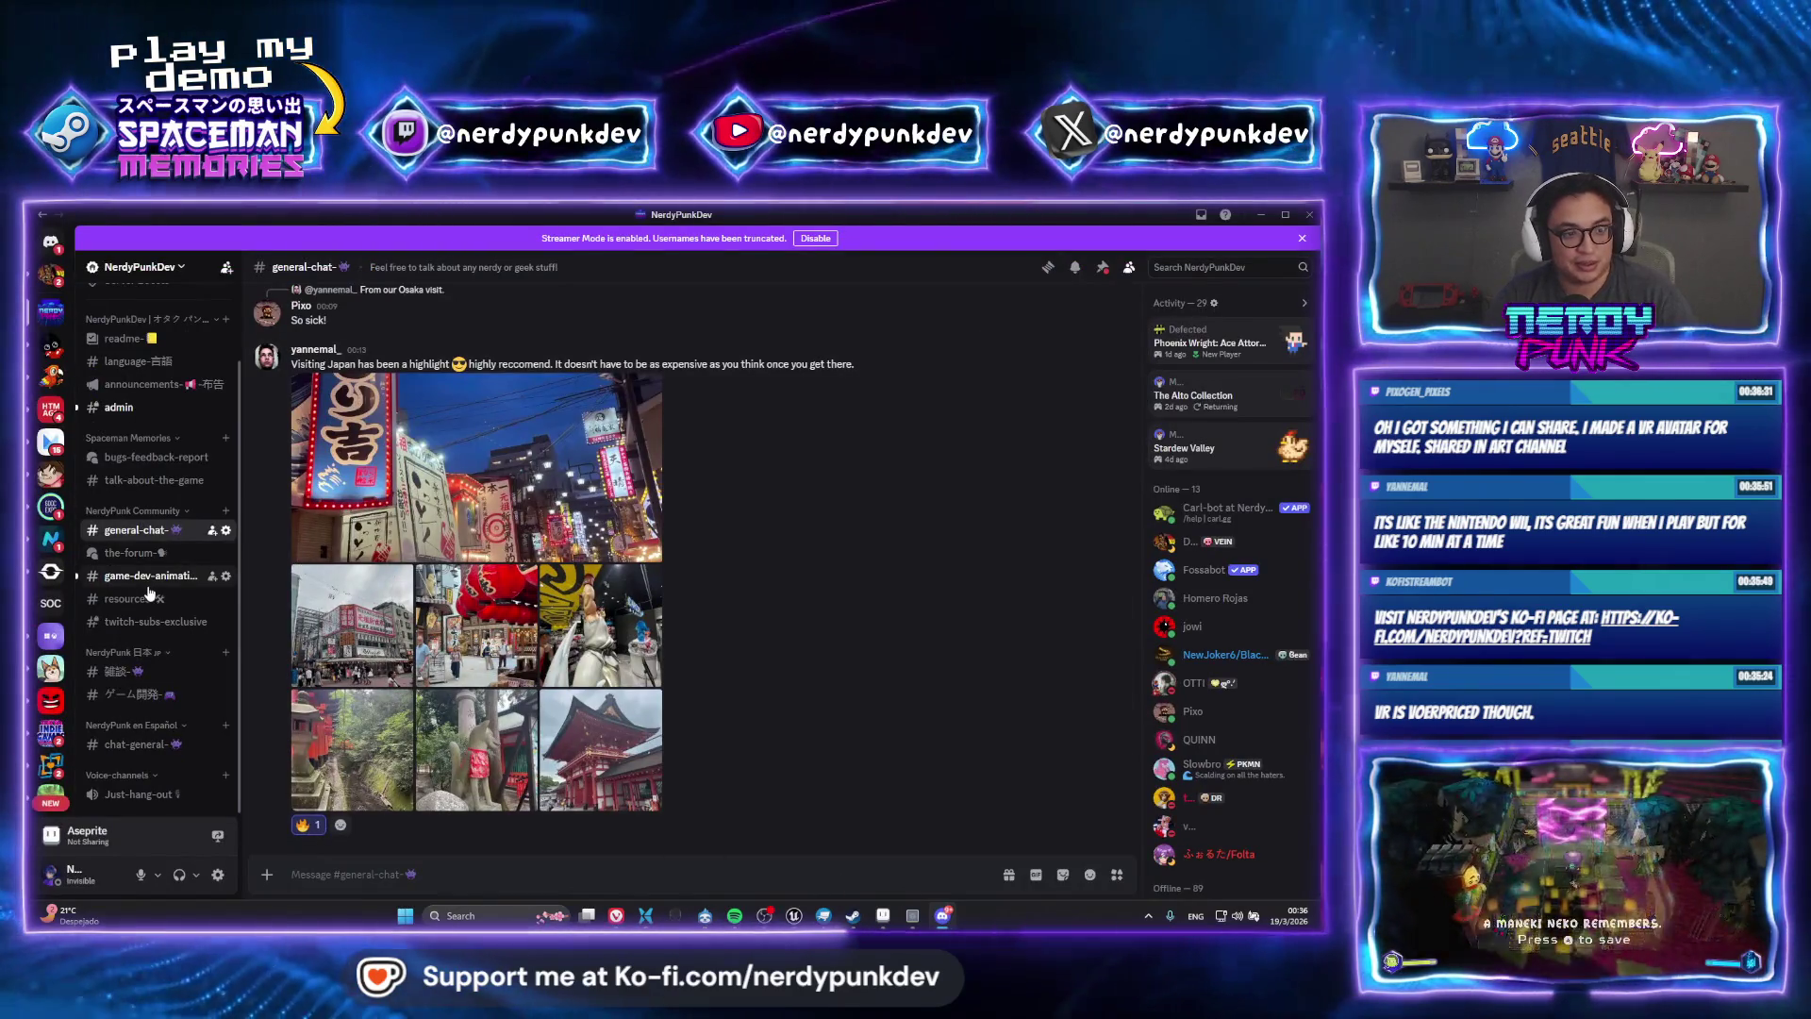
In #game-dev-animation-art, view the skeleton character image enlarged and play its video
click(150, 576)
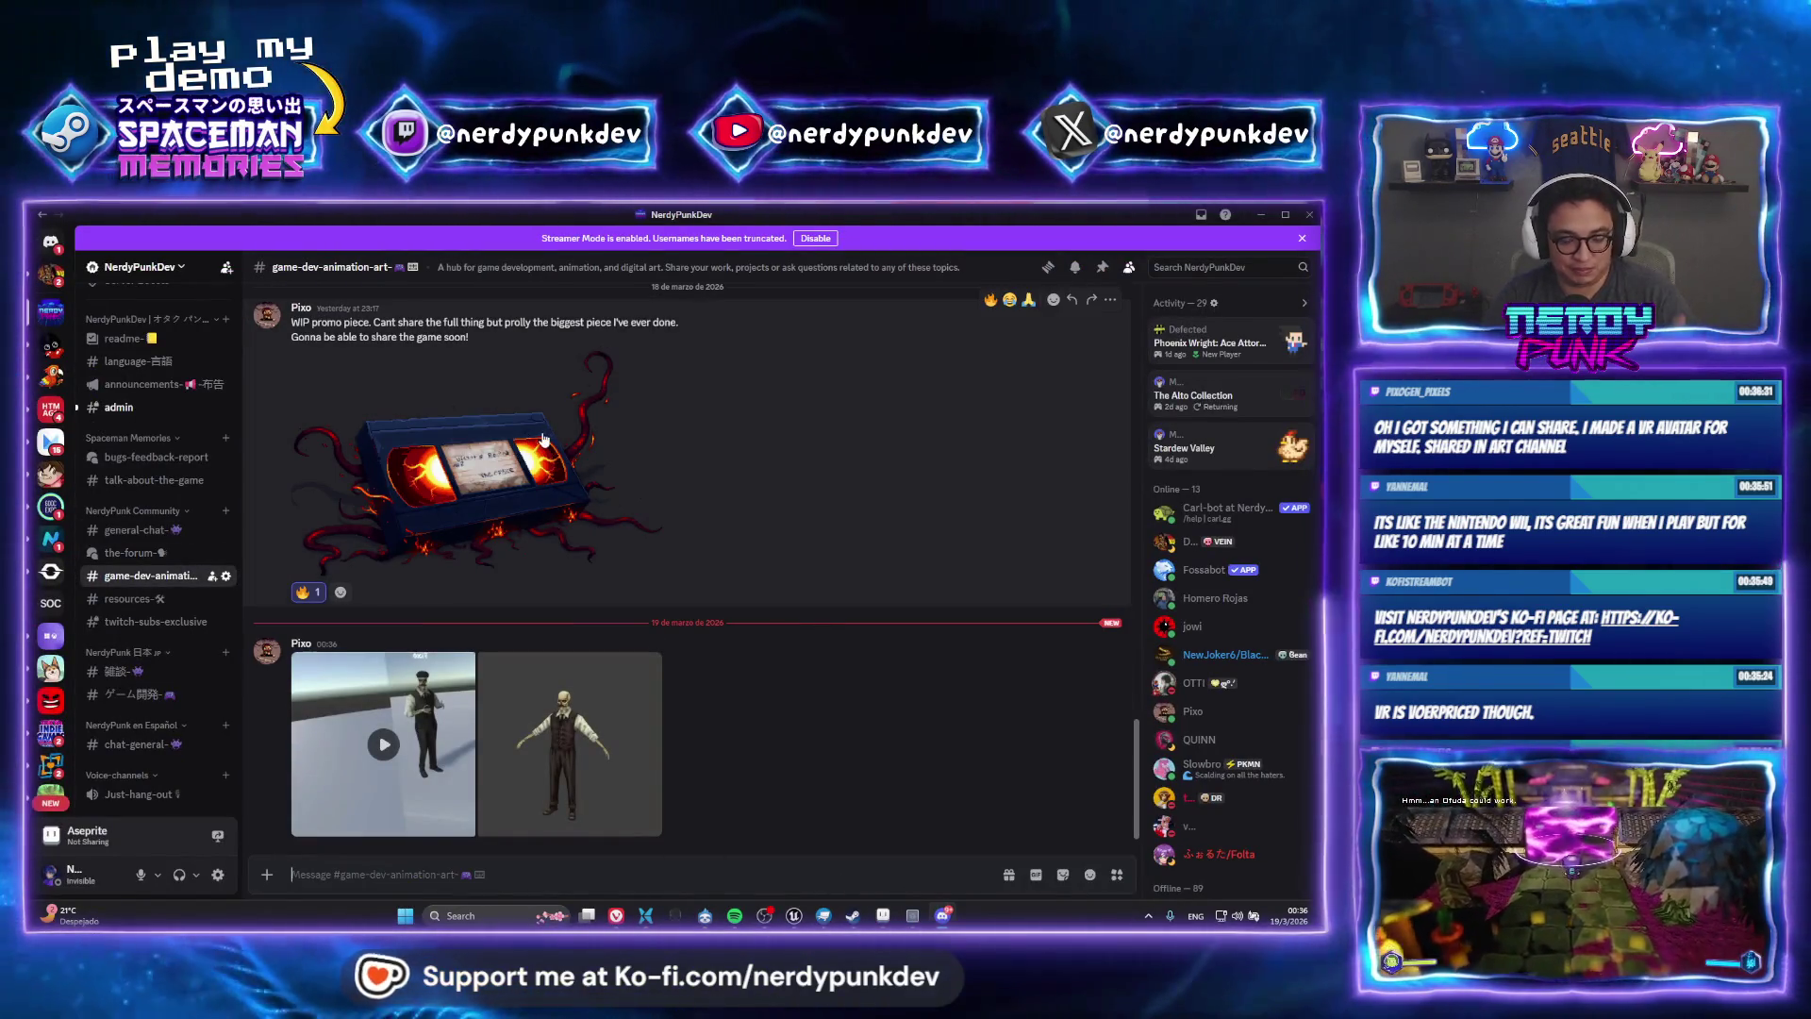
click(553, 744)
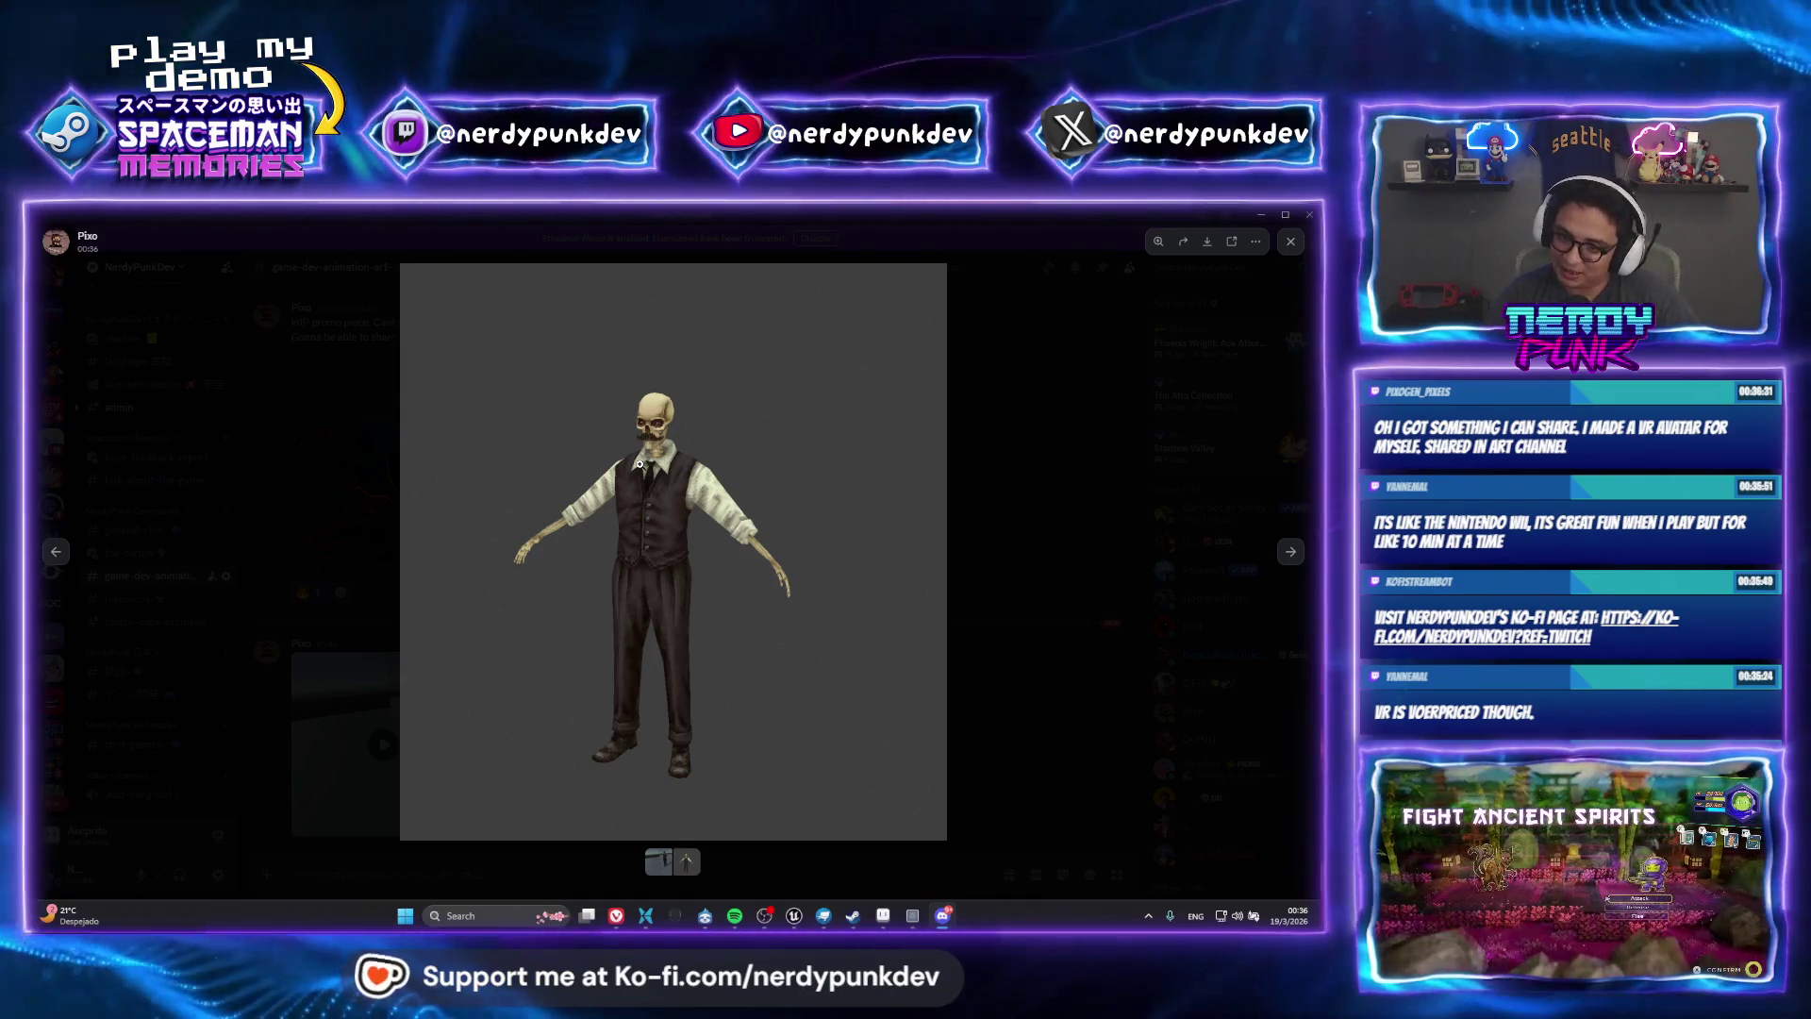
click(693, 501)
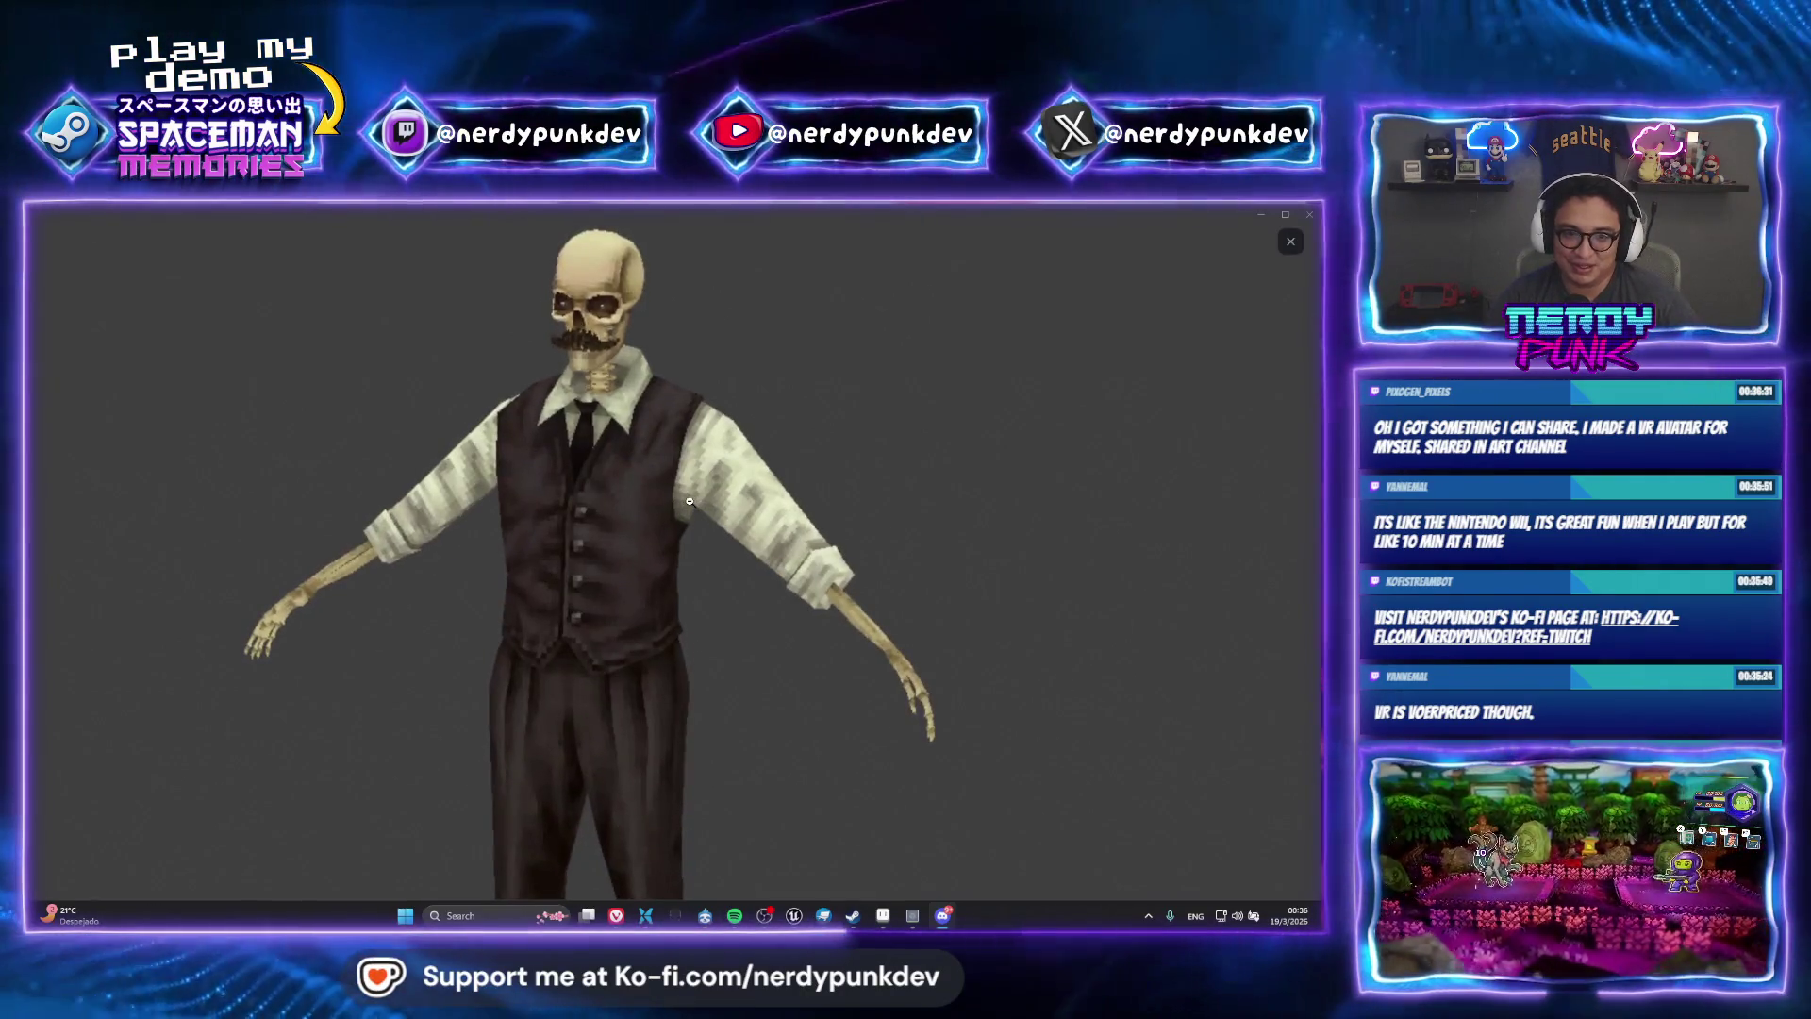
click(986, 543)
click(976, 545)
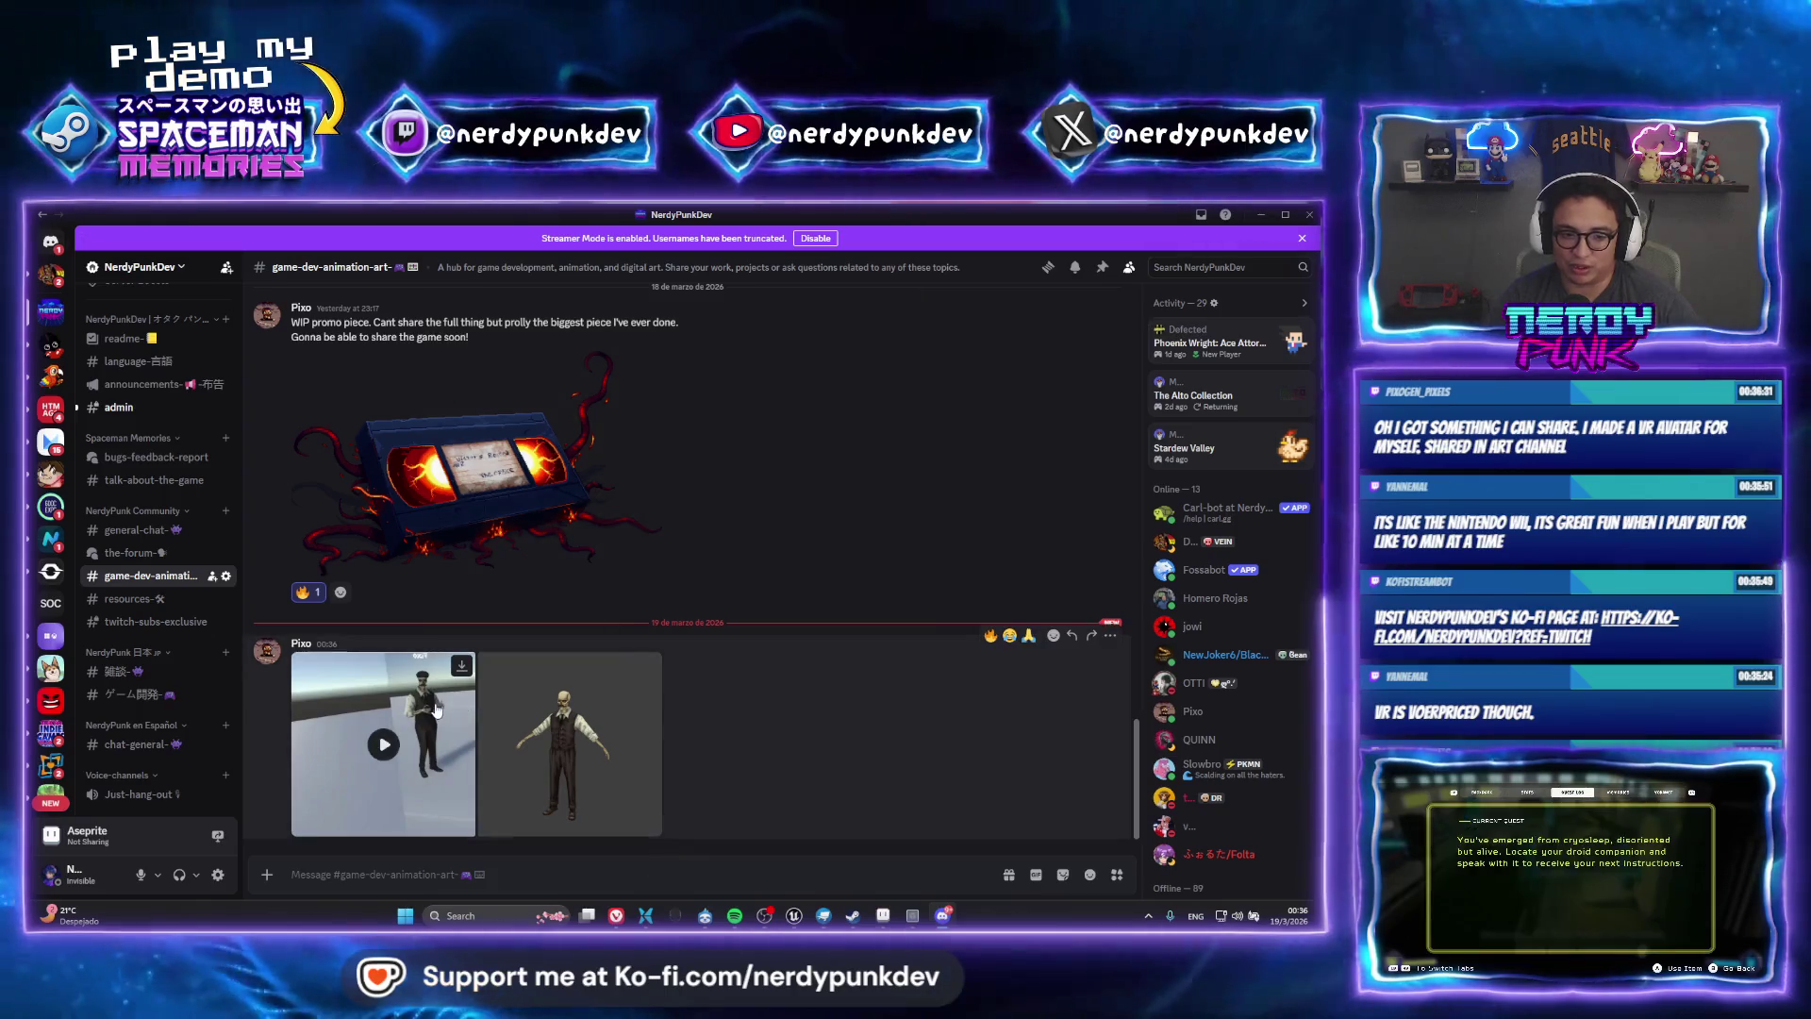
click(421, 715)
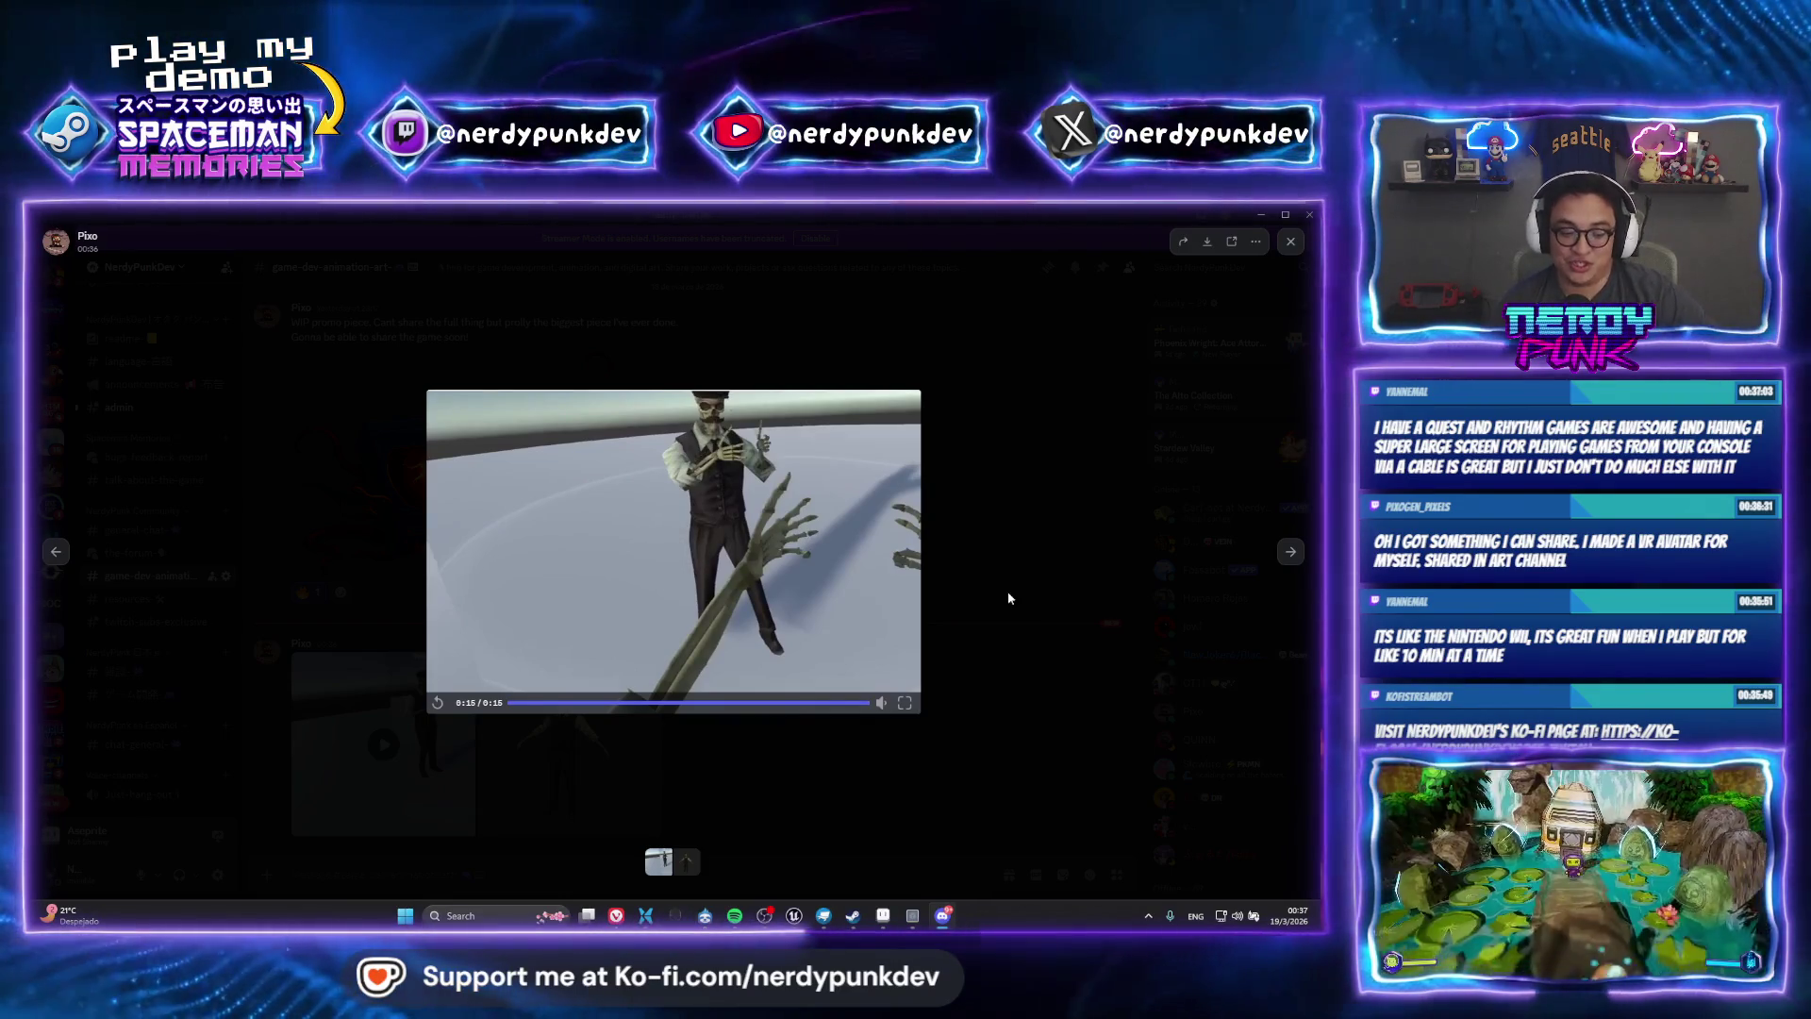
click(619, 723)
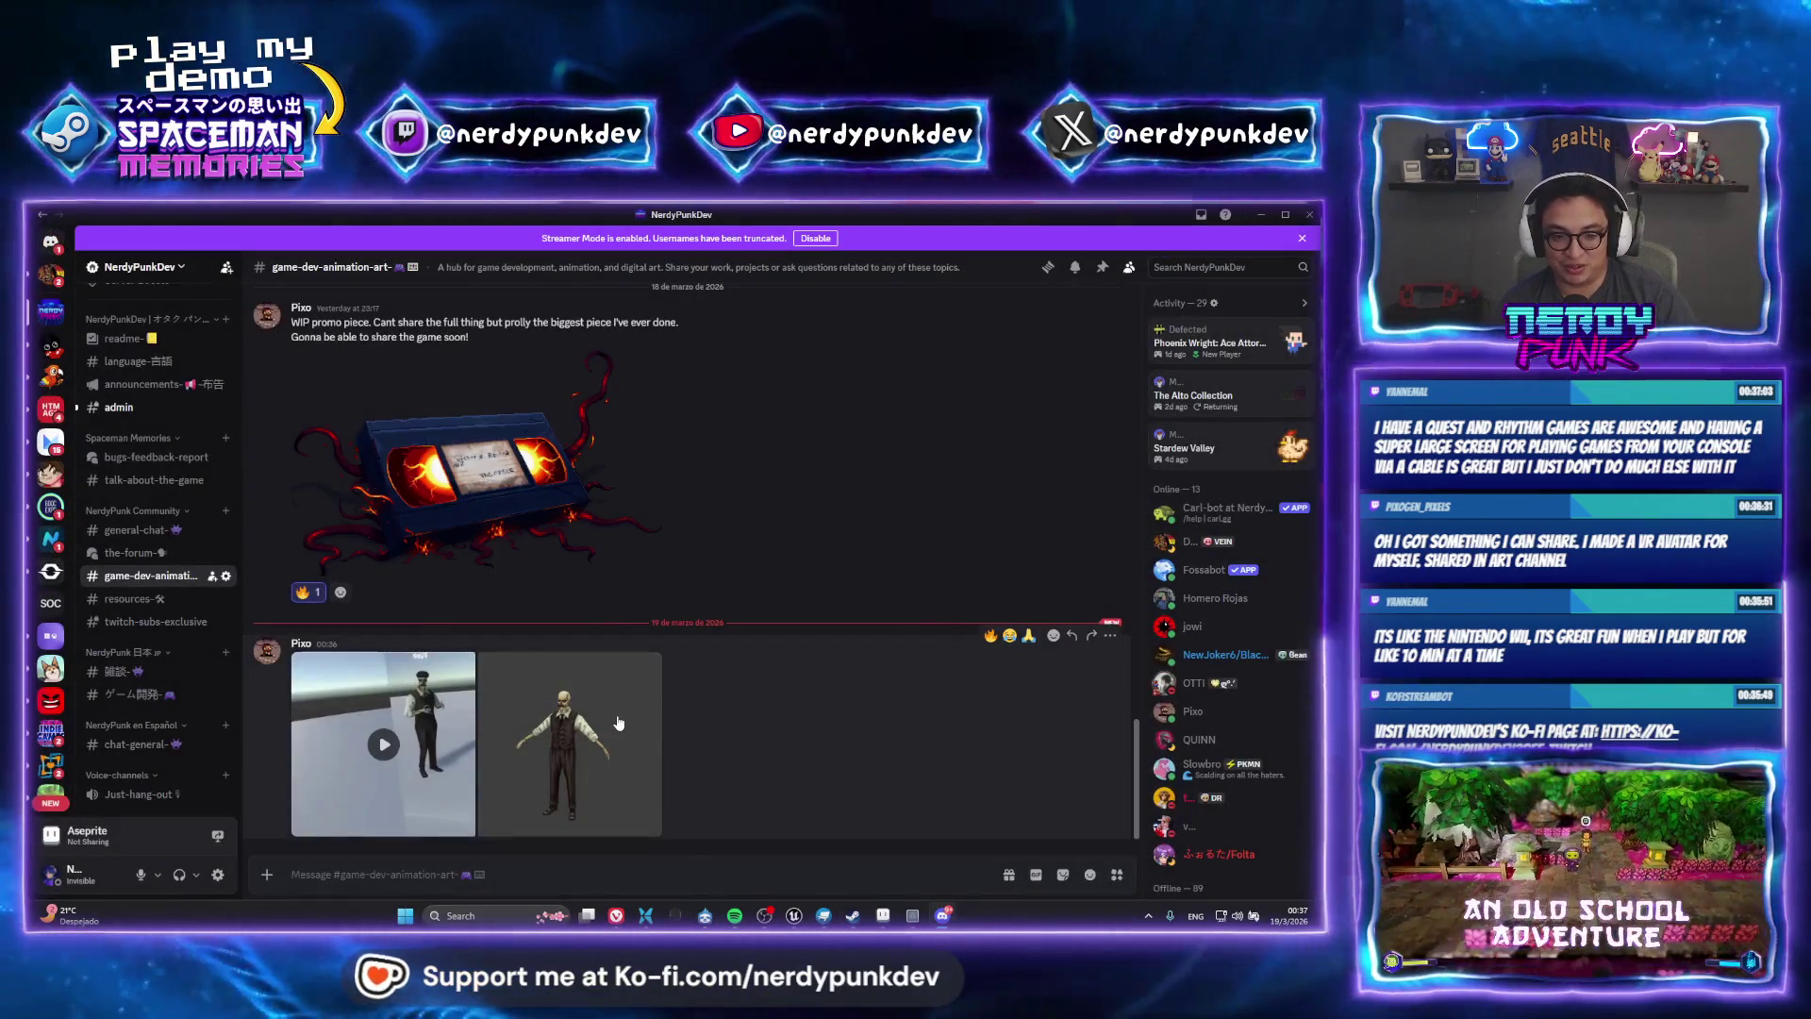
View the skeleton image and video once more, then minimize Discord
click(619, 723)
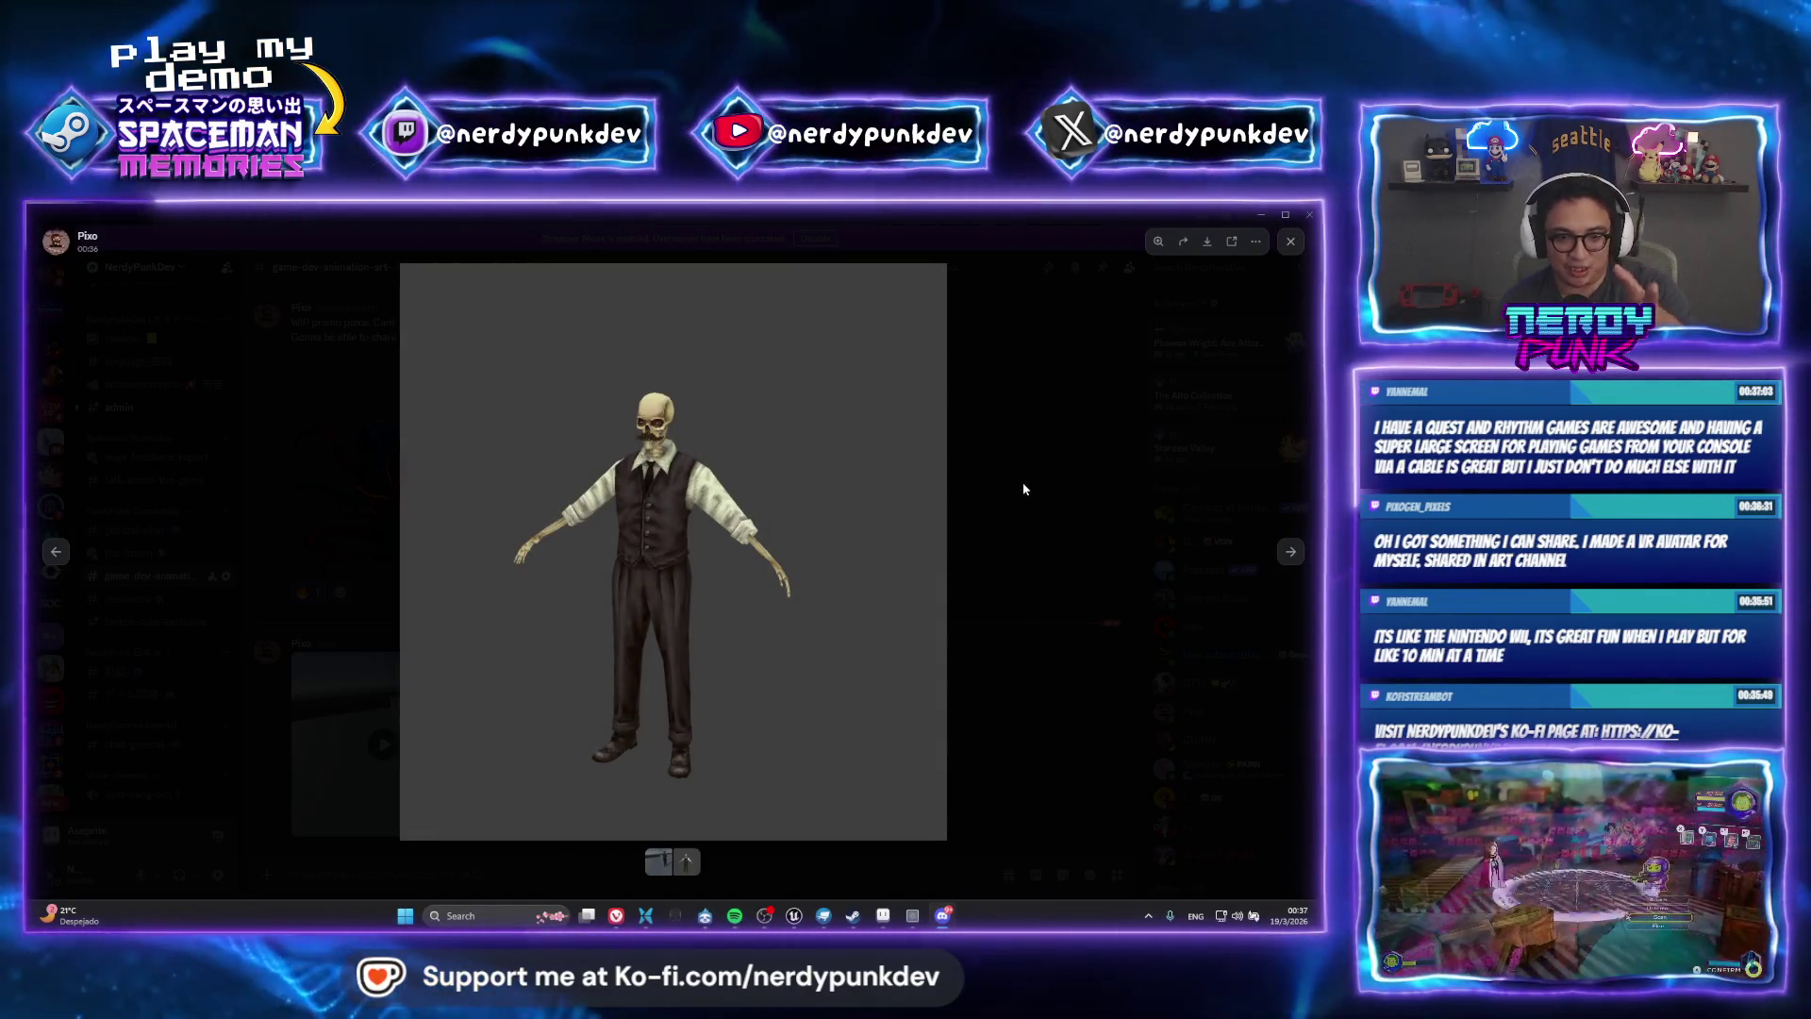
click(1024, 488)
click(358, 700)
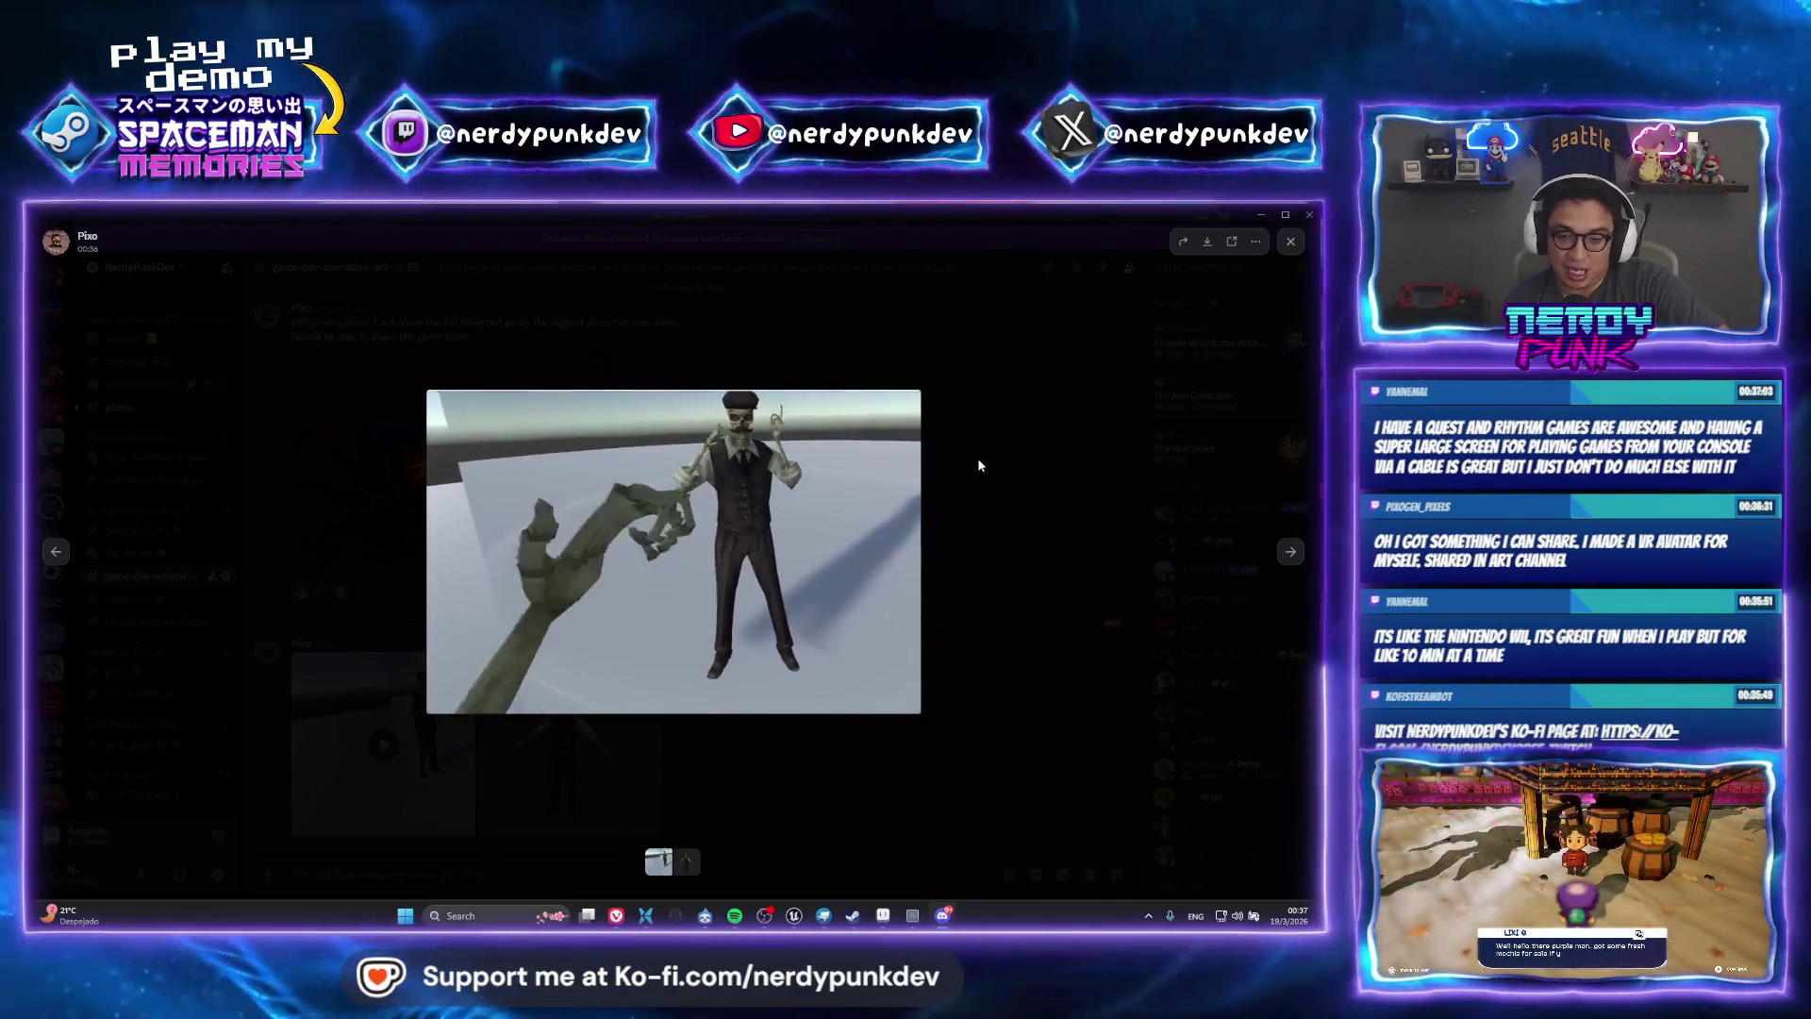
click(977, 458)
click(1260, 217)
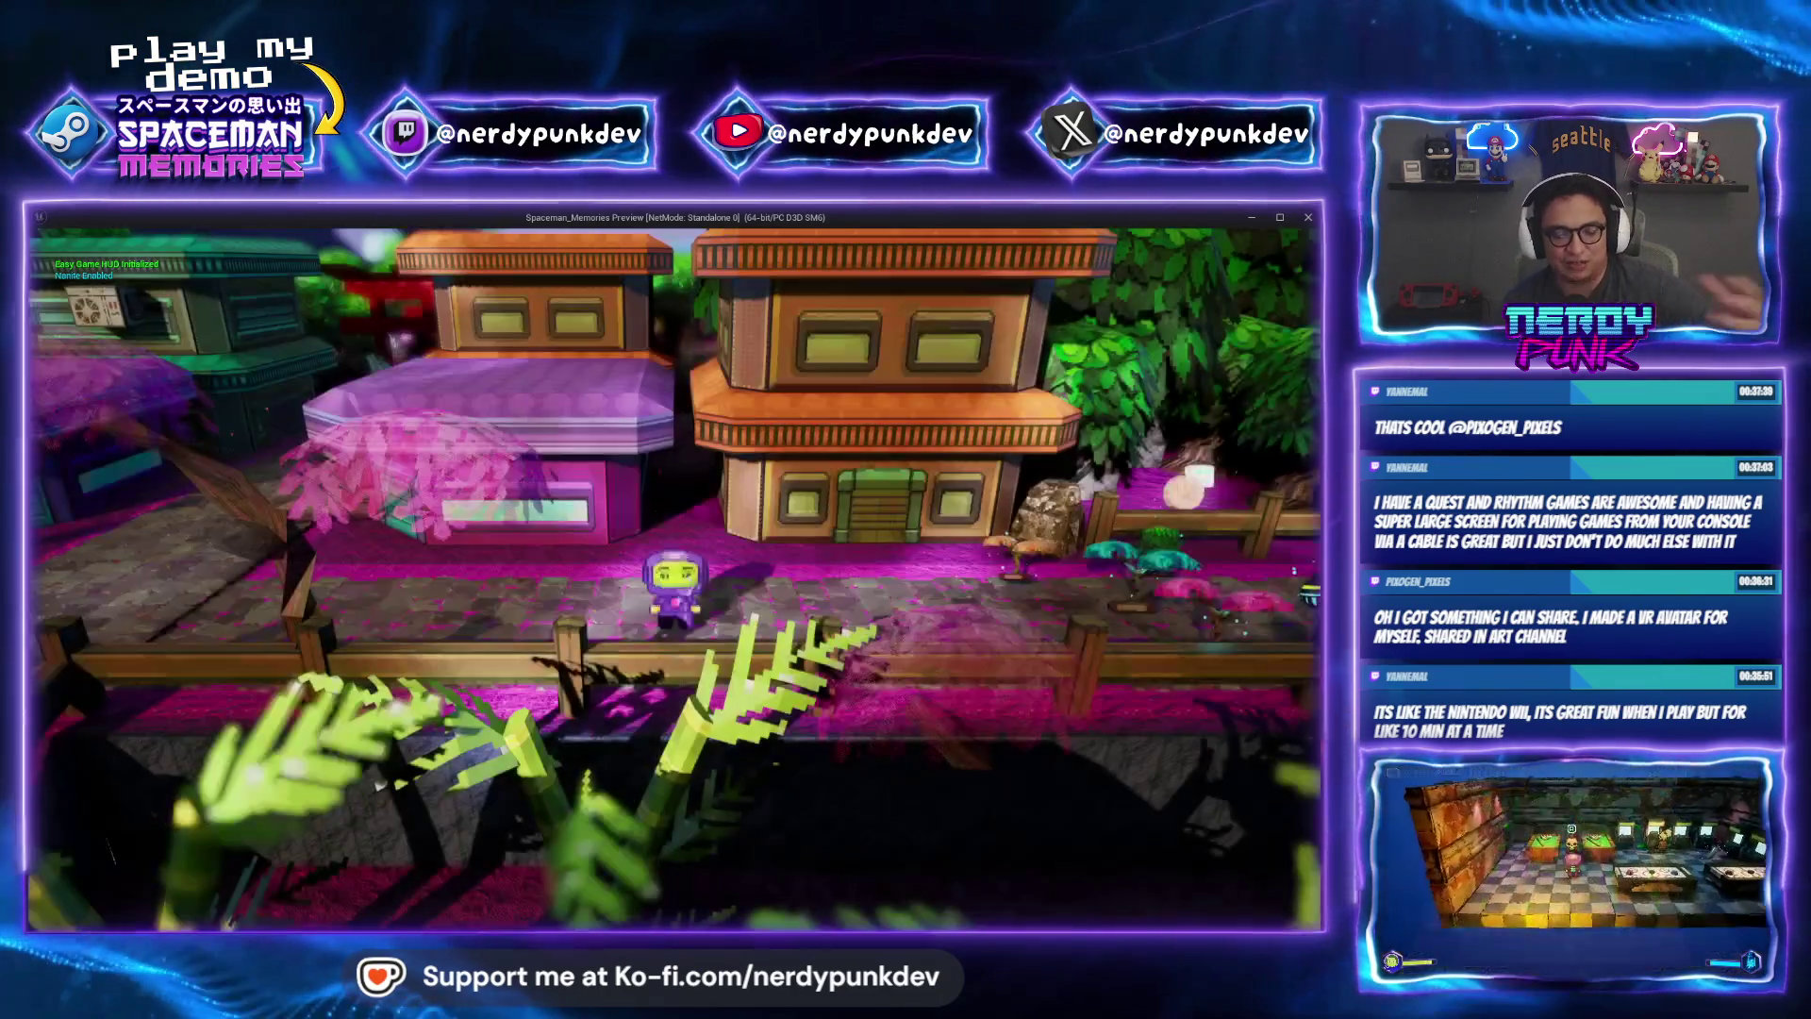
Walk right to collect the bonsai, grenade the bush, walk into the area, then stop play
key(d)
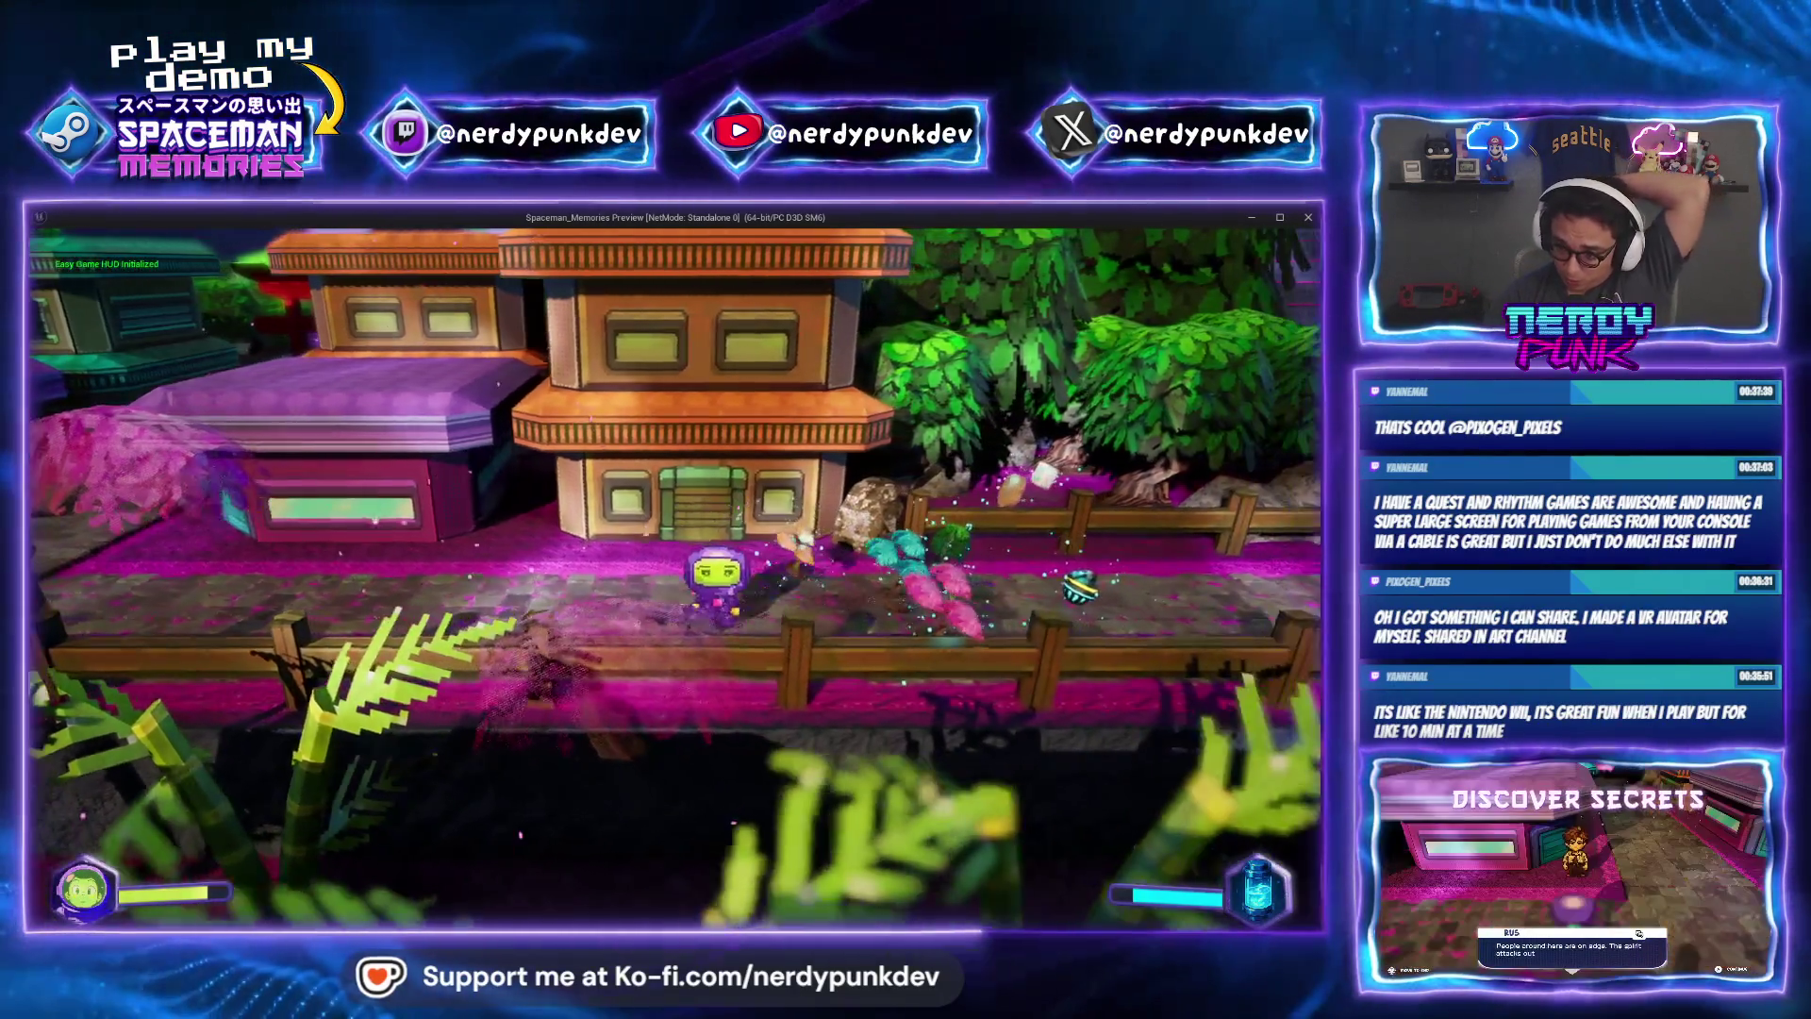
key(d)
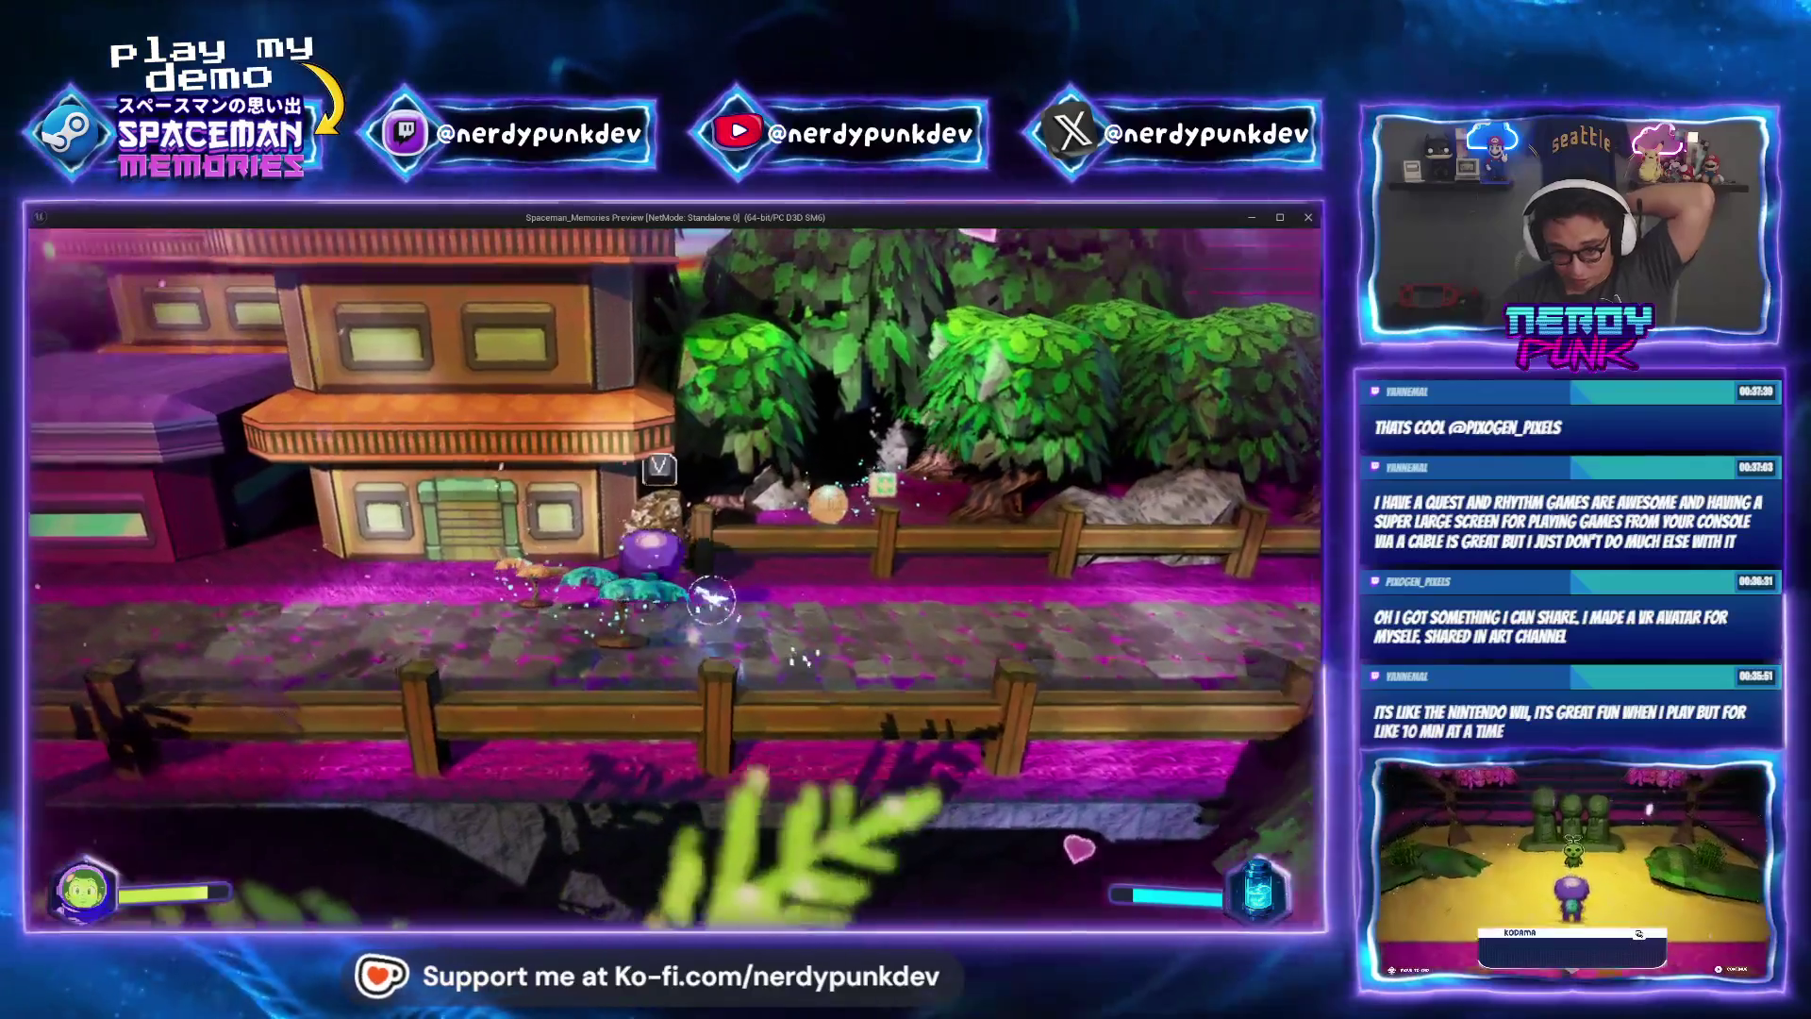
key(w)
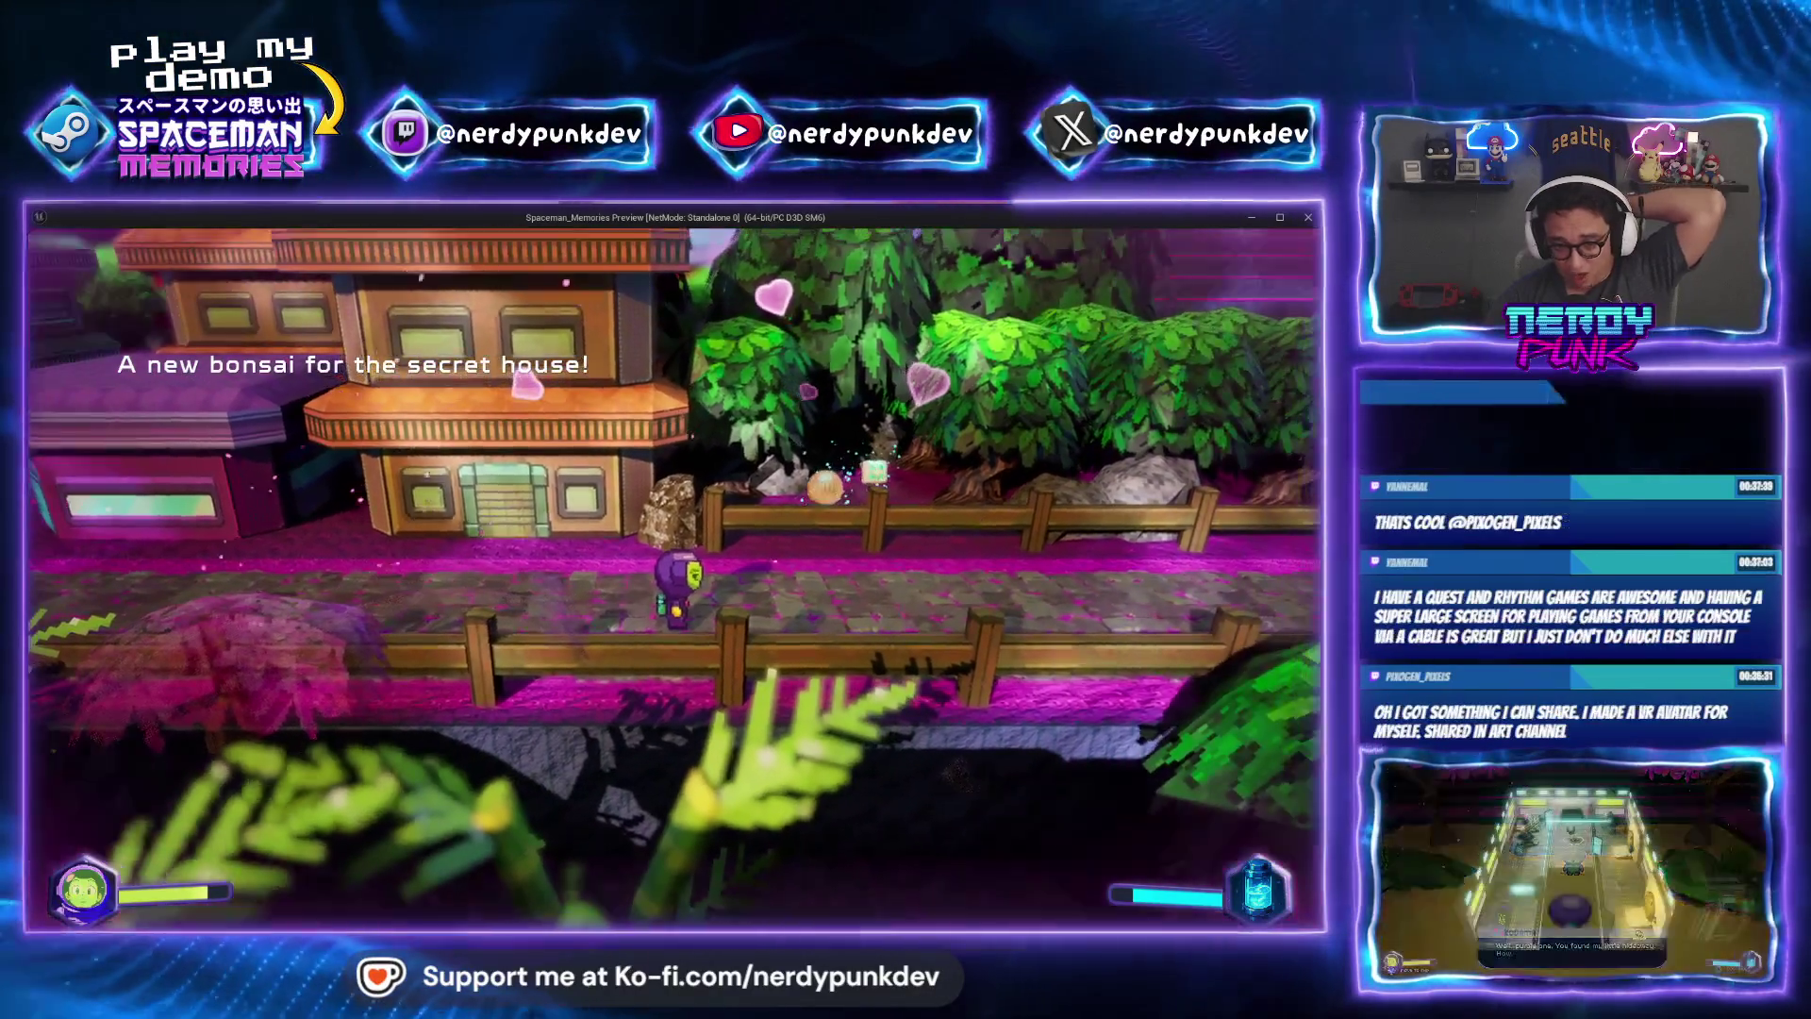
key(g)
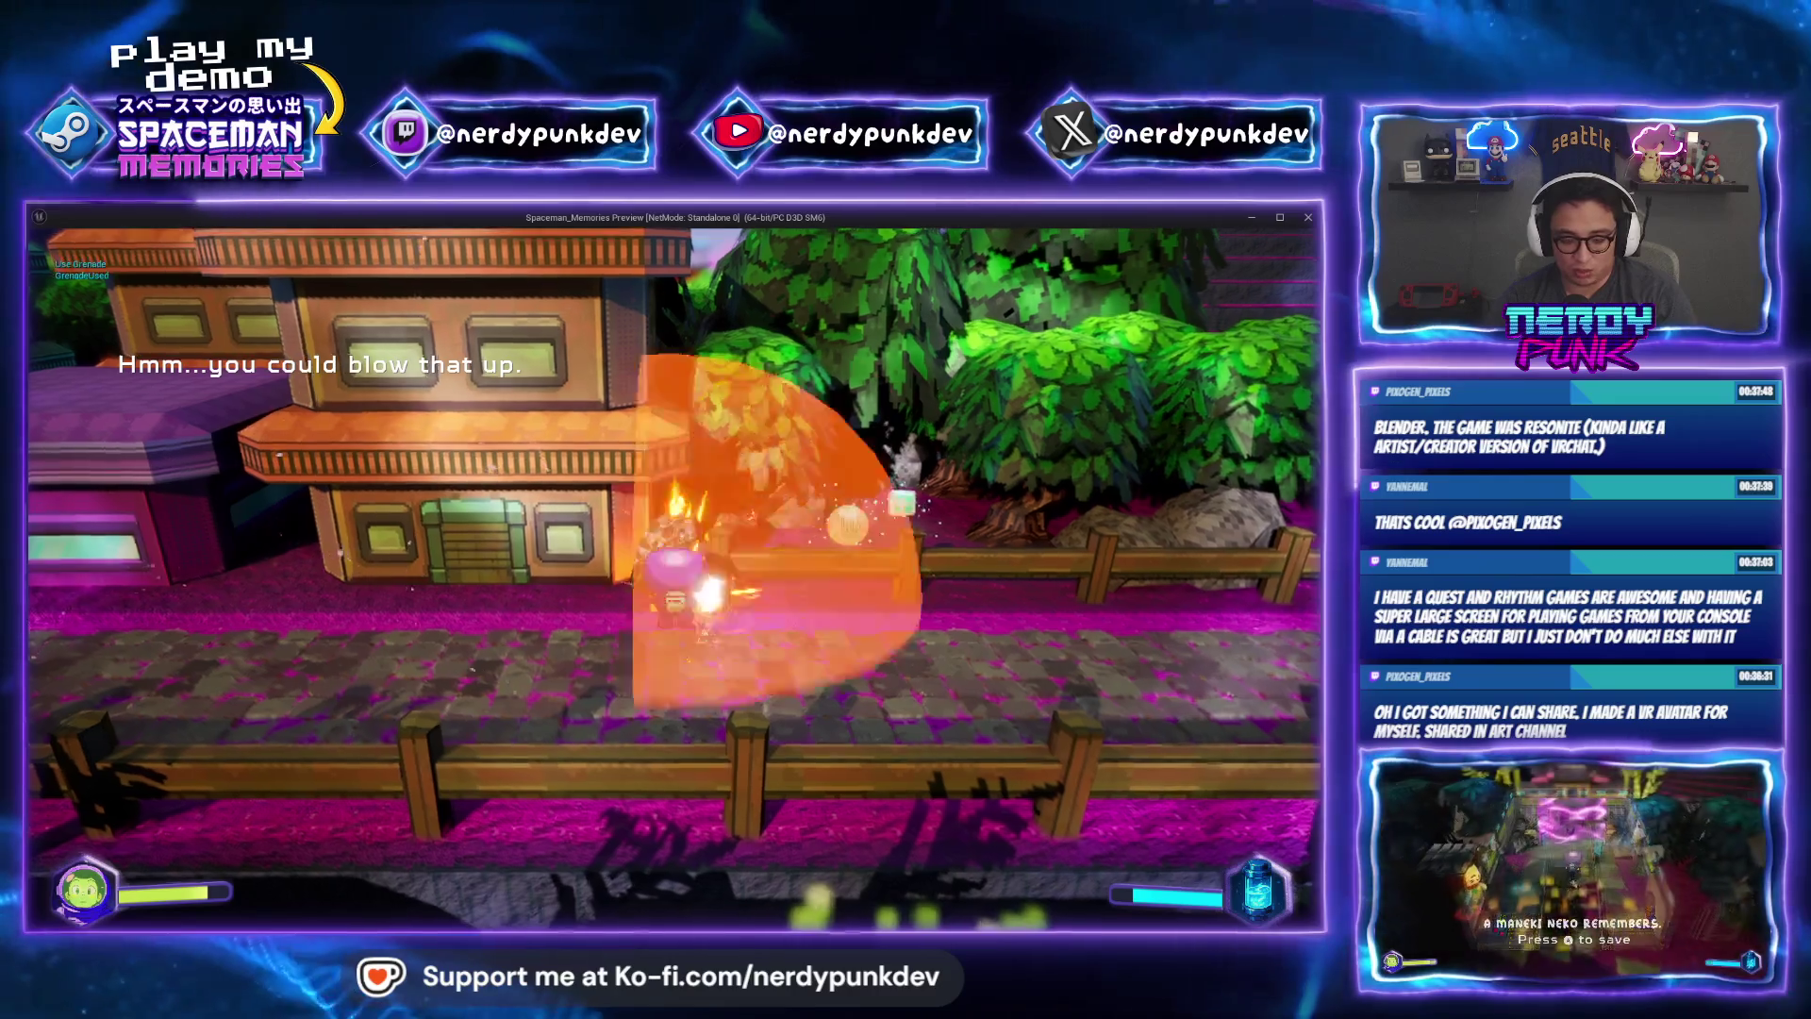
key(w)
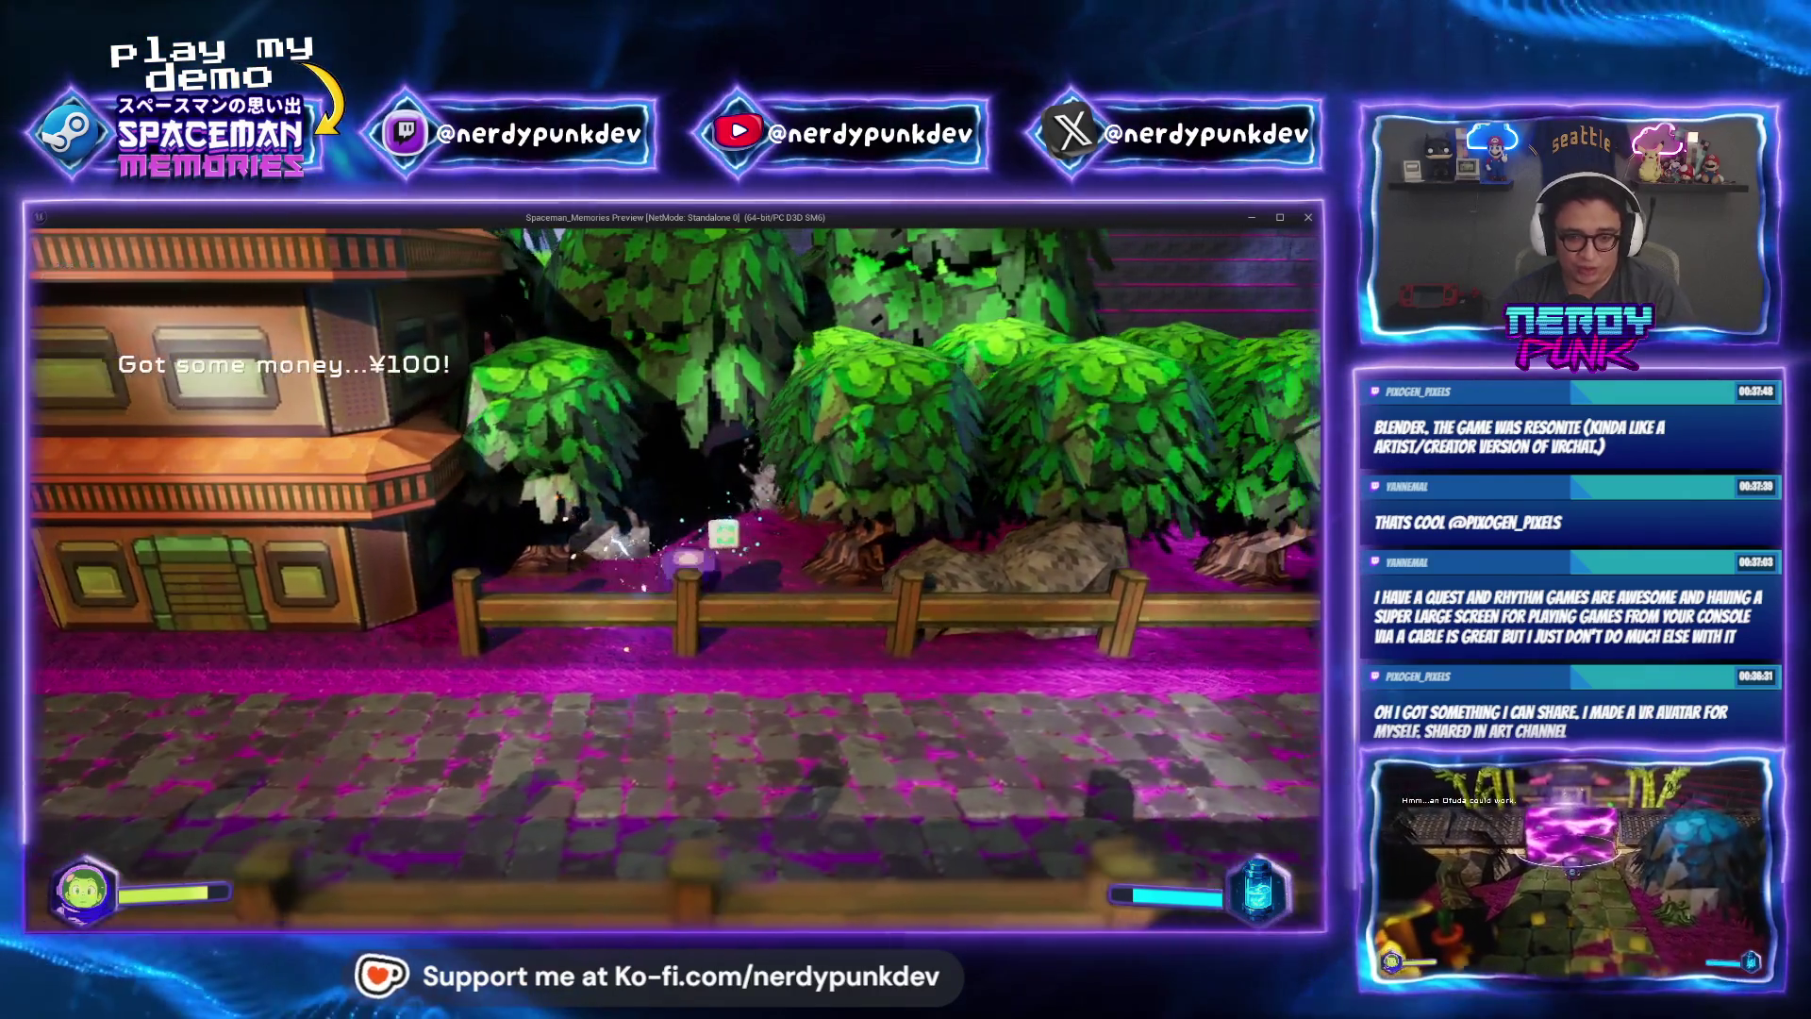
key(w)
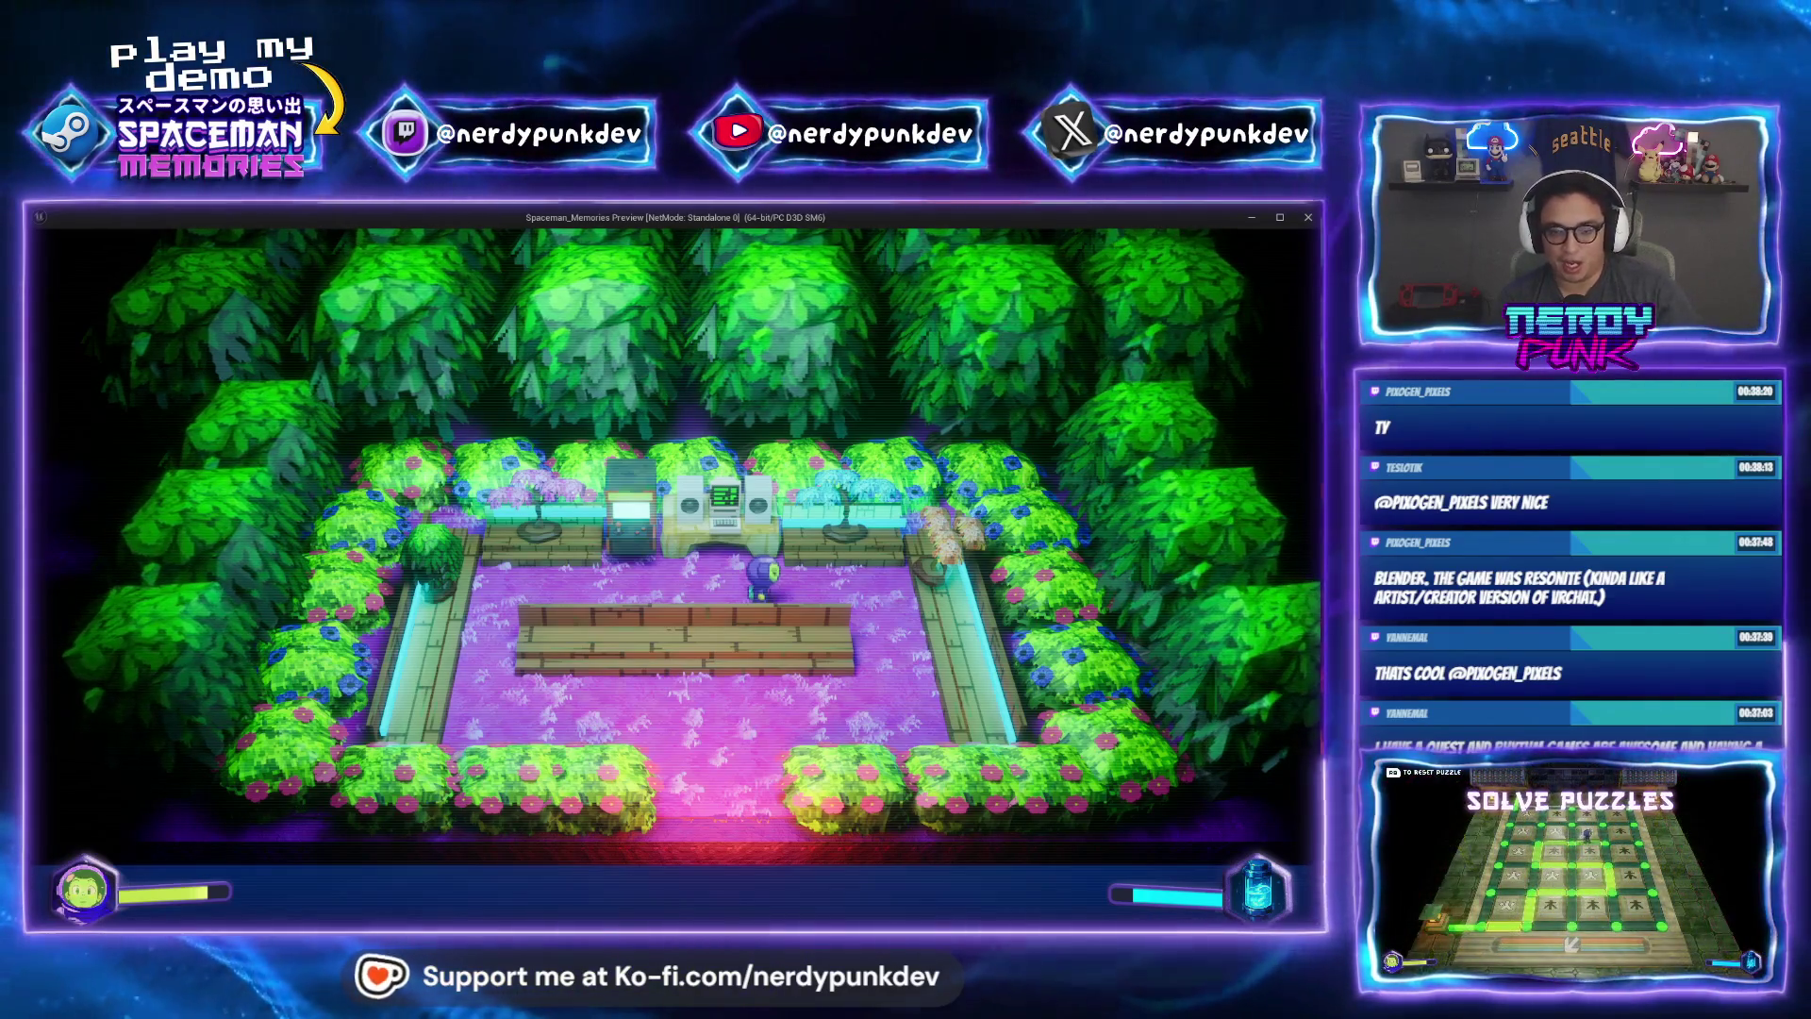
key(Escape)
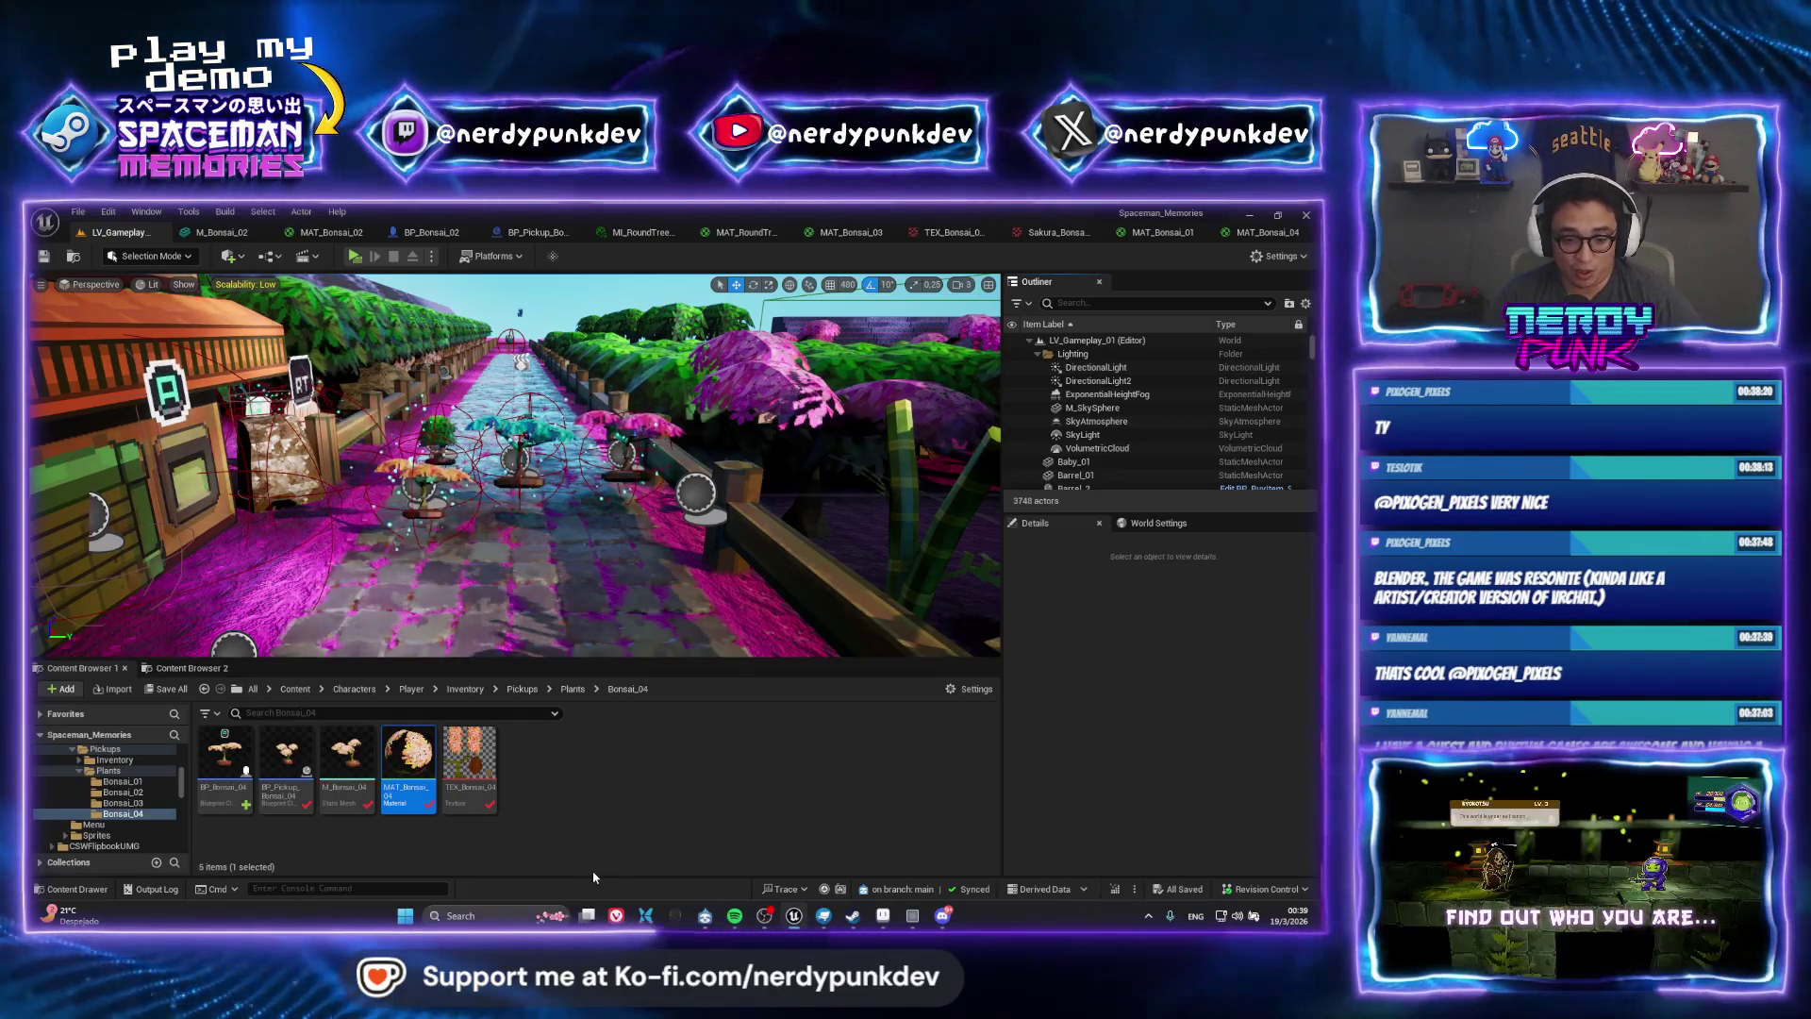
Bring up the Pimax purchase page, then minimize the browser to return to the editor
mouse_move(617, 921)
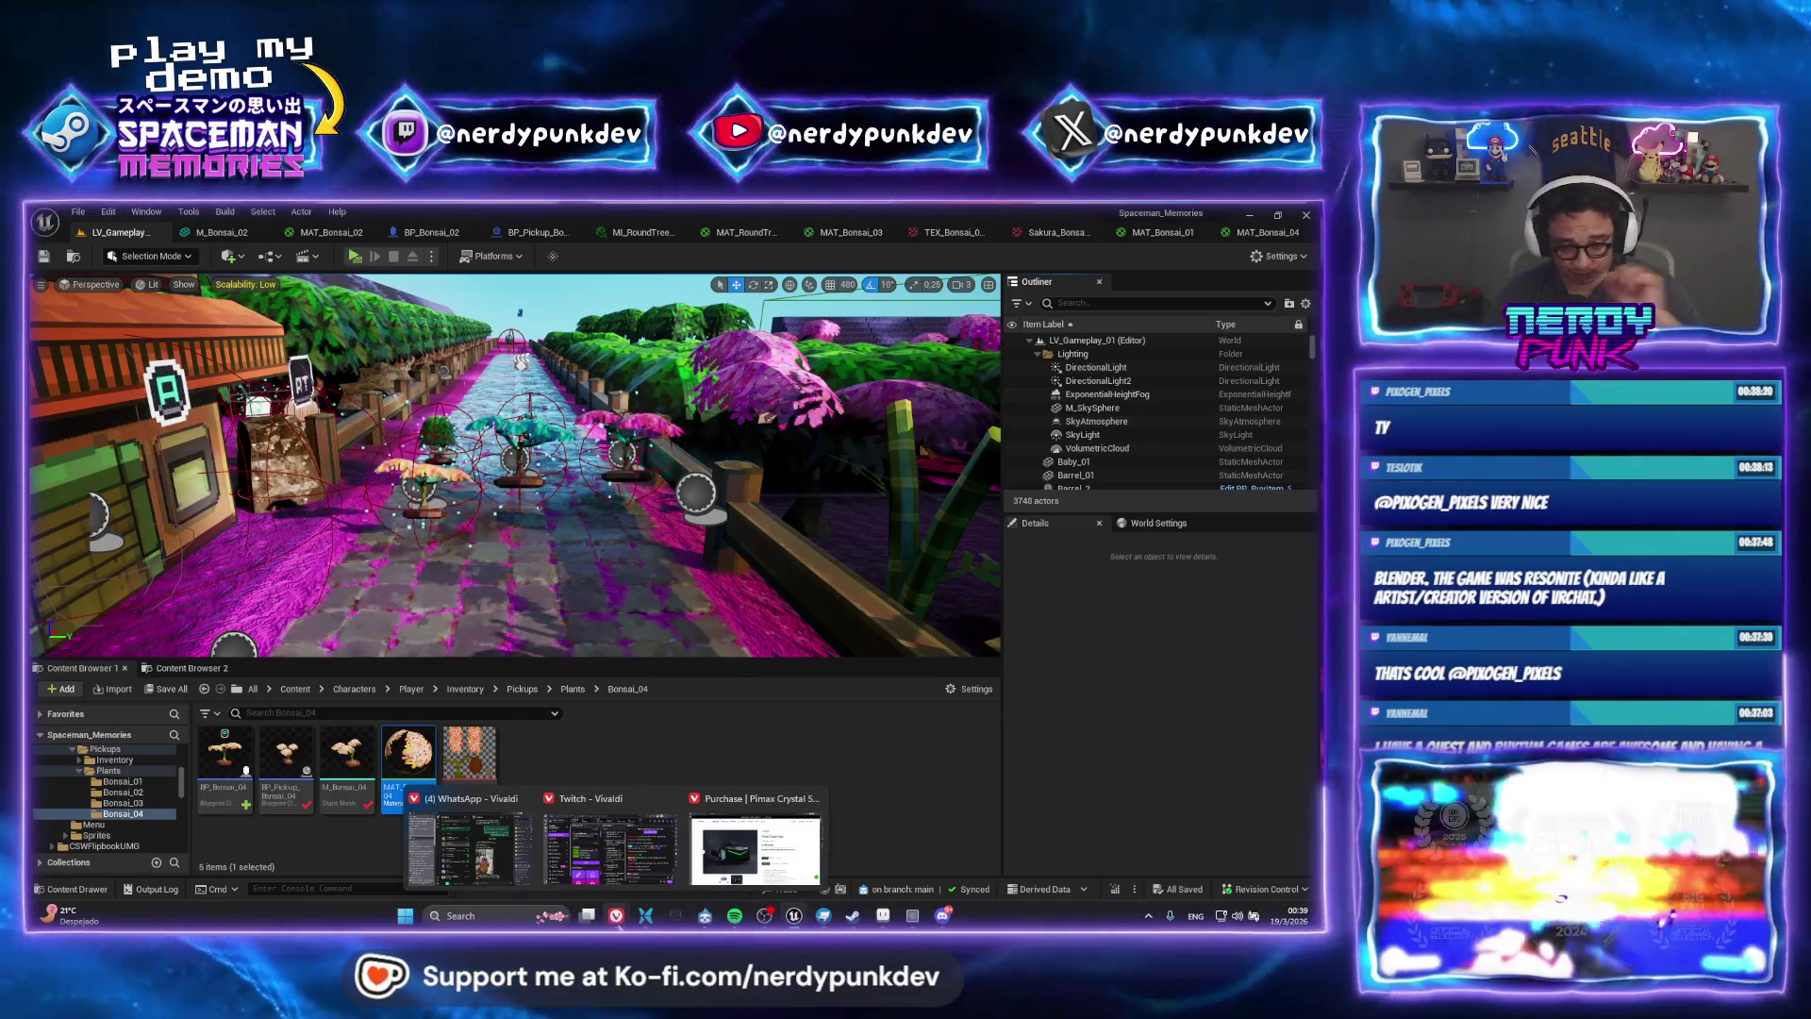
click(754, 849)
click(1245, 221)
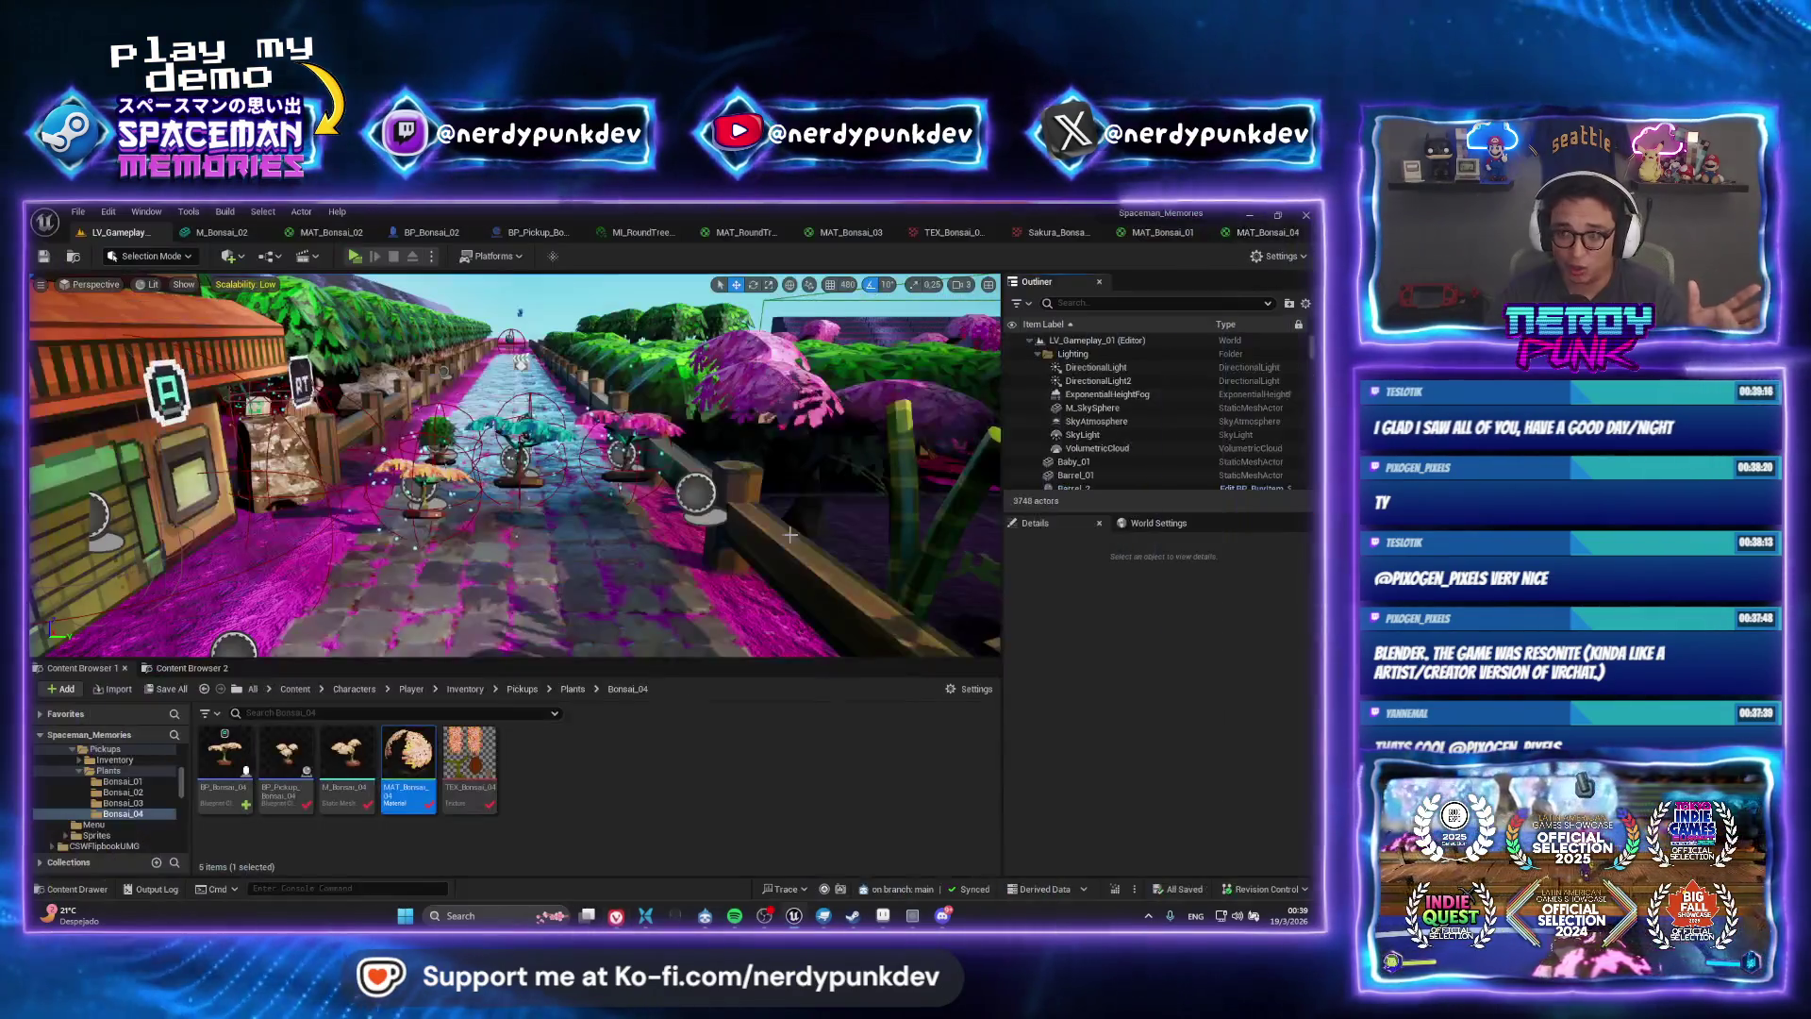